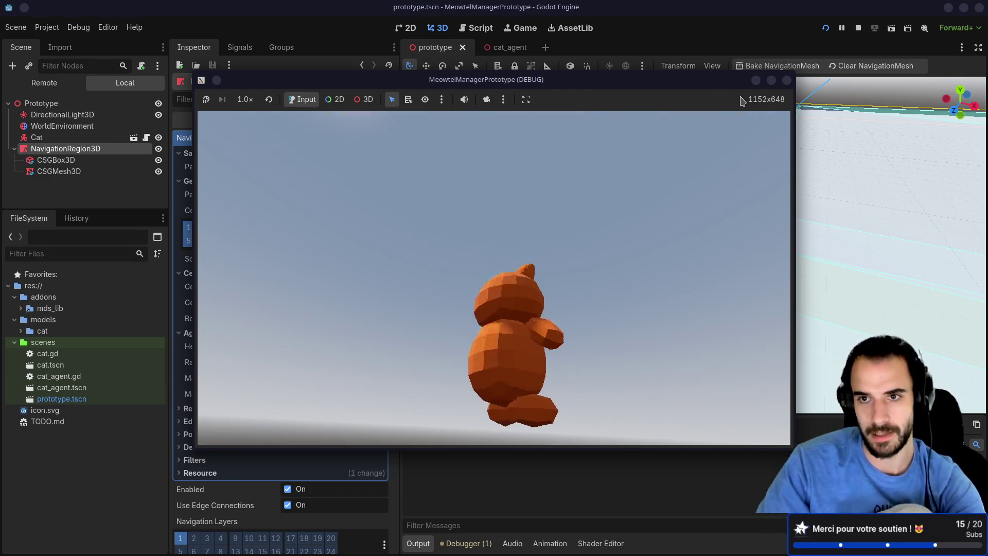
# Stop the running prototype game and bring the Blender window with the rigged cat forward.
pyautogui.press('F8')
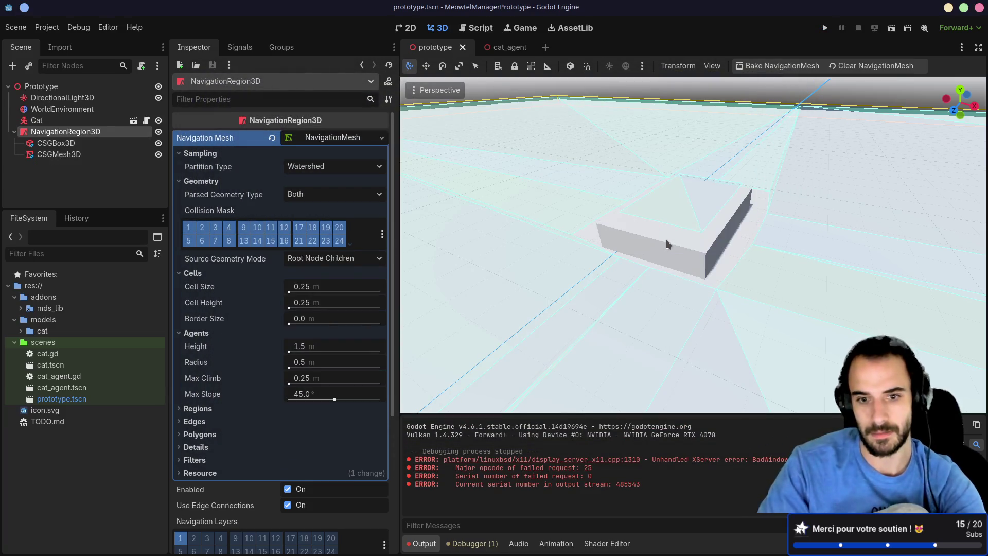
pyautogui.press('super+2')
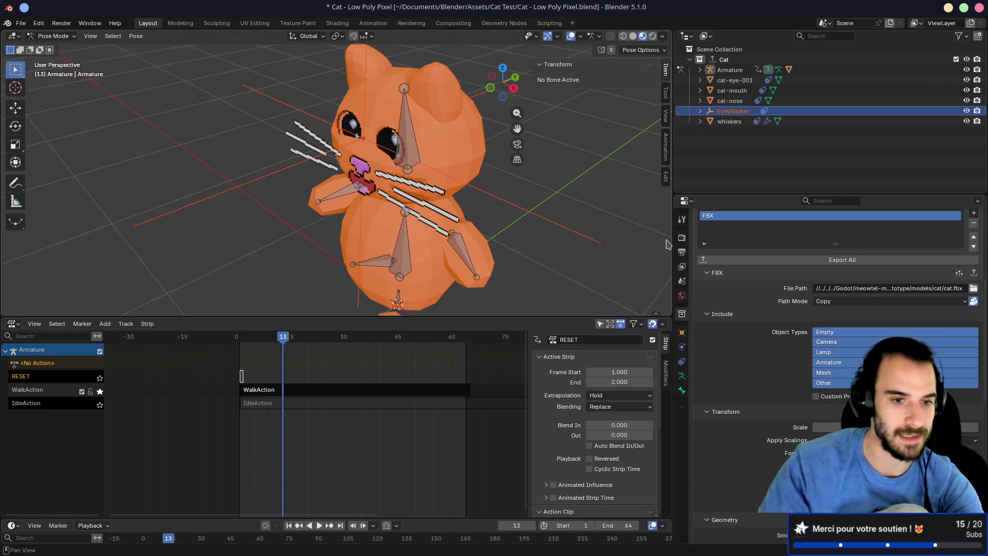
# Unsolo the WalkAction track, re-export the Cat collection to cat.fbx, and return to Godot.
pyautogui.click(100, 391)
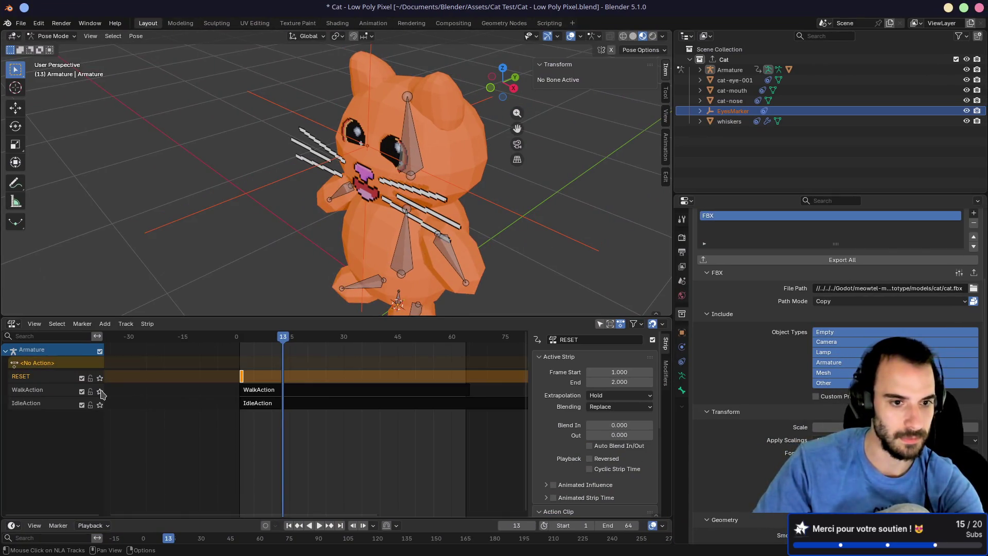
pyautogui.click(790, 262)
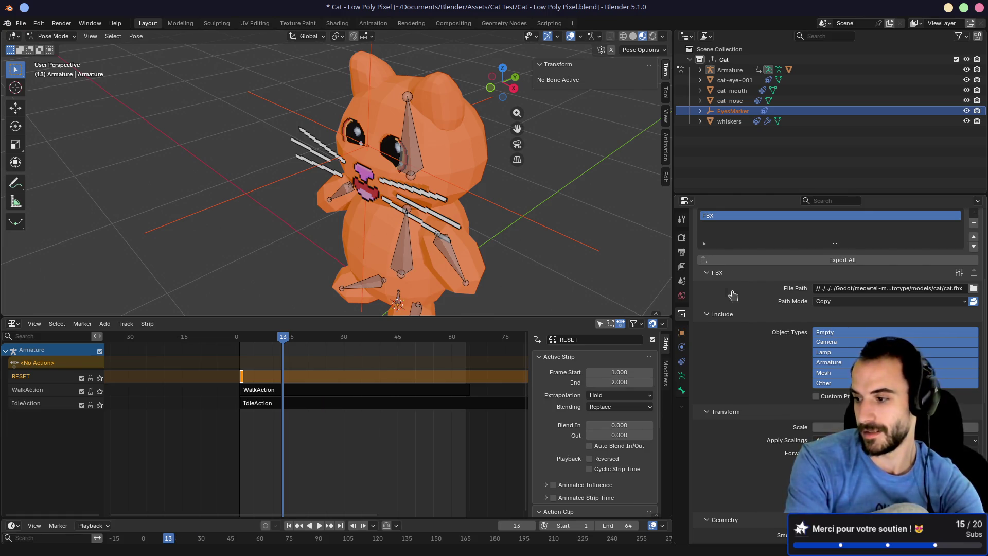
pyautogui.hotkey('alt', 'Tab')
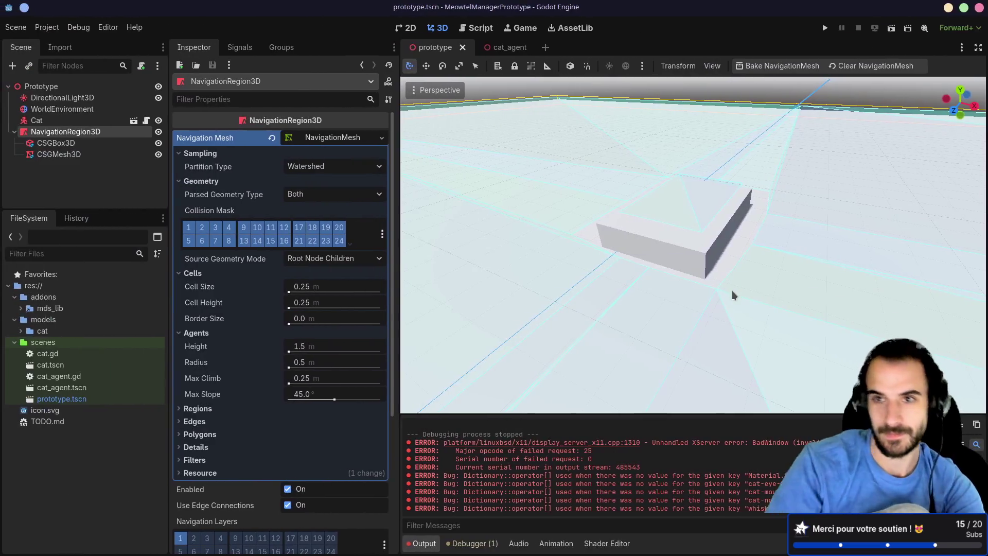
# Reimport models/cat/cat.fbx and run the prototype scene to check the cat's face and whiskers.
pyautogui.click(21, 332)
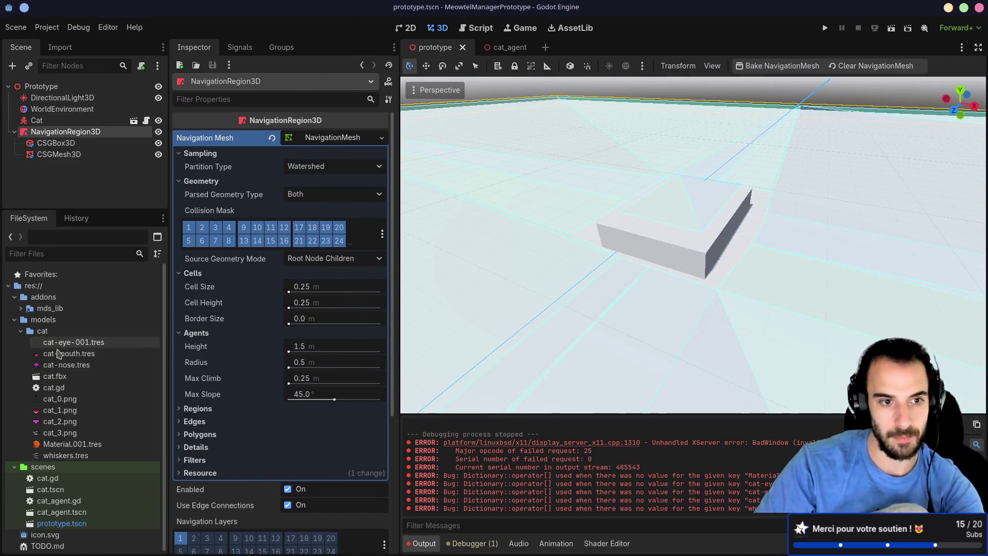
pyautogui.doubleClick(66, 376)
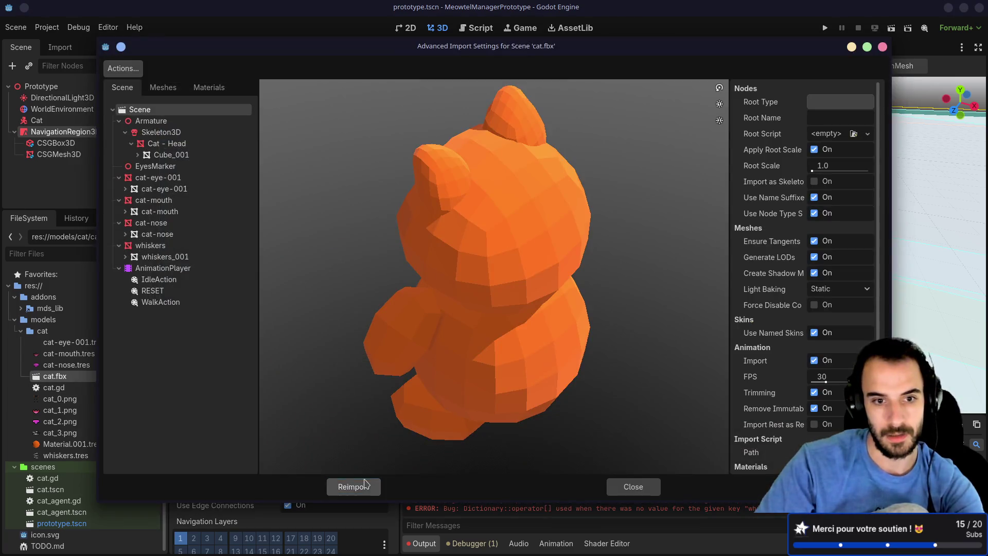
pyautogui.click(360, 506)
pyautogui.click(887, 32)
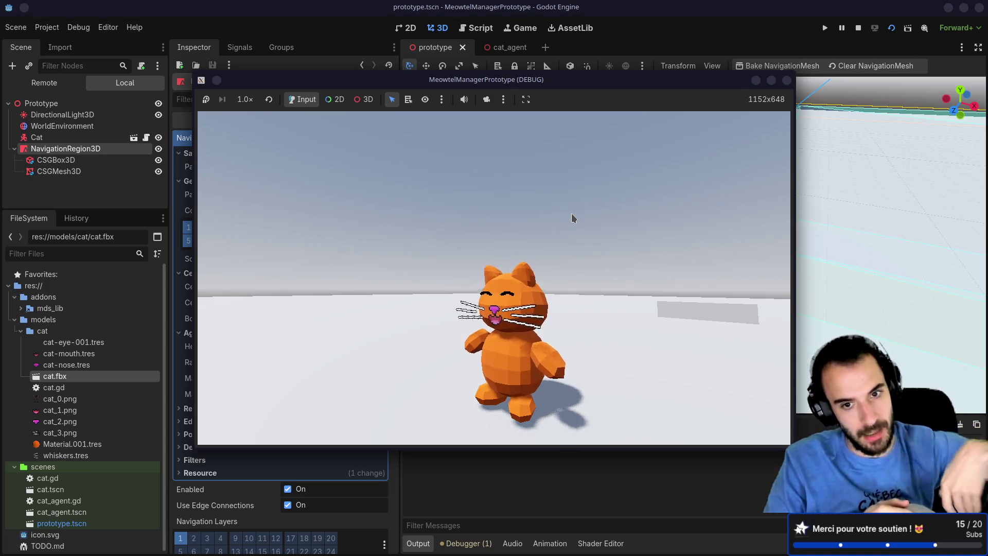
# Stop the game and resize CSGBox3D into a long, narrow wall.
pyautogui.moveTo(571, 213)
pyautogui.mouseDown()
pyautogui.moveTo(590, 219)
pyautogui.moveTo(548, 227)
pyautogui.moveTo(635, 212)
pyautogui.moveTo(633, 255)
pyautogui.moveTo(594, 284)
pyautogui.moveTo(642, 290)
pyautogui.mouseUp()
pyautogui.press('F8')
pyautogui.scroll(-2, 602, 280)
pyautogui.scroll(5, 639, 283)
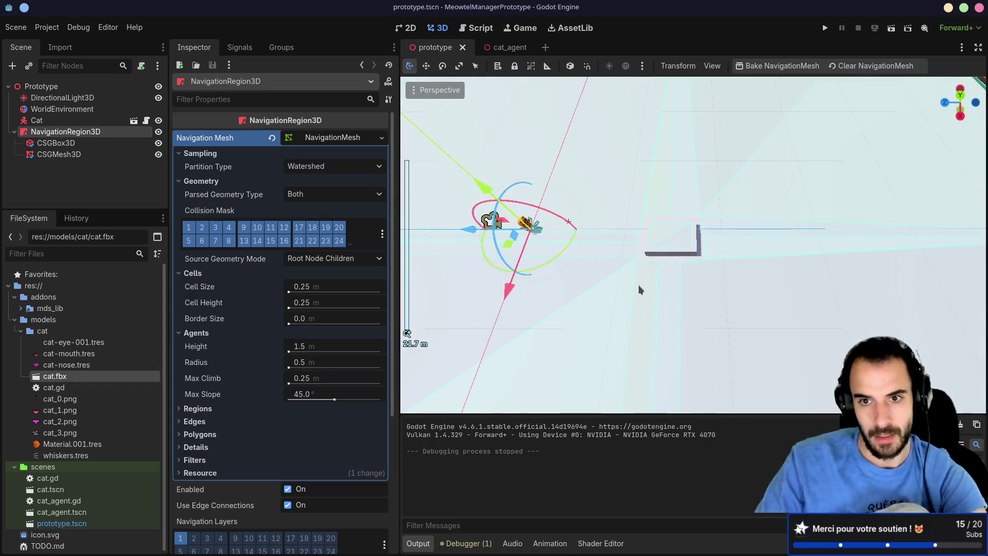
pyautogui.click(640, 281)
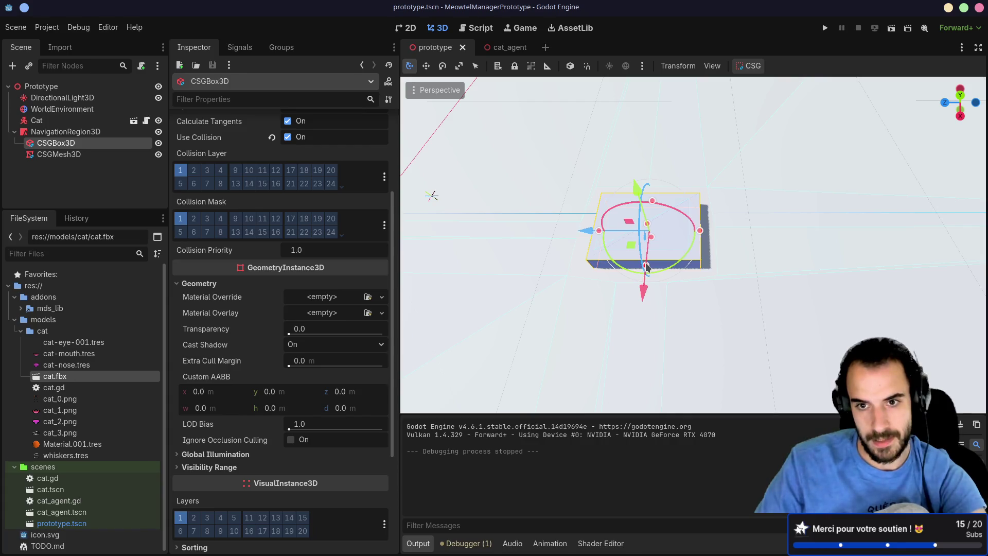
pyautogui.moveTo(646, 264); pyautogui.dragTo(640, 314)
pyautogui.moveTo(702, 261); pyautogui.dragTo(631, 257)
# Duplicate the wall as CSGBox3D2 and move the copy along beside the original.
pyautogui.moveTo(554, 324)
pyautogui.mouseDown()
pyautogui.moveTo(666, 255)
pyautogui.moveTo(653, 248)
pyautogui.moveTo(679, 242)
pyautogui.moveTo(689, 250)
pyautogui.mouseUp()
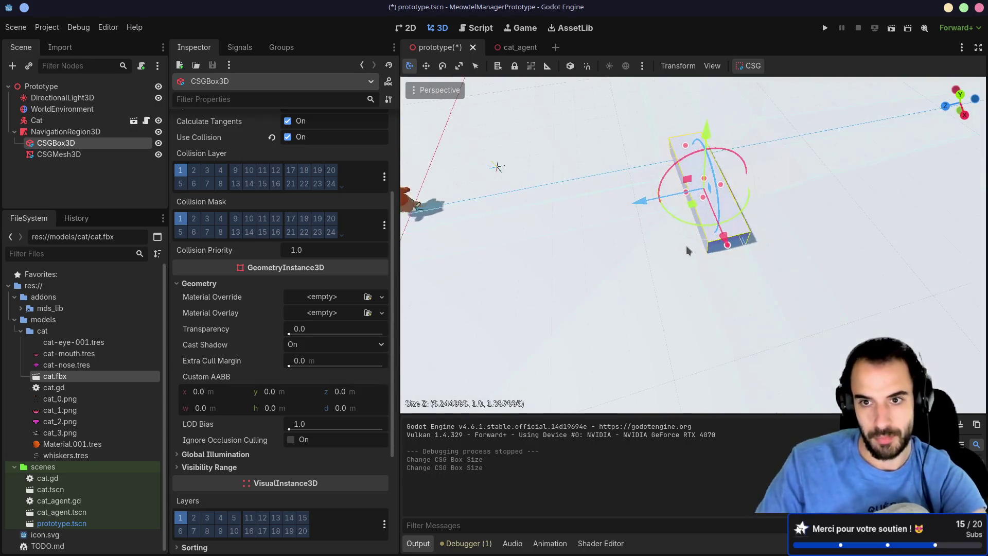
pyautogui.scroll(-2, 688, 251)
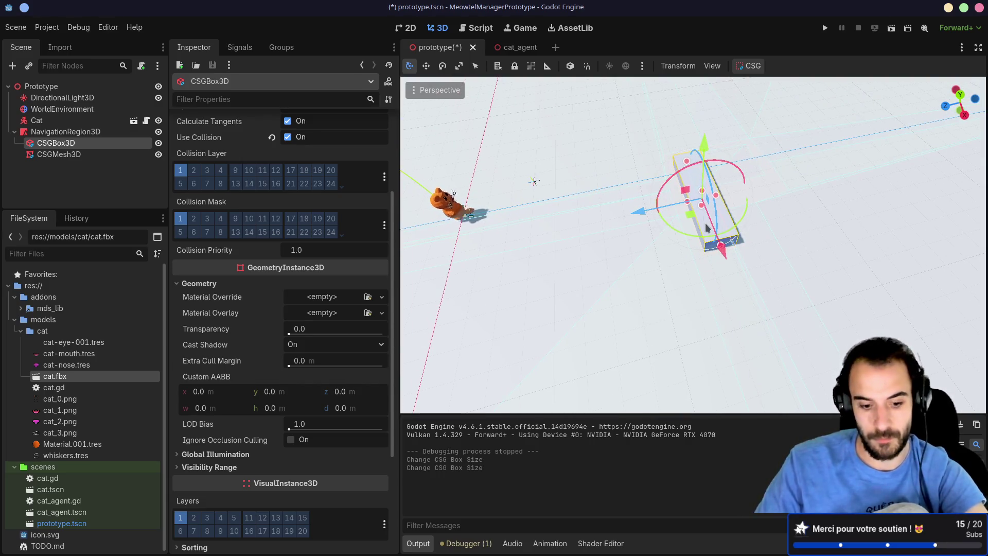
pyautogui.hotkey('ctrl', 'd')
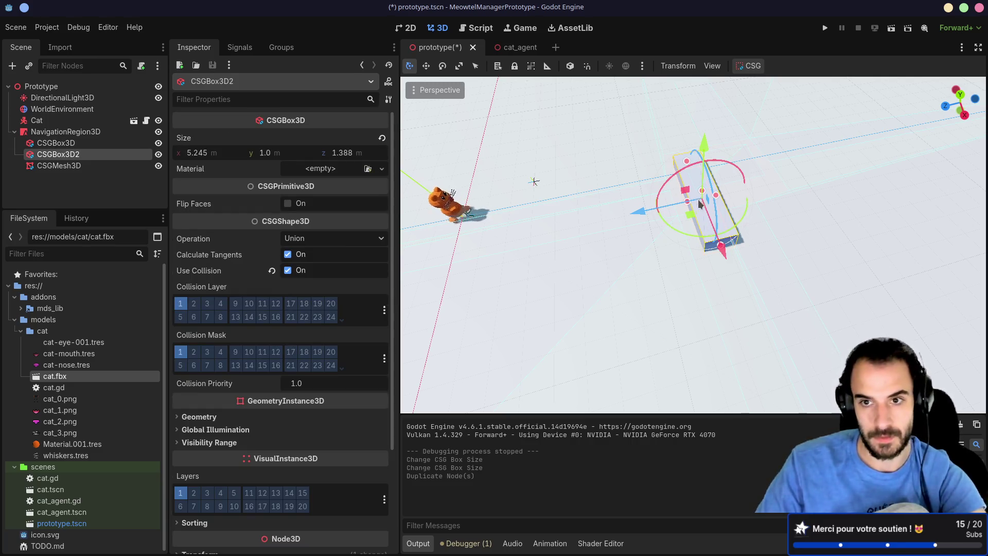
pyautogui.moveTo(690, 214)
pyautogui.mouseDown()
pyautogui.moveTo(651, 286)
pyautogui.moveTo(762, 364)
pyautogui.mouseUp()
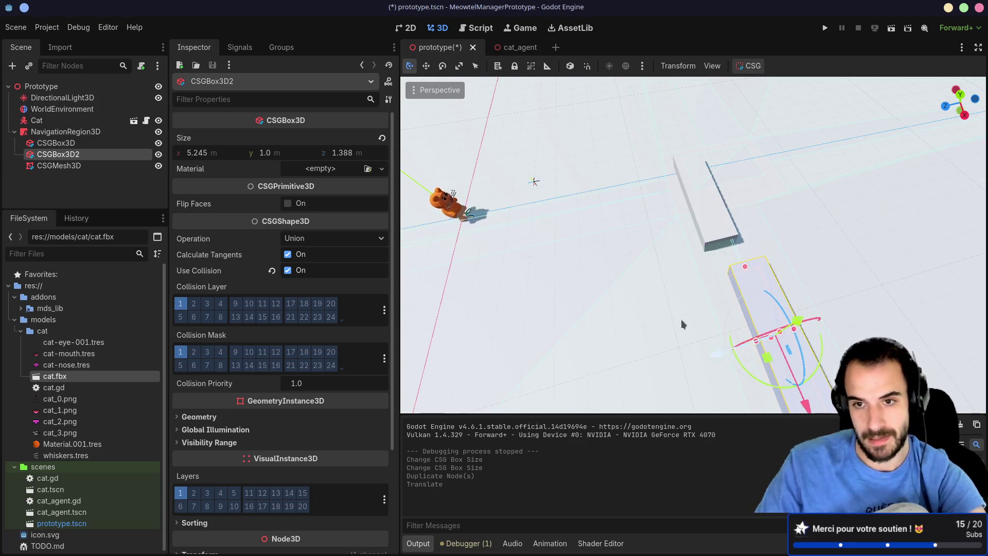
pyautogui.scroll(-5, 582, 158)
pyautogui.moveTo(663, 215); pyautogui.dragTo(665, 237)
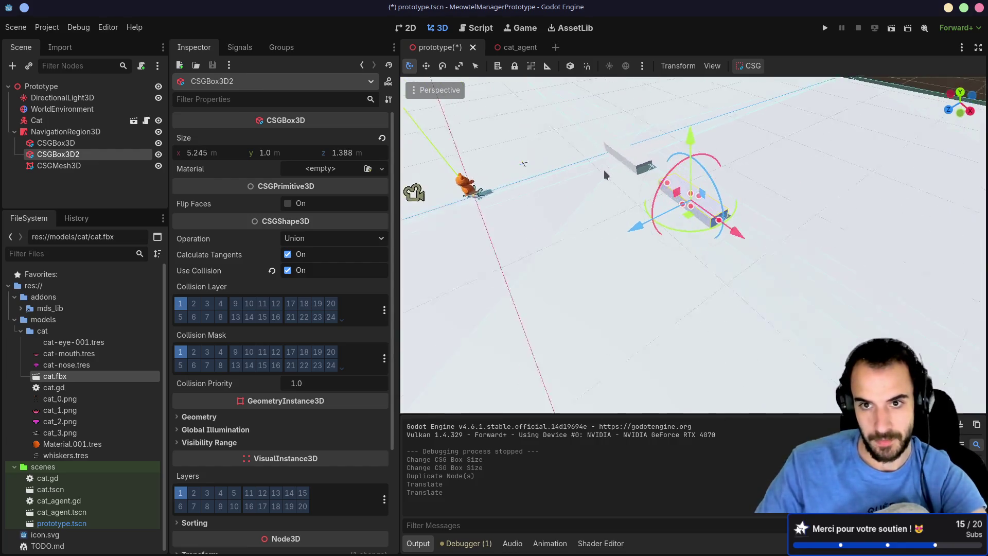
pyautogui.click(65, 132)
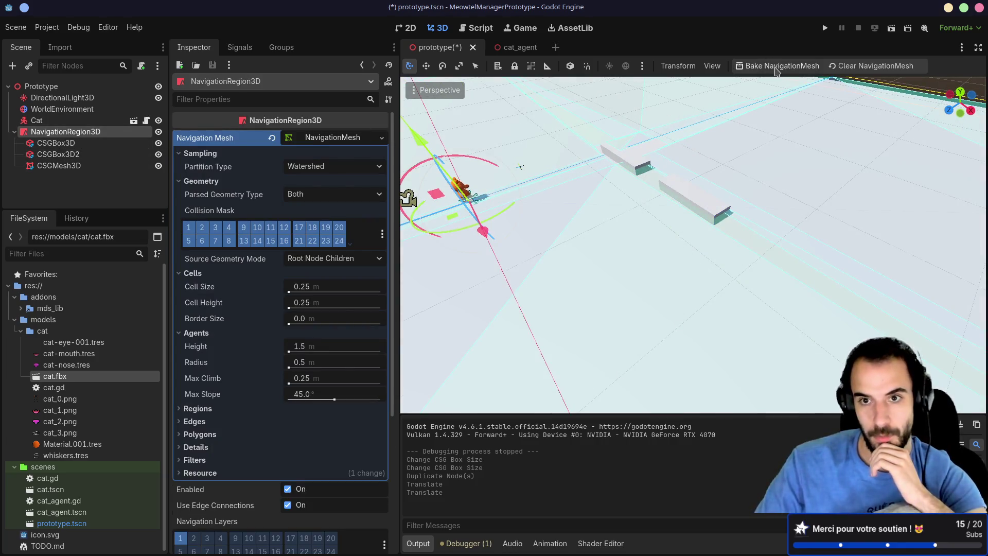
# Orbit and zoom around the two walls to inspect the baked navigation mesh and passage.
pyautogui.scroll(5, 619, 170)
pyautogui.scroll(-5, 619, 170)
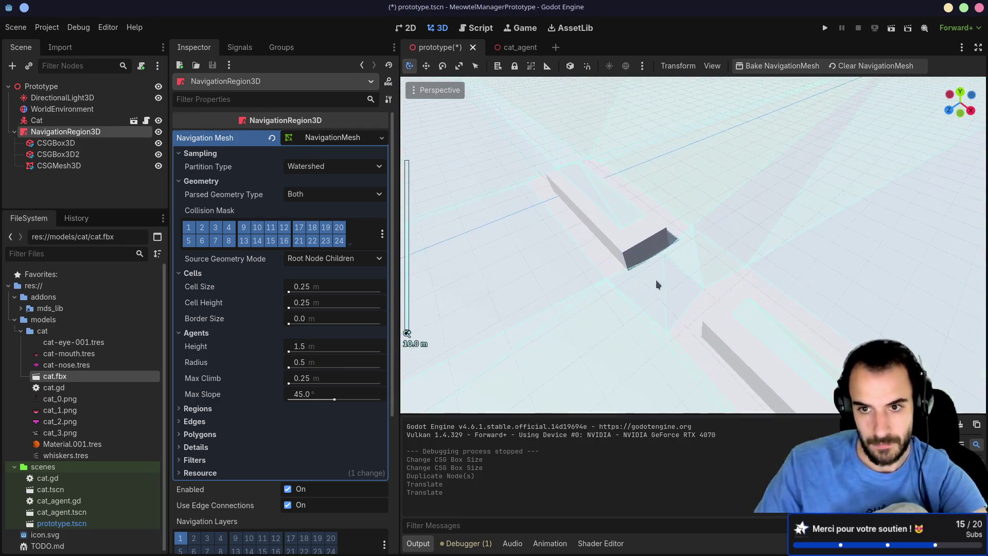
pyautogui.moveTo(656, 279); pyautogui.dragTo(718, 291)
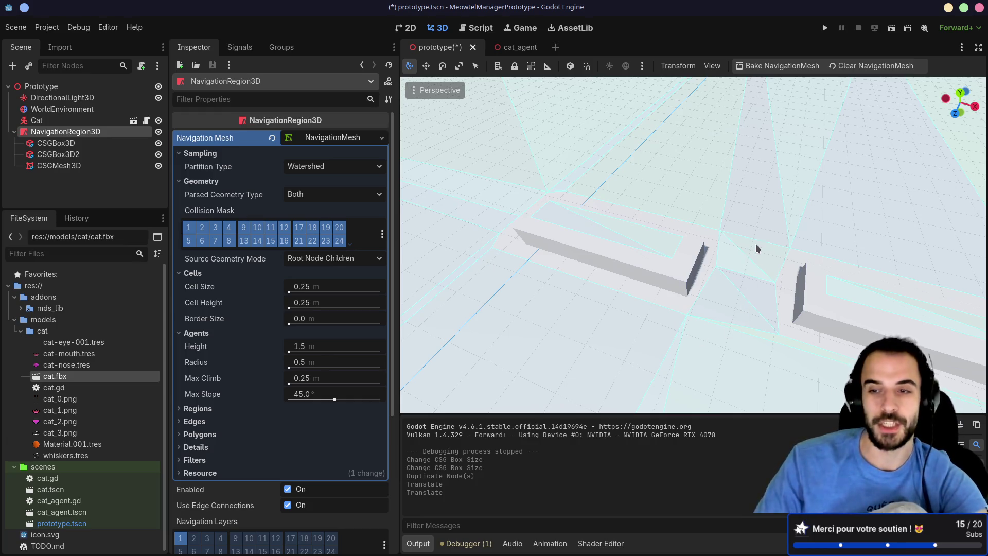
pyautogui.moveTo(786, 235)
pyautogui.mouseDown()
pyautogui.moveTo(674, 186)
pyautogui.moveTo(691, 183)
pyautogui.mouseUp()
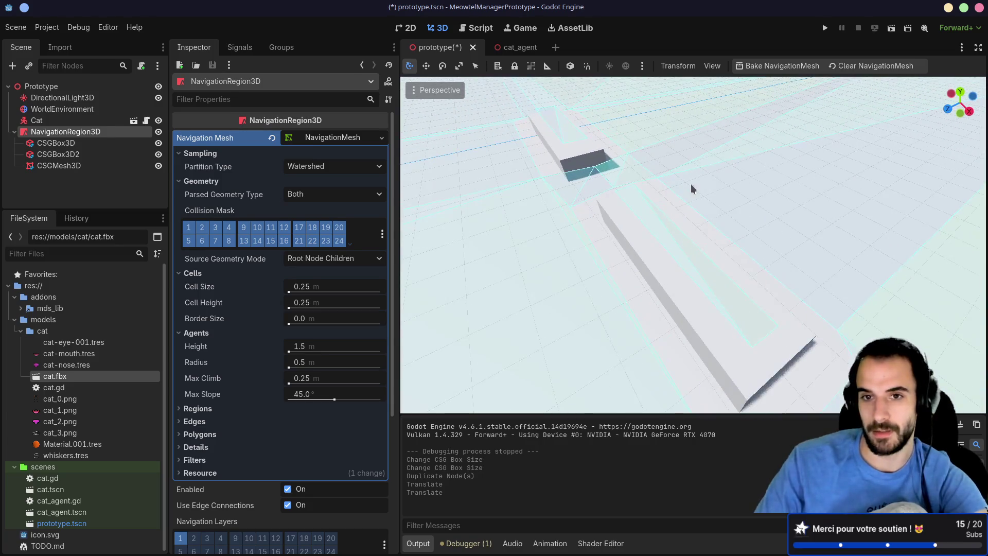
pyautogui.scroll(-8, 766, 208)
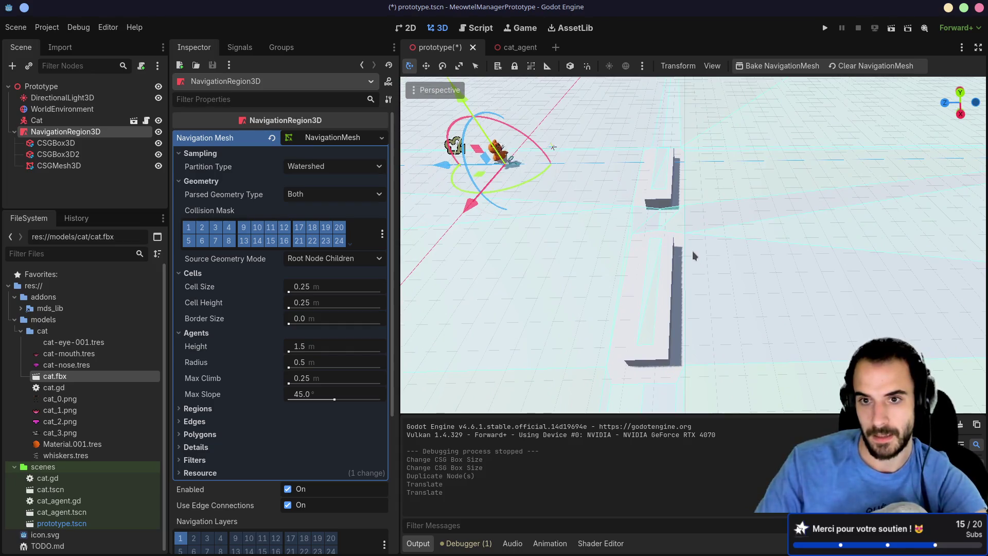
pyautogui.moveTo(693, 251); pyautogui.dragTo(738, 267)
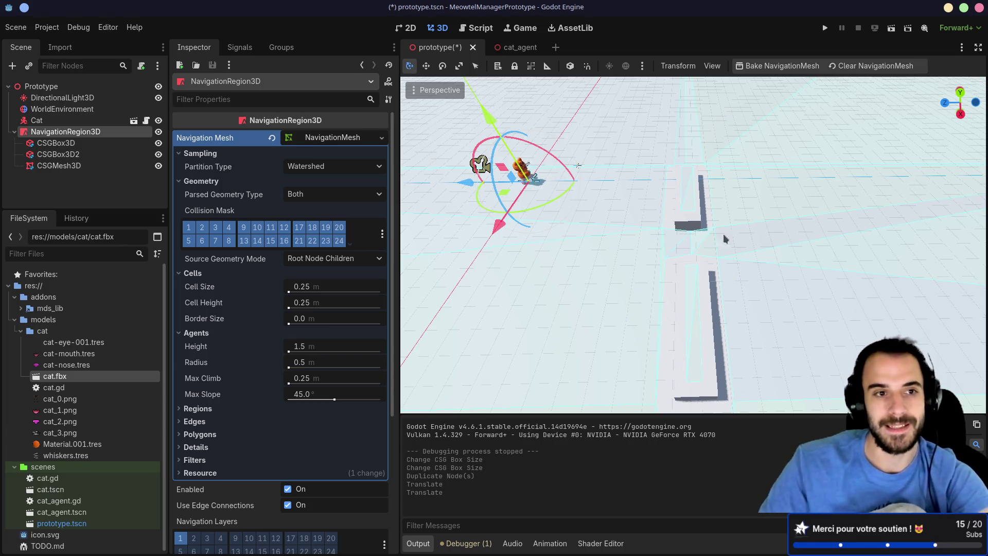
pyautogui.click(14, 133)
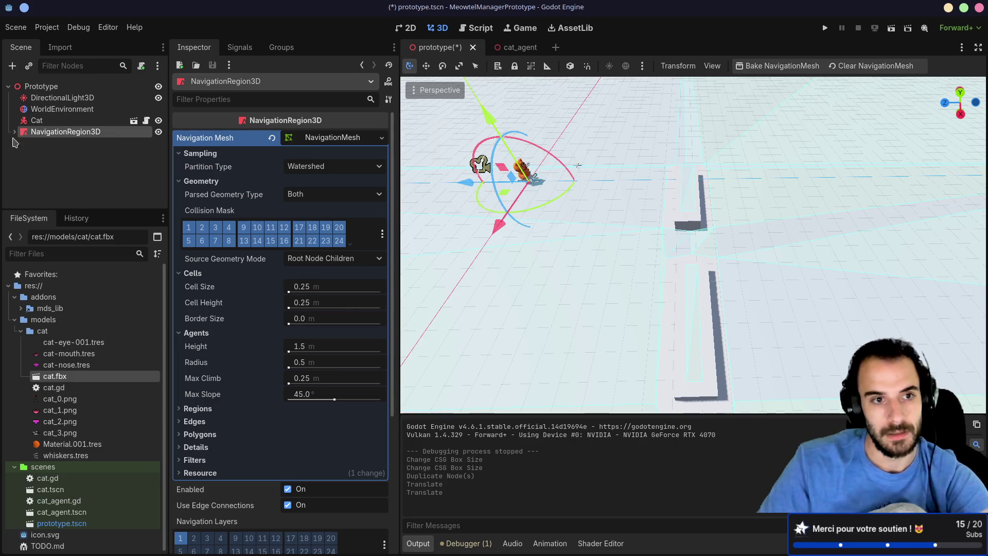
# Instance cat_agent.tscn into the prototype scene and open it in its own tab.
pyautogui.click(20, 331)
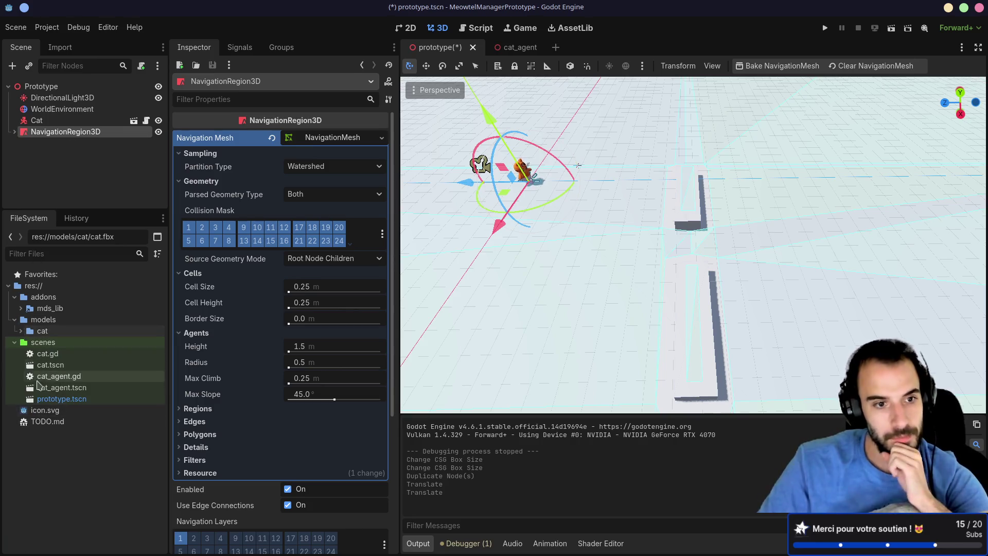
pyautogui.moveTo(72, 387)
pyautogui.mouseDown()
pyautogui.moveTo(88, 177)
pyautogui.moveTo(39, 87)
pyautogui.mouseUp()
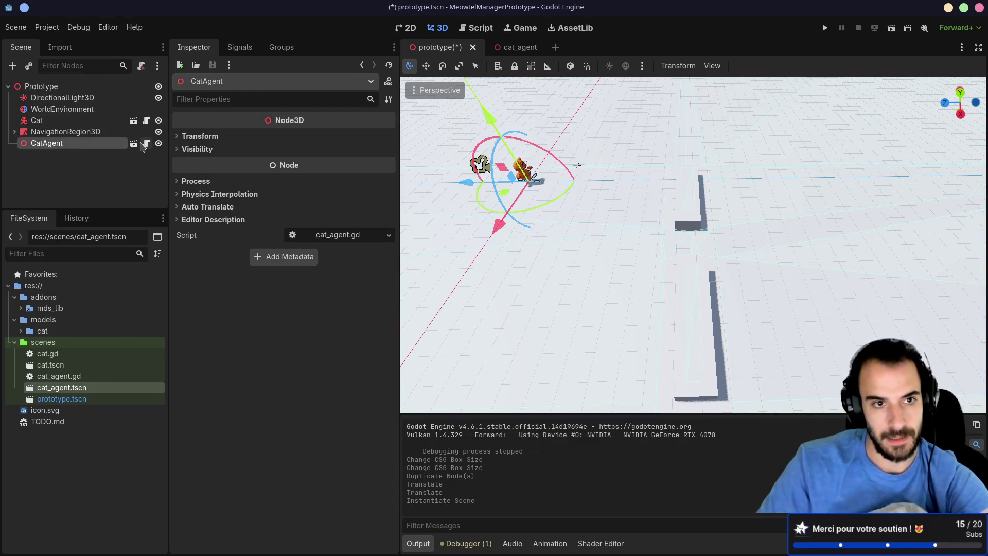
pyautogui.click(135, 144)
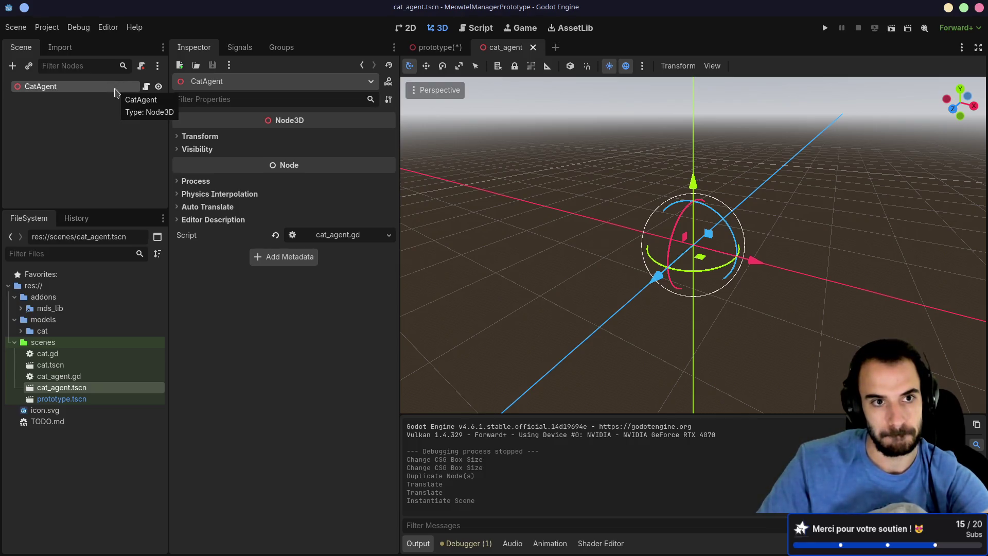
# Keep the CatAgent name unchanged and choose Change Type from its node menu.
pyautogui.rightClick(115, 92)
pyautogui.click(77, 156)
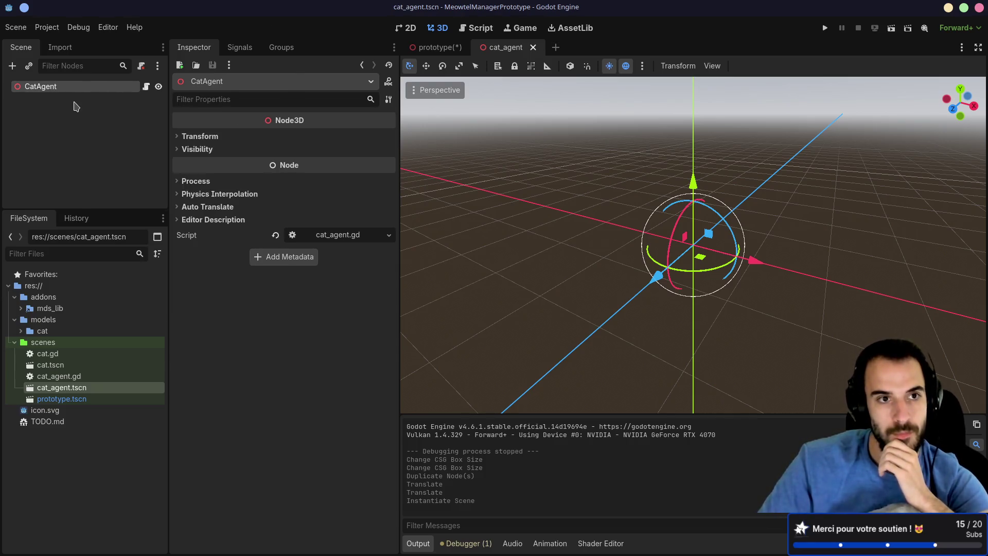
pyautogui.rightClick(74, 92)
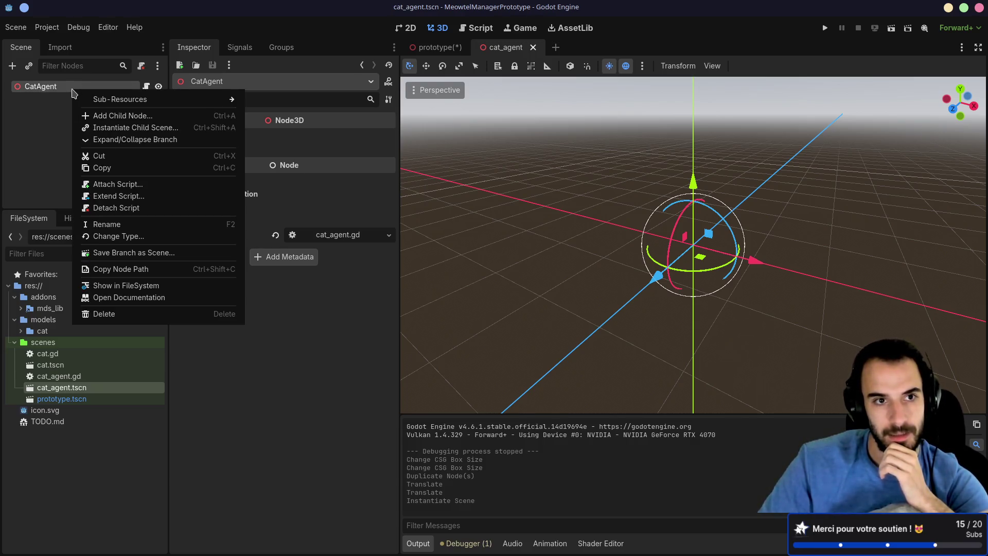
pyautogui.moveTo(100, 105)
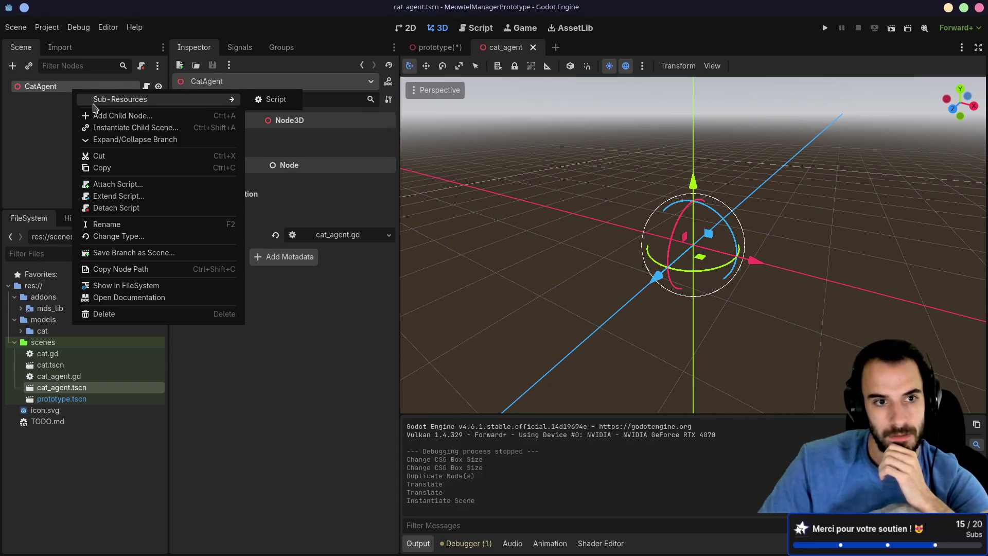
pyautogui.click(106, 226)
pyautogui.press('Escape')
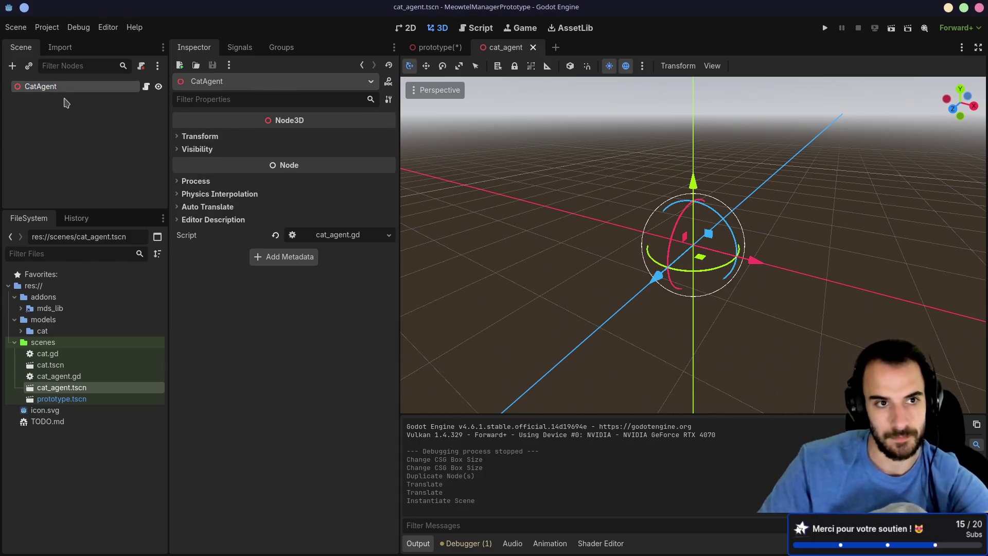
pyautogui.rightClick(68, 88)
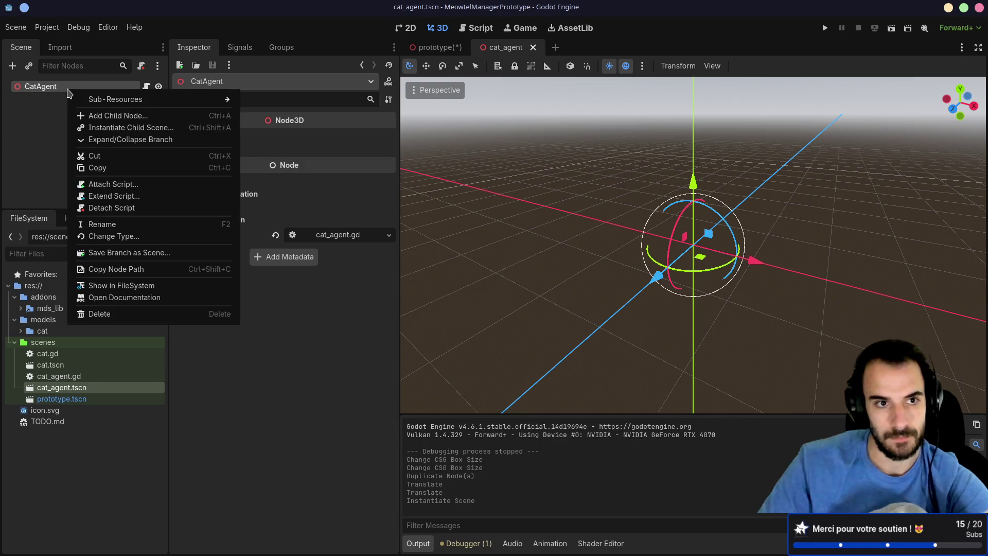
pyautogui.click(104, 236)
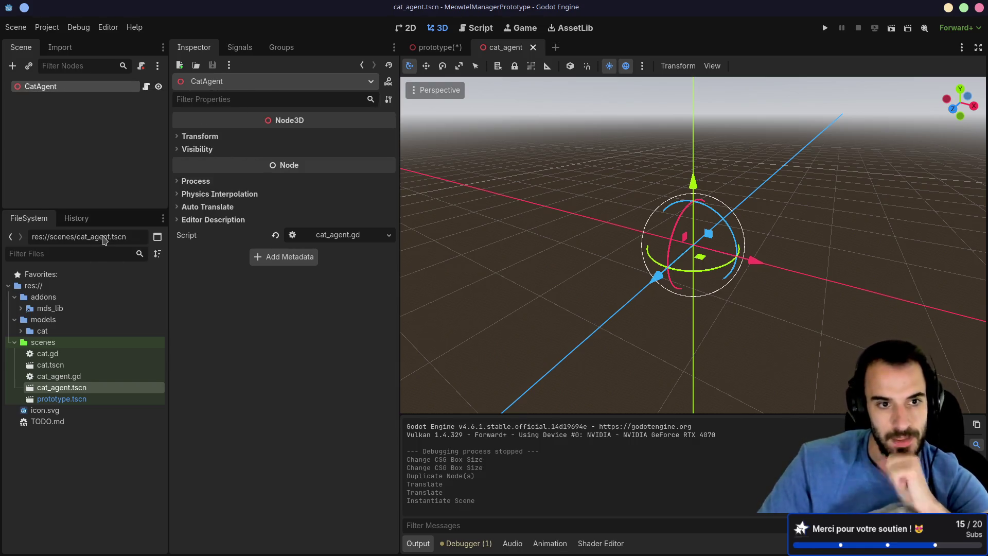
# Change CatAgent to a CharacterBody3D and add a NavigationAgent3D child.
pyautogui.write('chara')
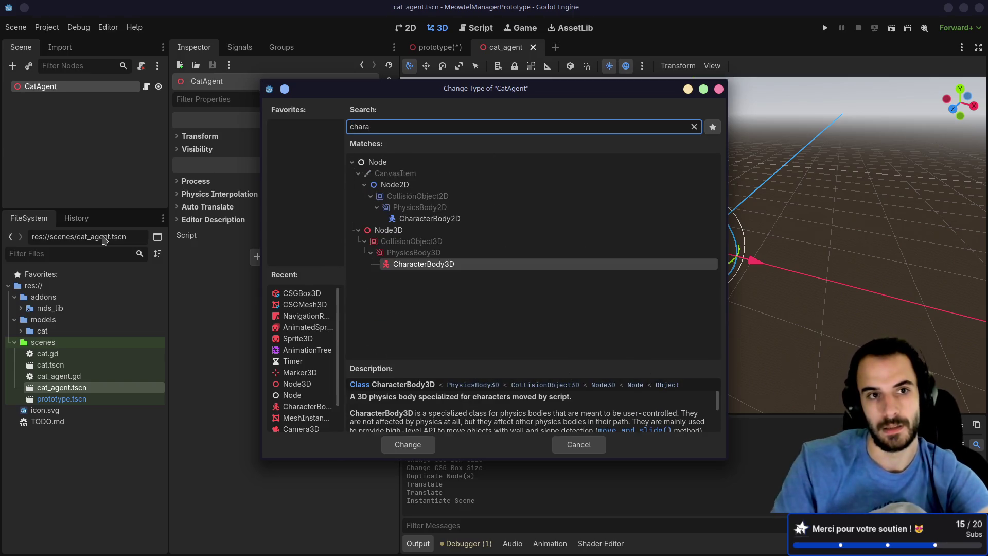
pyautogui.press('Return')
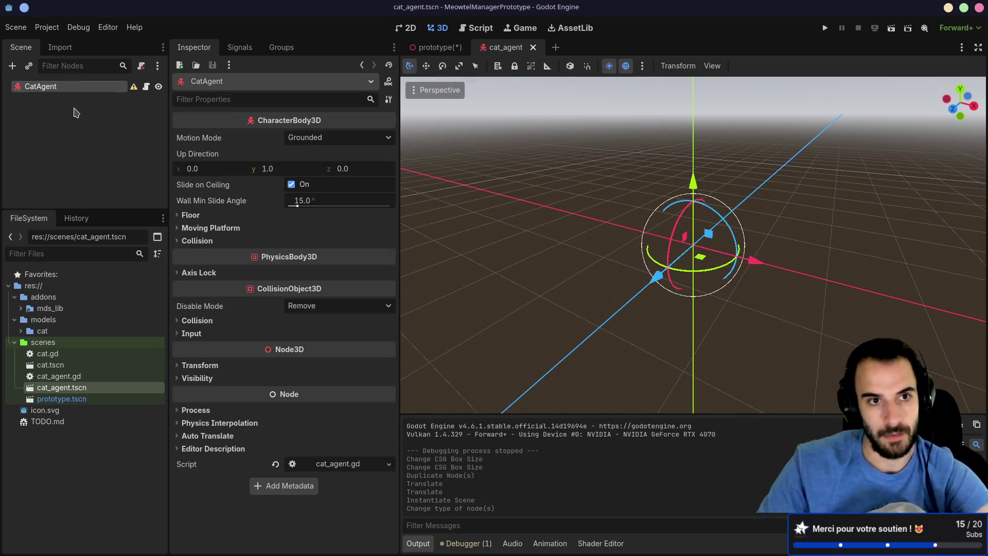
pyautogui.hotkey('ctrl', 'a')
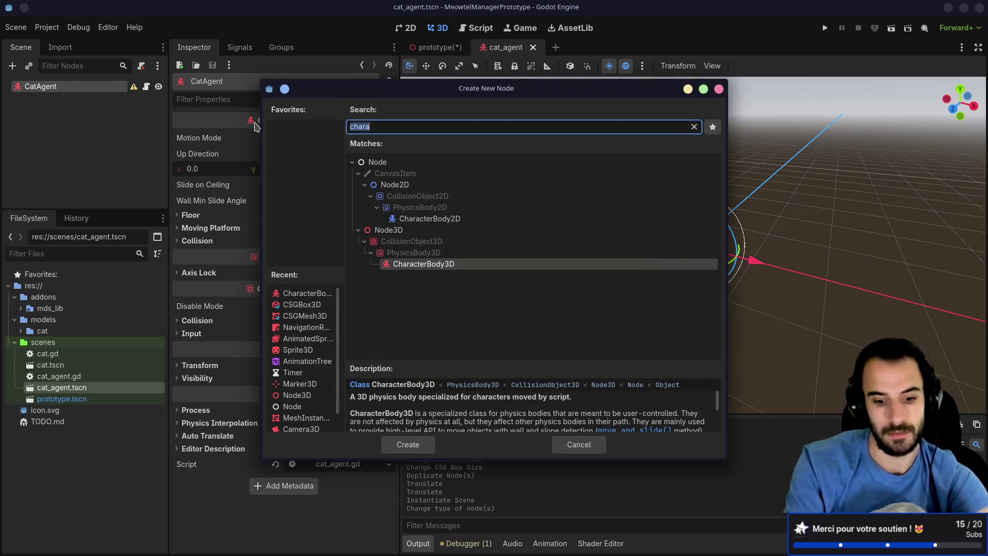
pyautogui.write('navi')
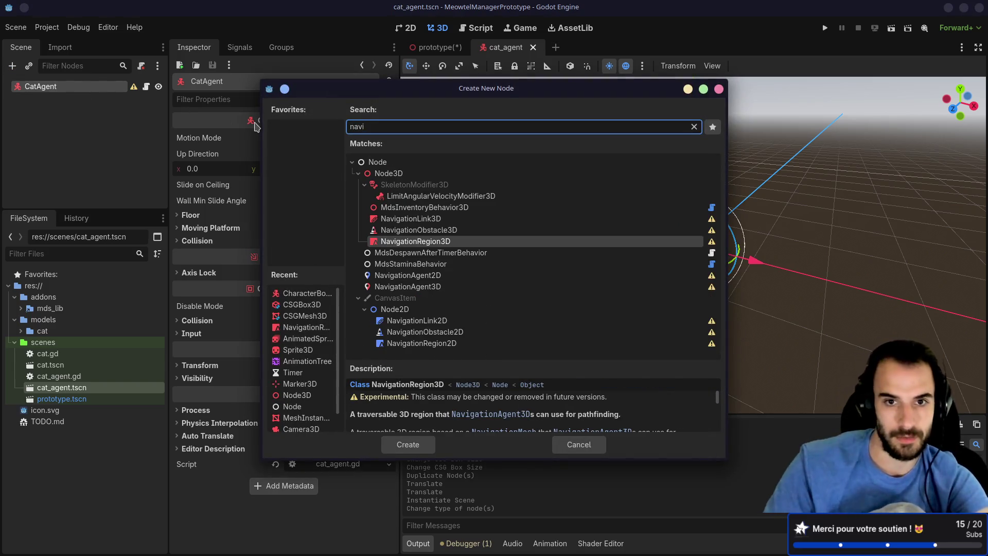
pyautogui.doubleClick(409, 287)
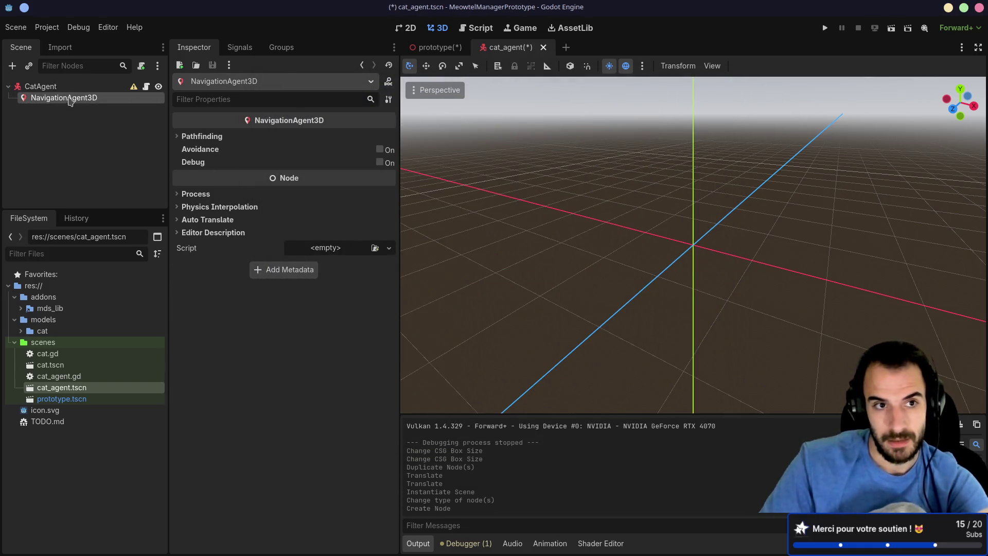
pyautogui.click(70, 88)
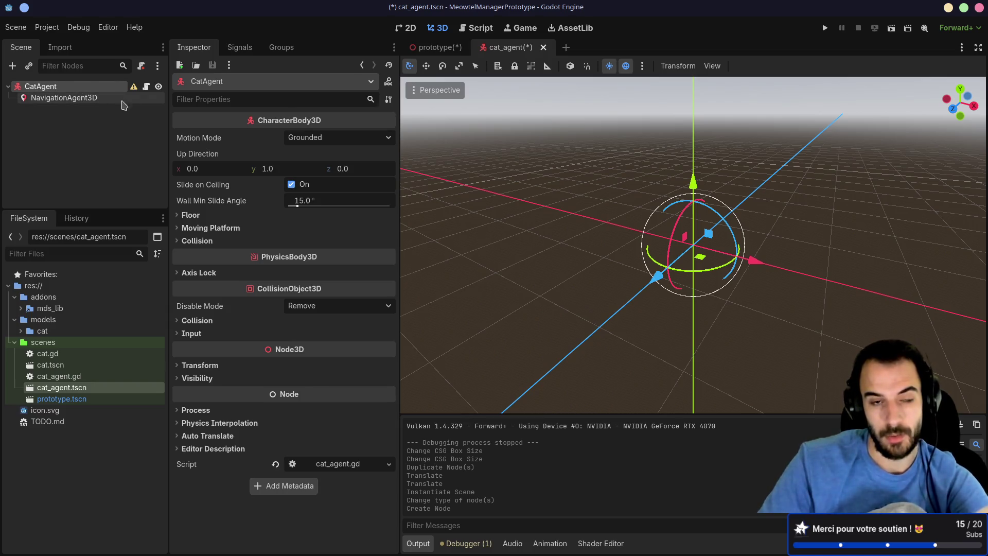
# Add a CollisionShape3D child under CatAgent.
pyautogui.hotkey('ctrl', 'a')
pyautogui.write('colli')
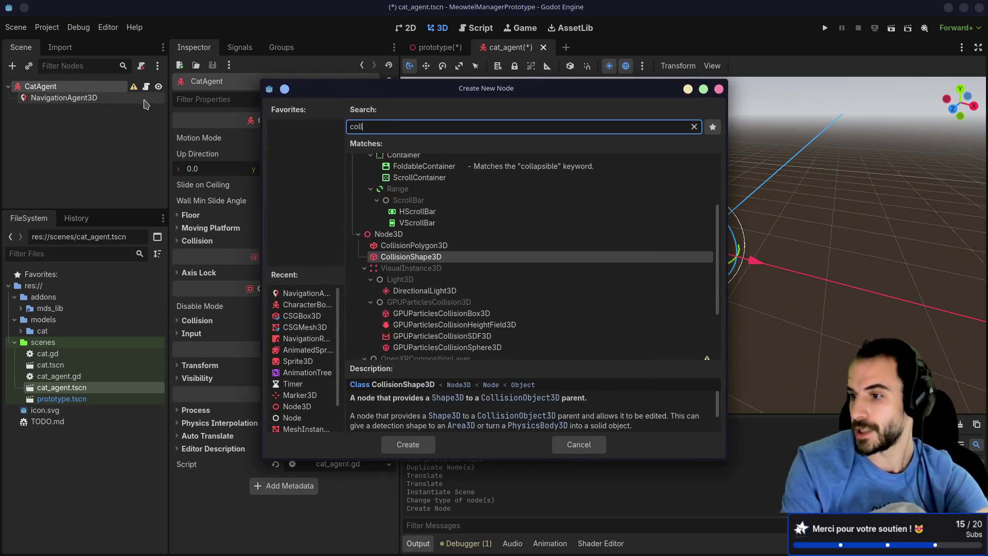
pyautogui.press('Down')
pyautogui.press('Down')
pyautogui.press('Down')
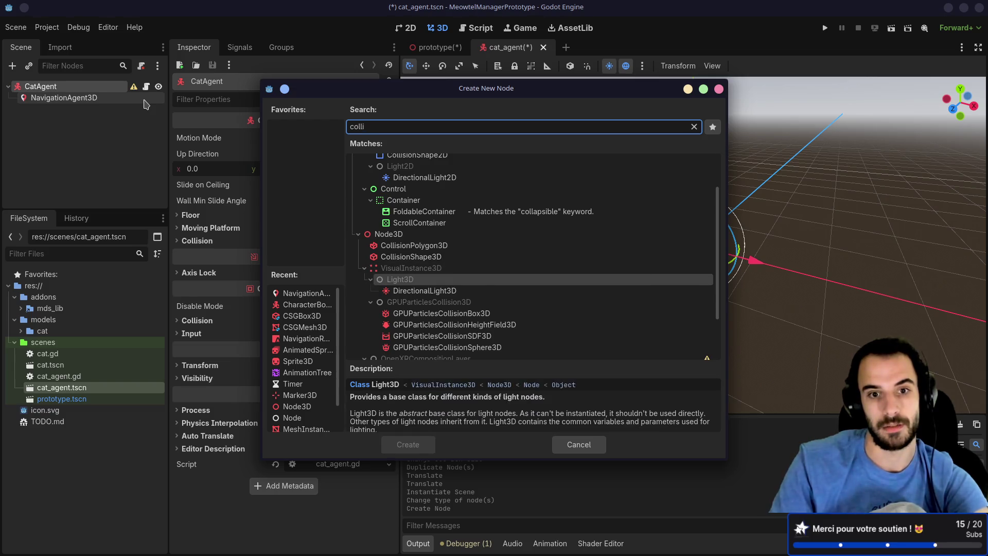
pyautogui.write('s')
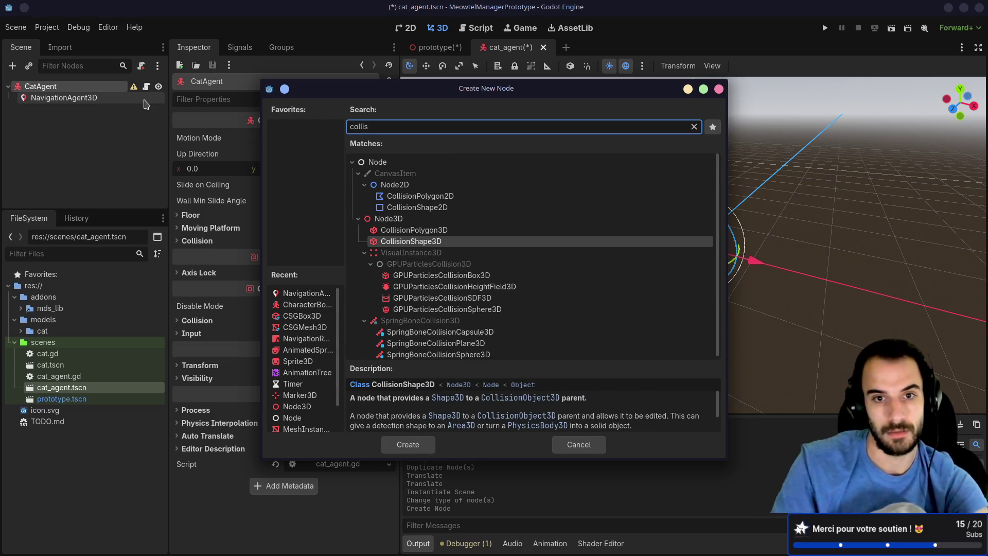
pyautogui.press('Return')
pyautogui.press('F2')
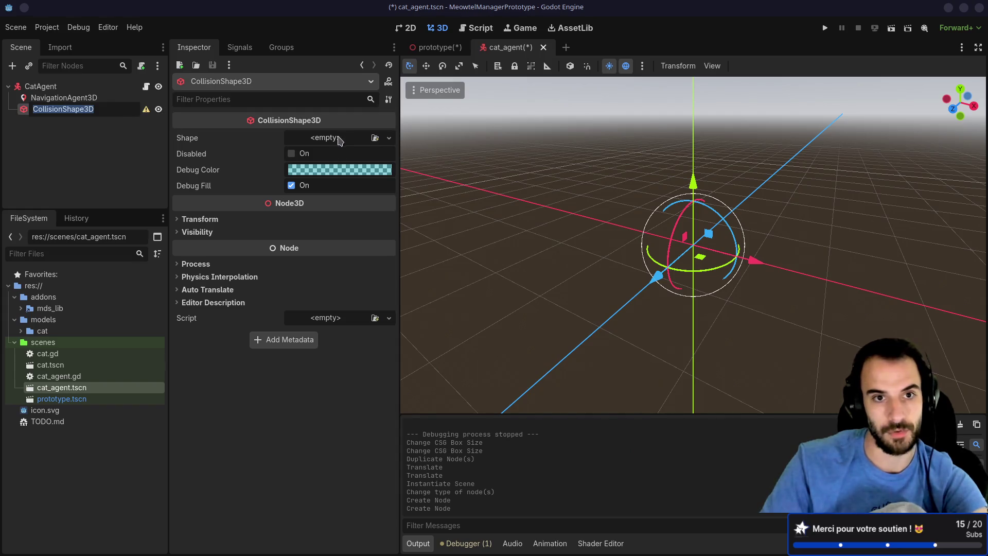
# Give the CollisionShape3D a new CapsuleShape3D and raise it along the Y axis.
pyautogui.click(339, 140)
pyautogui.click(339, 138)
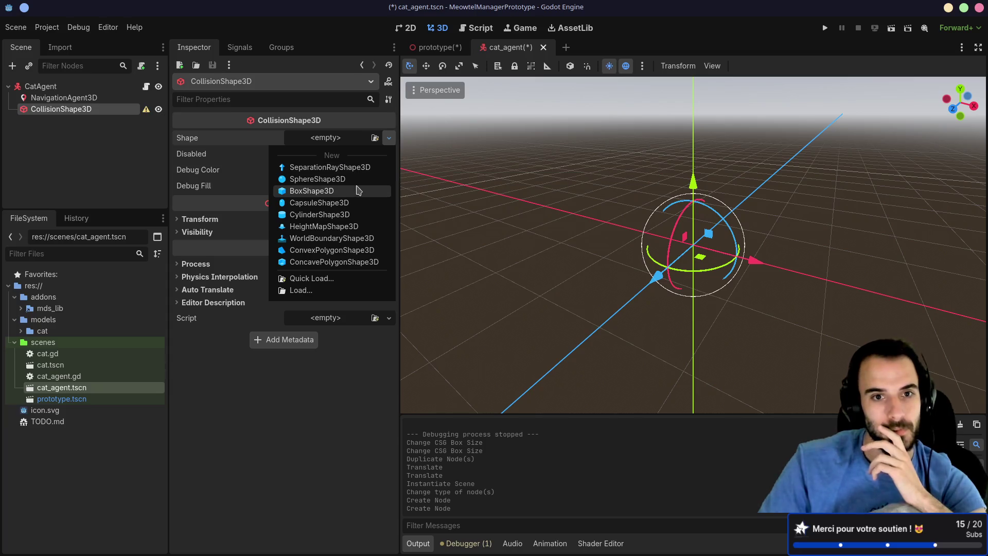
pyautogui.click(333, 202)
pyautogui.moveTo(700, 208); pyautogui.dragTo(698, 130)
pyautogui.hotkey('ctrl', 'z')
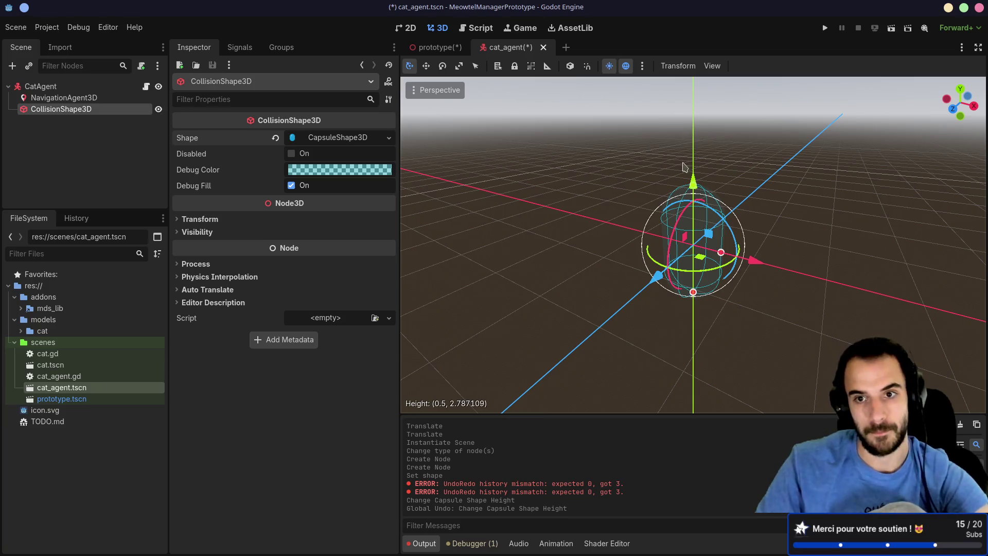
pyautogui.moveTo(693, 180); pyautogui.dragTo(693, 119)
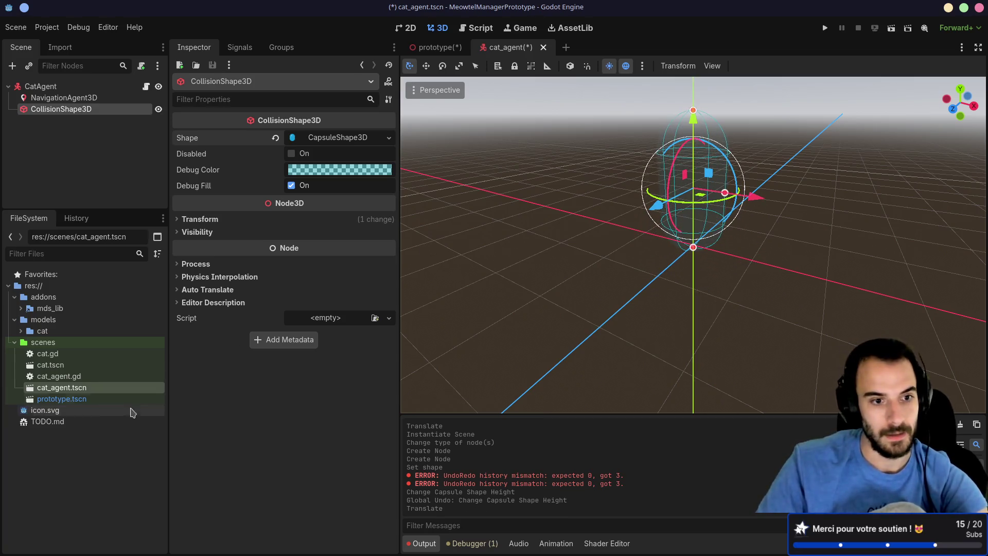
# Add the cat.fbx model as a child of CatAgent and save cat_agent.tscn.
pyautogui.click(21, 331)
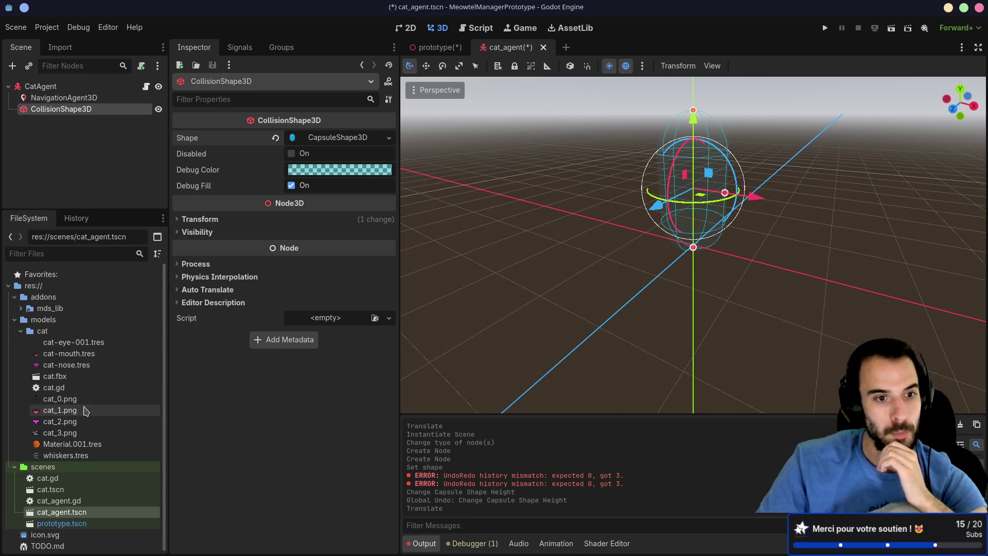
pyautogui.moveTo(69, 378)
pyautogui.mouseDown()
pyautogui.moveTo(77, 90)
pyautogui.moveTo(57, 88)
pyautogui.mouseUp()
pyautogui.moveTo(746, 242)
pyautogui.mouseDown()
pyautogui.moveTo(776, 246)
pyautogui.moveTo(640, 237)
pyautogui.moveTo(638, 202)
pyautogui.moveTo(729, 172)
pyautogui.moveTo(720, 226)
pyautogui.moveTo(744, 222)
pyautogui.moveTo(711, 216)
pyautogui.mouseUp()
pyautogui.scroll(3, 655, 214)
pyautogui.hotkey('ctrl', 's')
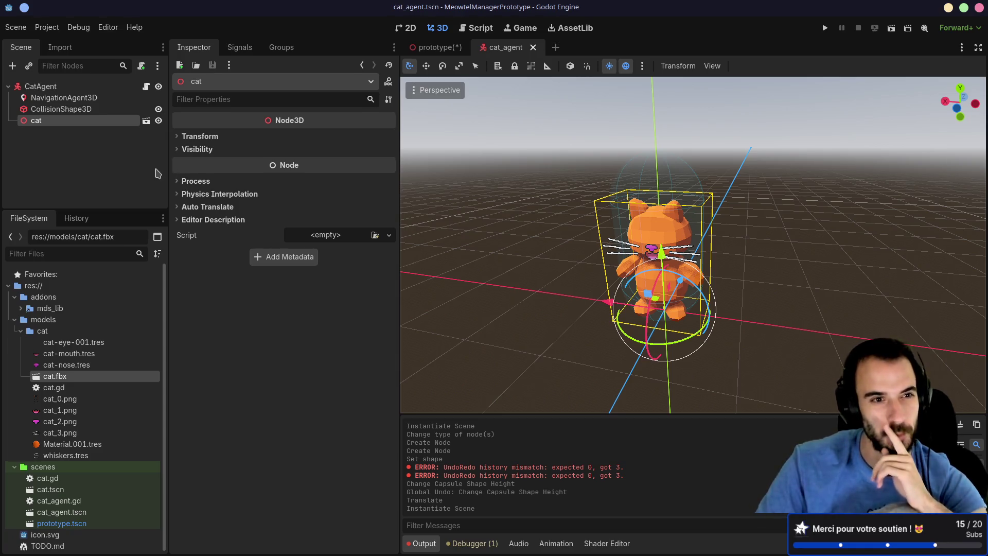
pyautogui.click(97, 109)
pyautogui.click(95, 98)
# Keep NavigationAgent3D pathfinding on AStar and turn on its Debug drawing.
pyautogui.click(94, 109)
pyautogui.click(94, 100)
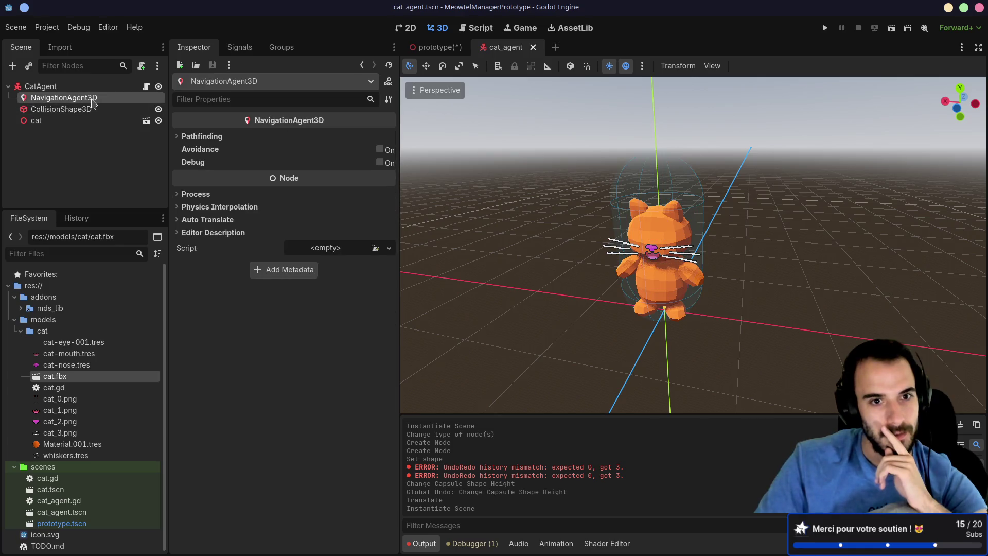
pyautogui.click(179, 136)
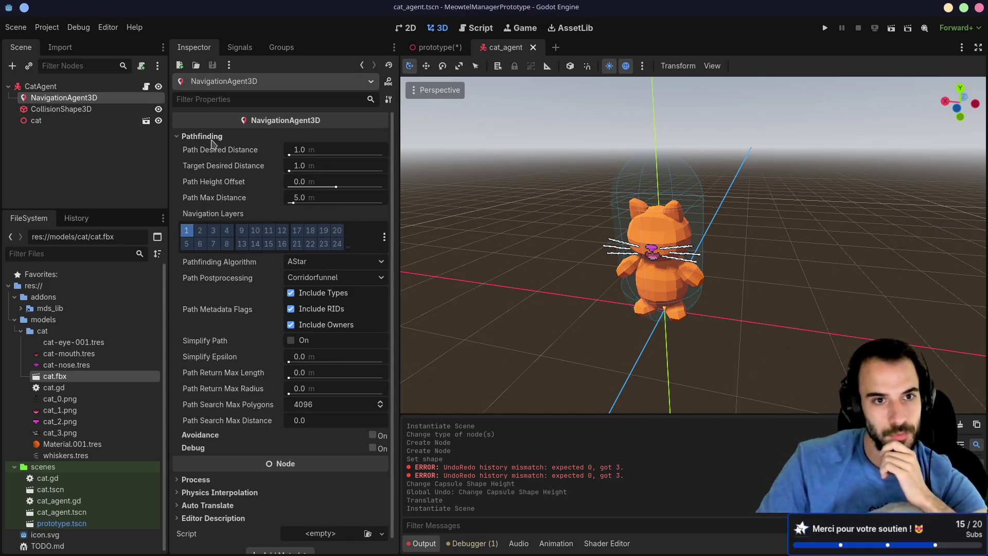
pyautogui.moveTo(209, 149)
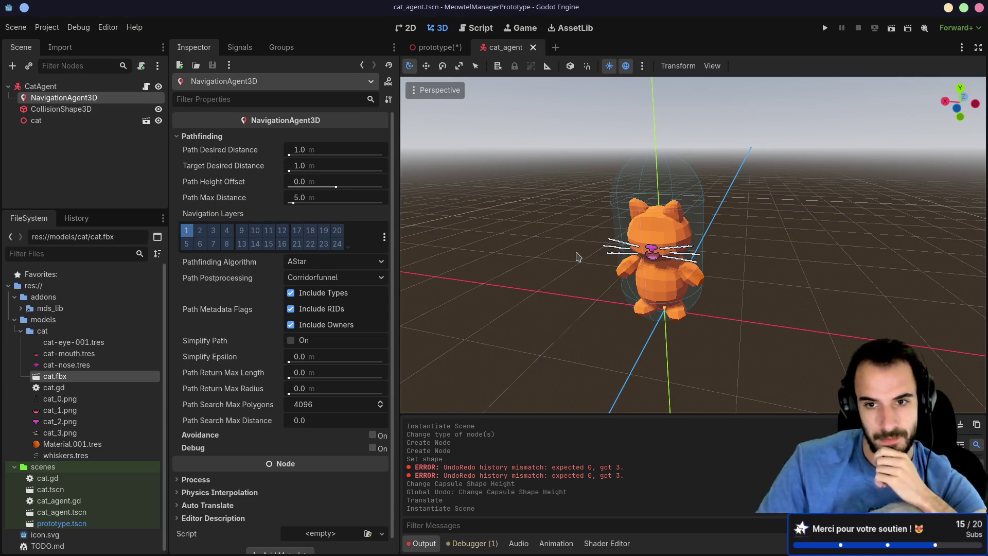
pyautogui.scroll(5, 640, 195)
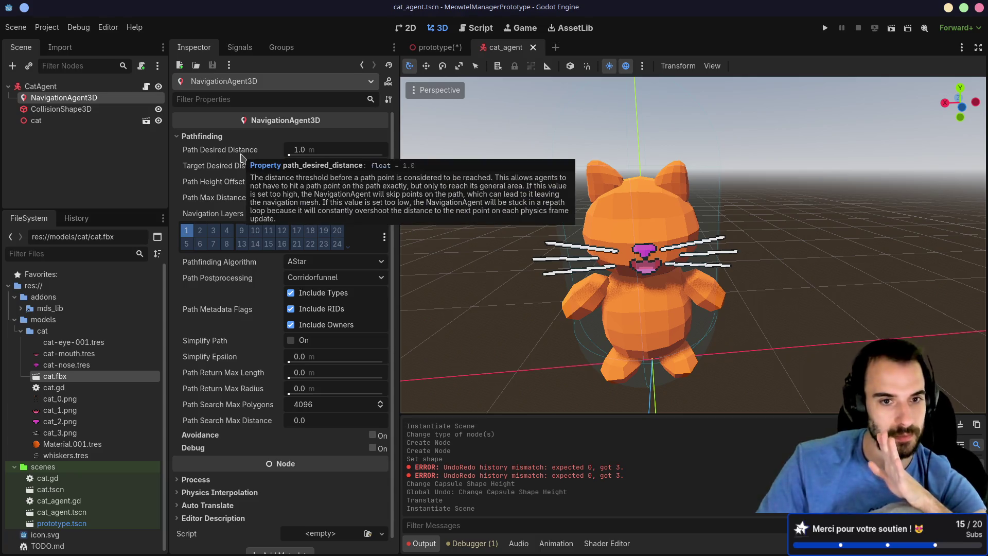
pyautogui.click(315, 265)
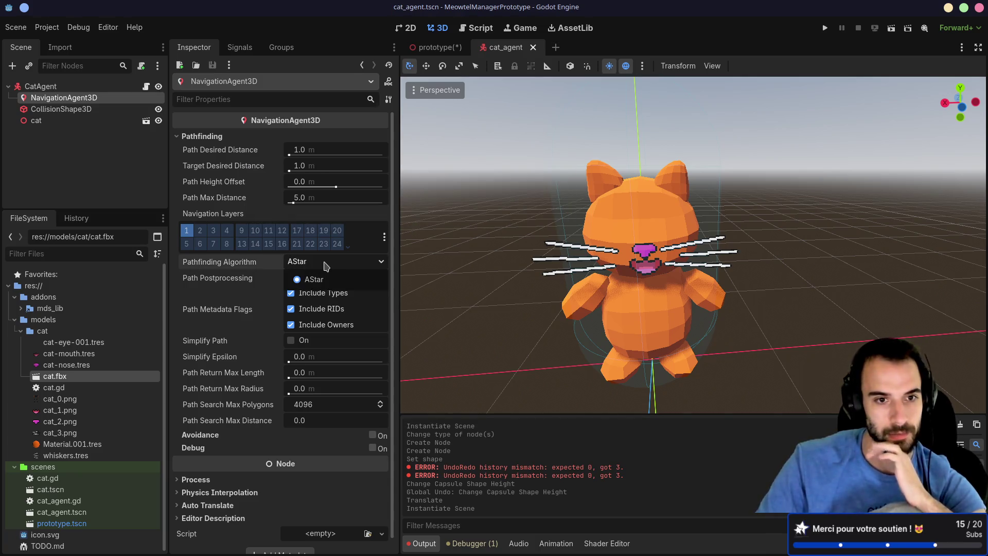
pyautogui.click(326, 266)
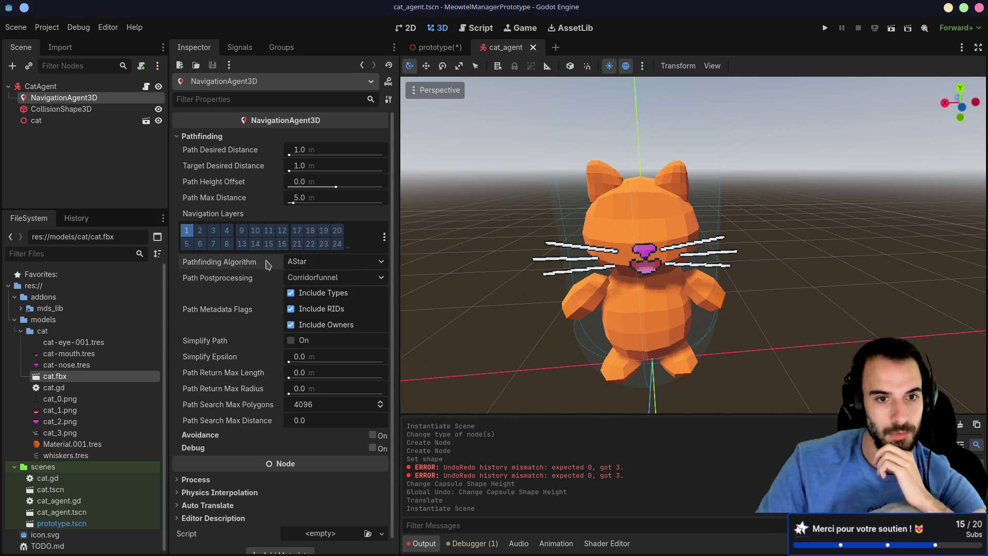
pyautogui.click(315, 264)
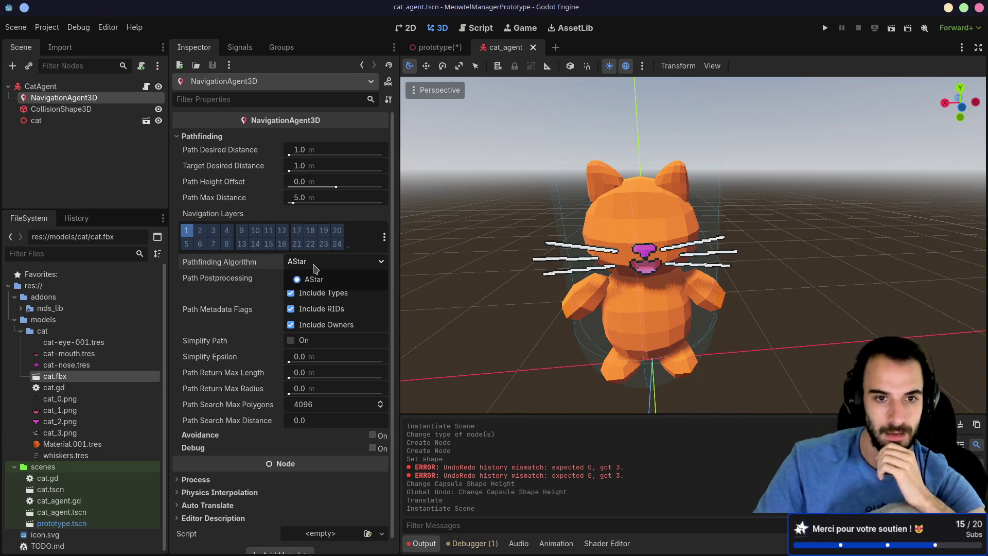
pyautogui.click(322, 282)
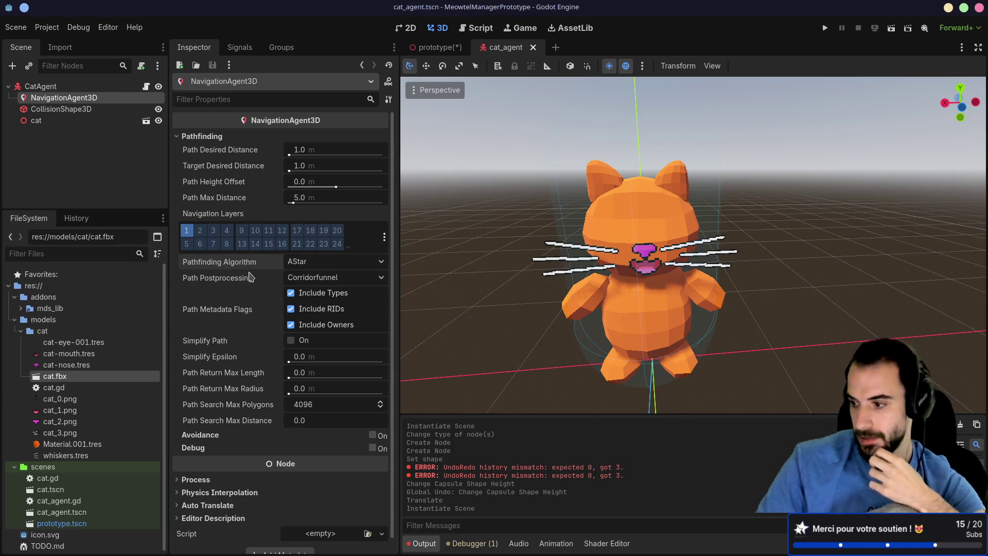
pyautogui.moveTo(249, 277)
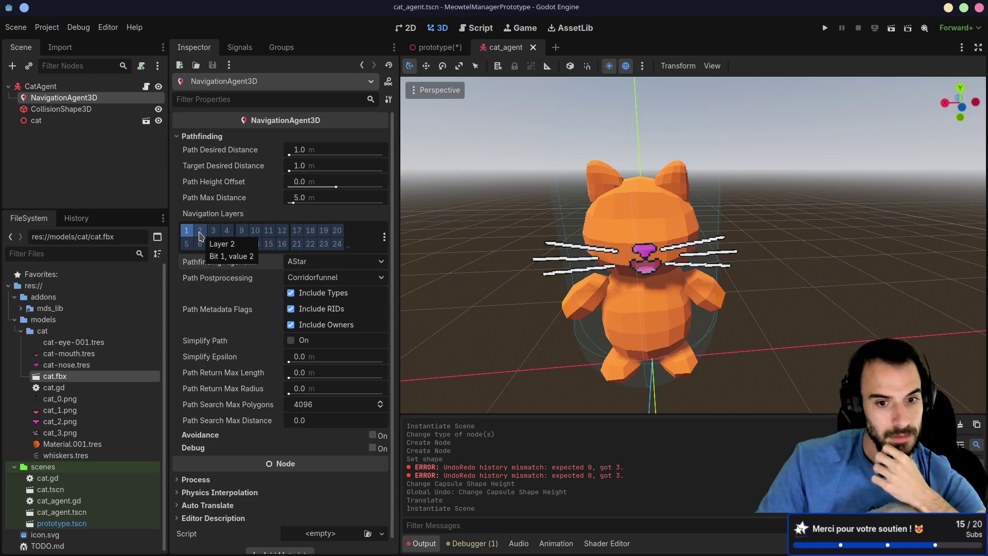
pyautogui.click(372, 448)
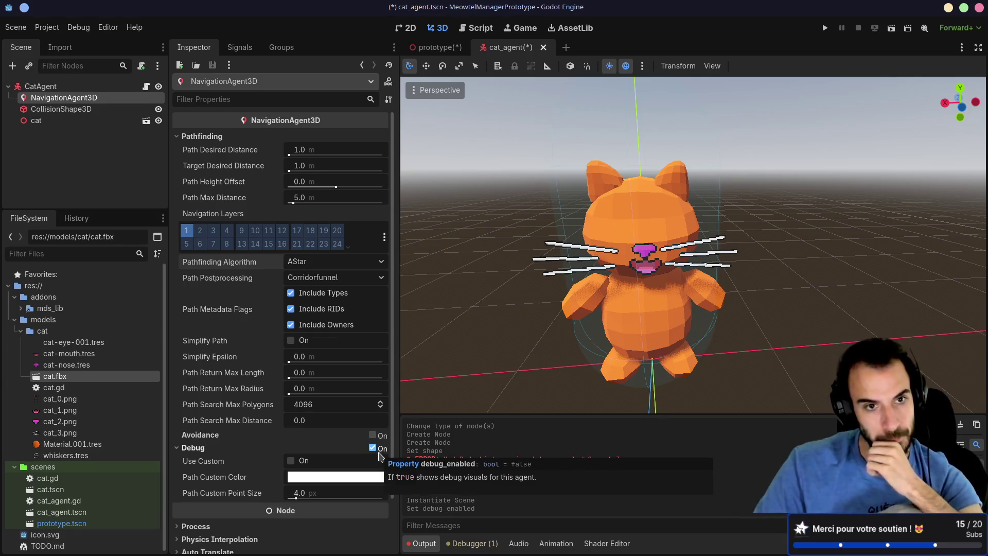
# Save the cat_agent scene with the debug-enabled navigation agent.
pyautogui.scroll(-3, 283, 329)
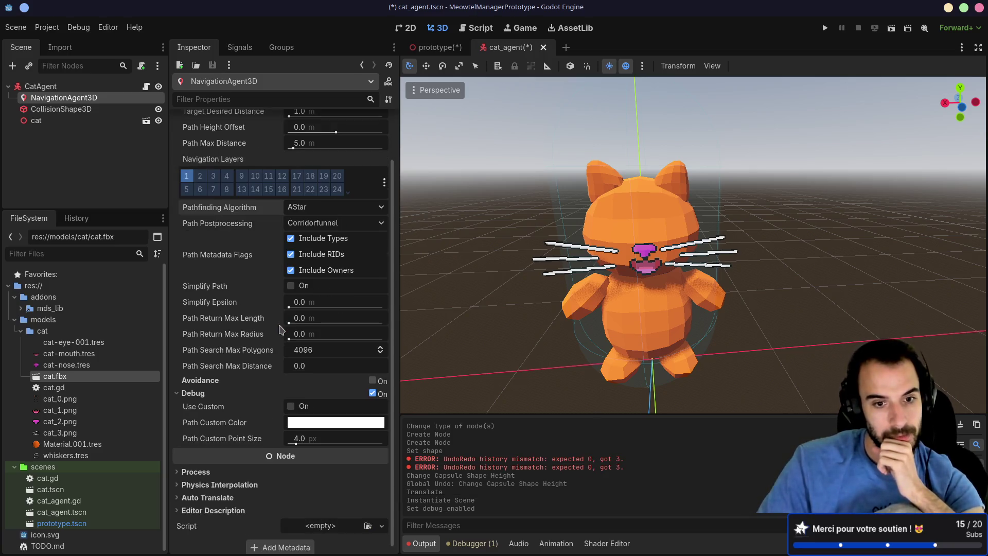
pyautogui.scroll(3, 282, 329)
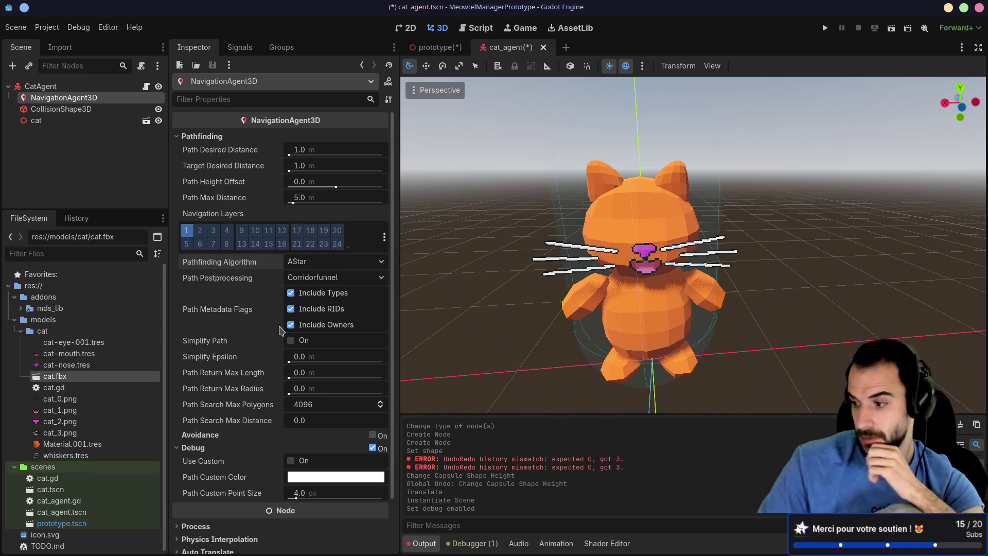
pyautogui.moveTo(282, 329)
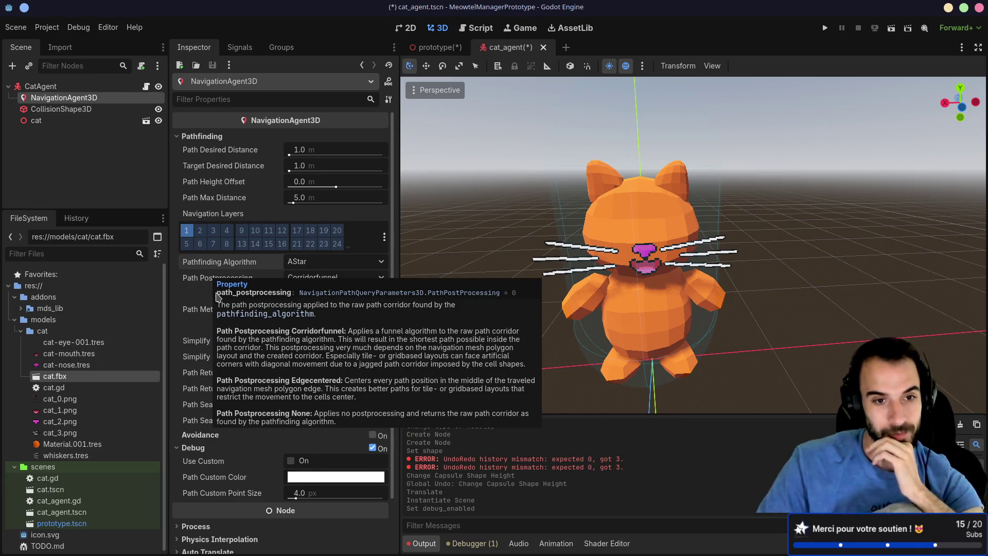
pyautogui.moveTo(203, 286)
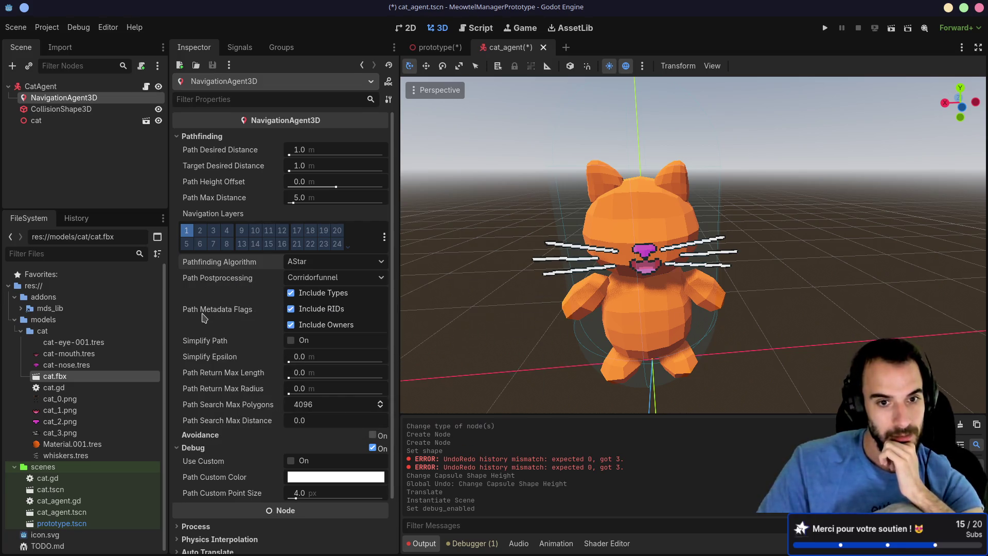
pyautogui.moveTo(224, 305)
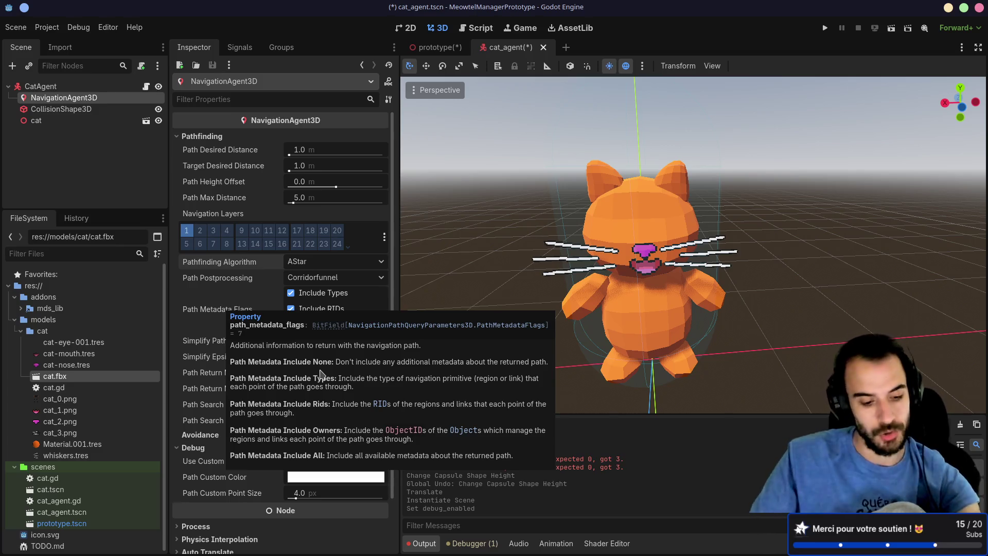
pyautogui.hotkey('ctrl', 's')
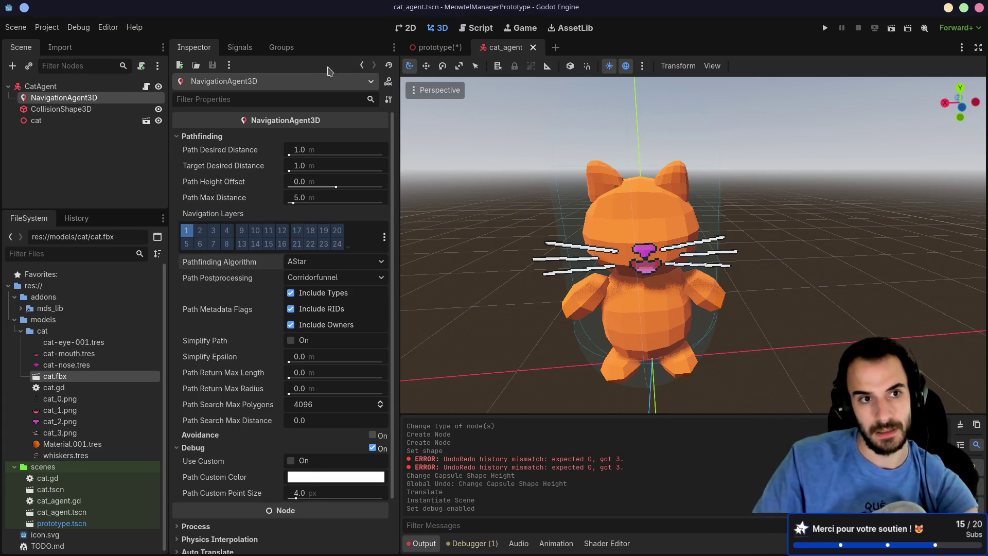
# View the CatAgent in the prototype scene, then switch to the terminal showing git status.
pyautogui.click(435, 46)
pyautogui.moveTo(520, 172); pyautogui.dragTo(603, 174)
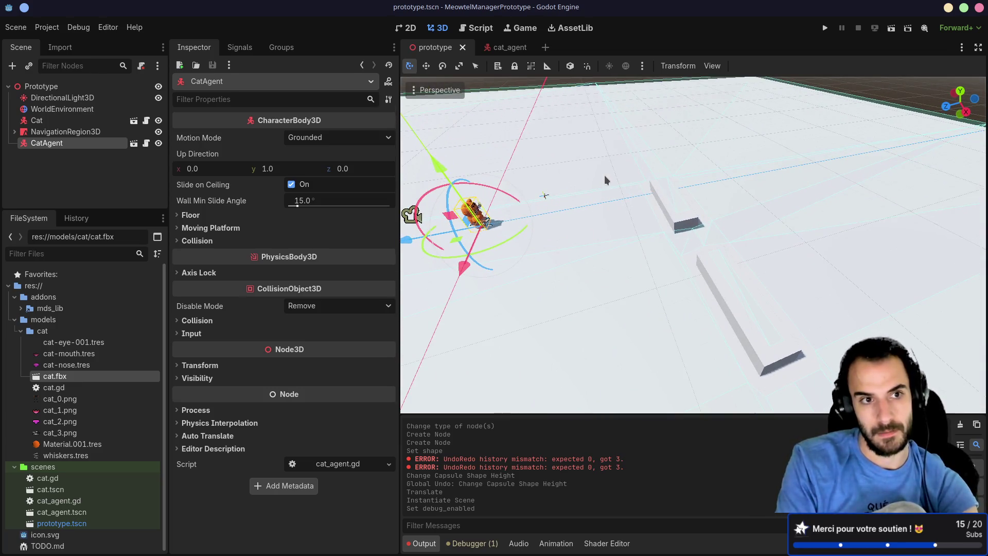
pyautogui.hotkey('alt', 'Tab')
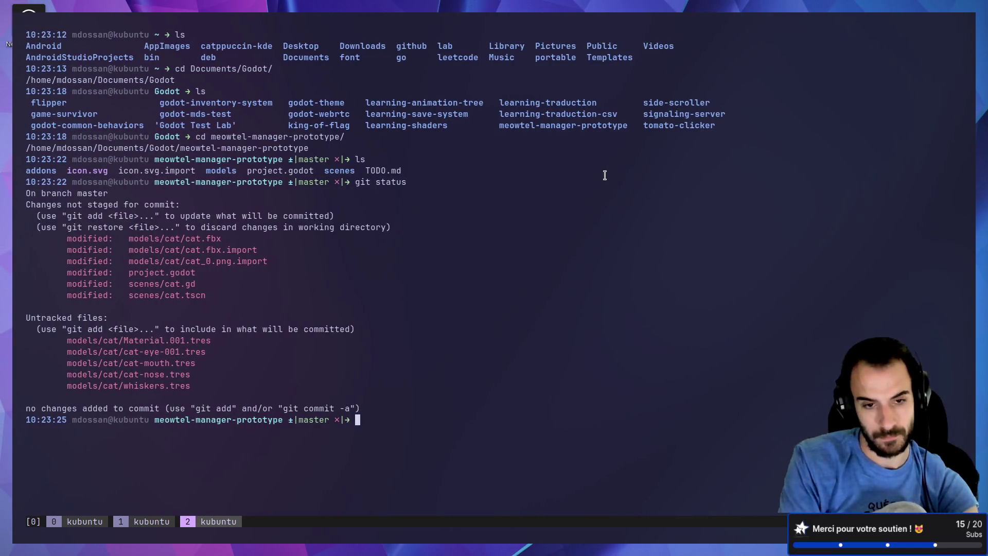
# List the project folder's contents and check git status for changed files.
pyautogui.write('ls')
pyautogui.press('Return')
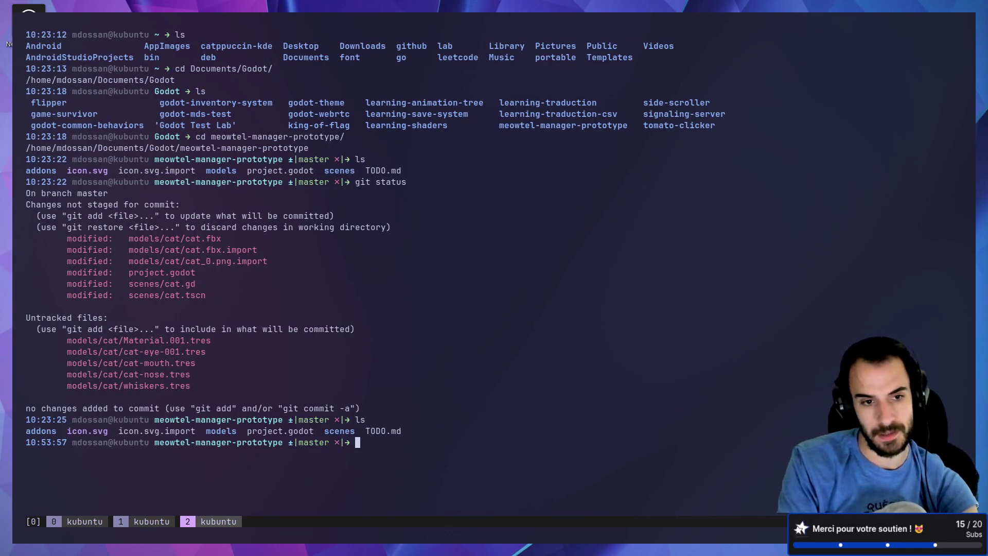
pyautogui.press('BackSpace')
pyautogui.write('git status')
pyautogui.press('Return')
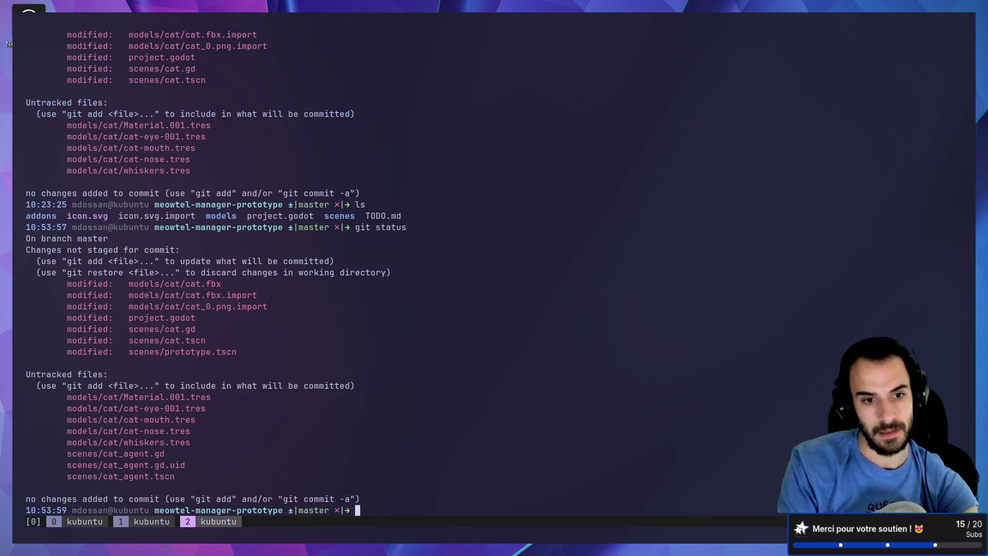
# Launch lazygit and collapse the models/cat folder in the files list.
pyautogui.write('lazygit')
pyautogui.press('Return')
pyautogui.press('Down')
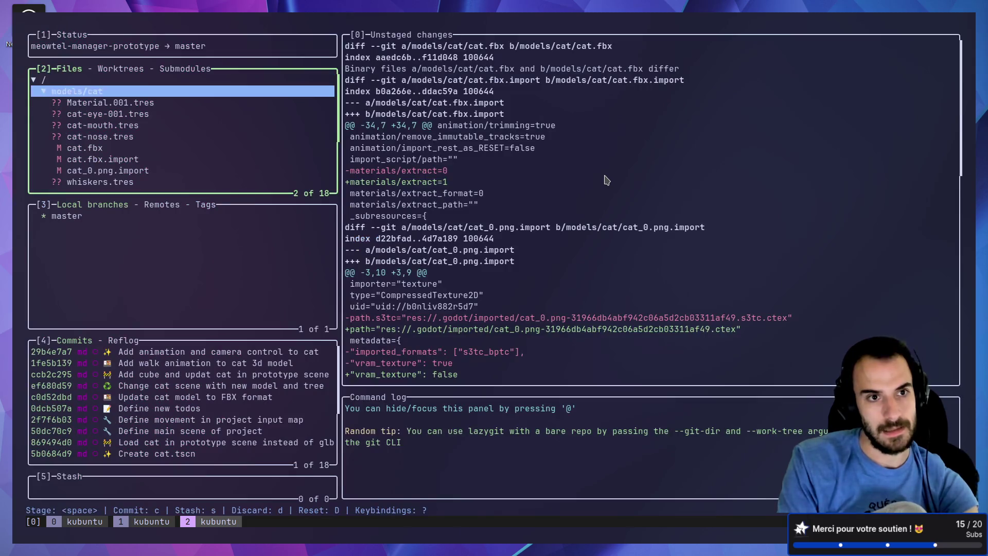
pyautogui.press('Return')
pyautogui.press('Down')
pyautogui.press('Down')
pyautogui.press('Down')
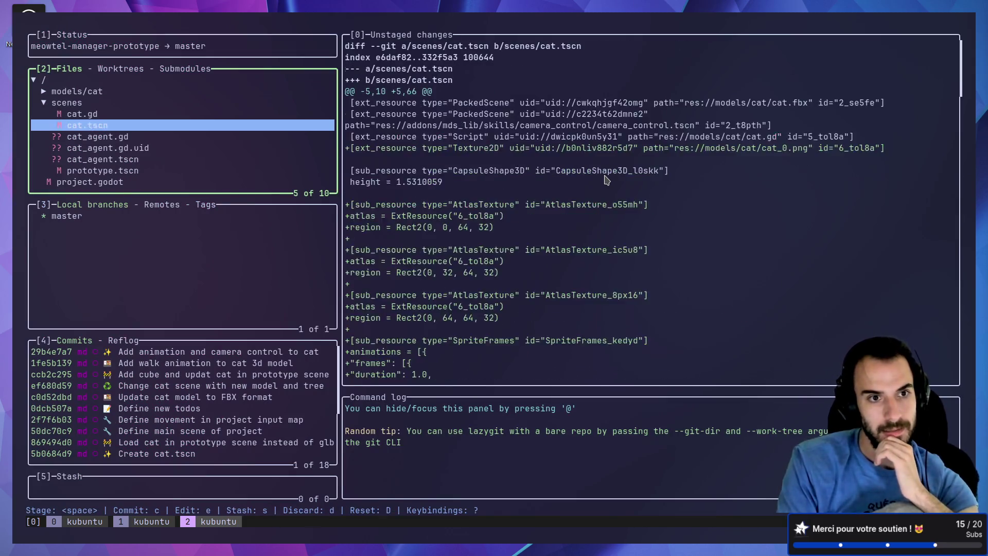
pyautogui.press('Down')
# Stage cat_agent.gd, cat_agent.gd.uid and cat_agent.tscn and start a commit.
pyautogui.press('Up')
pyautogui.press('Up')
pyautogui.press('Up')
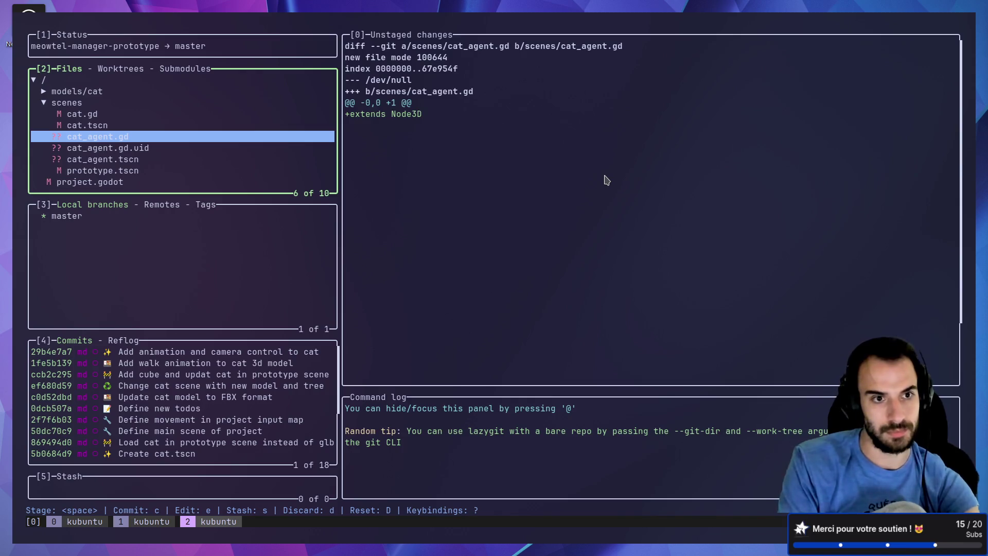
pyautogui.press('Down')
pyautogui.press('Down')
pyautogui.press('Down')
pyautogui.press('Up')
pyautogui.press('Up')
pyautogui.press('Up')
pyautogui.press('space')
pyautogui.press('Down')
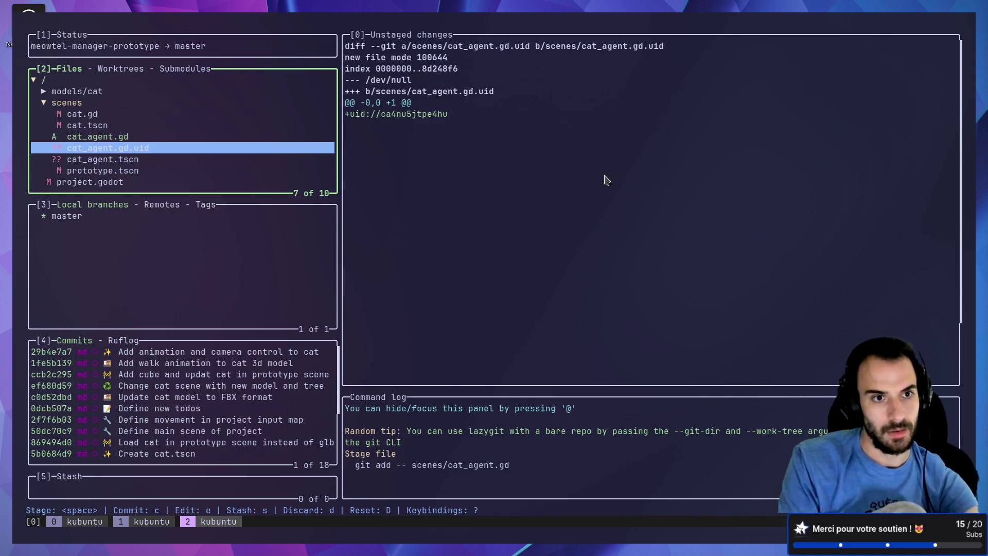
pyautogui.press('Down')
pyautogui.press('space')
pyautogui.press('c')
pyautogui.hotkey('alt', 'Tab')
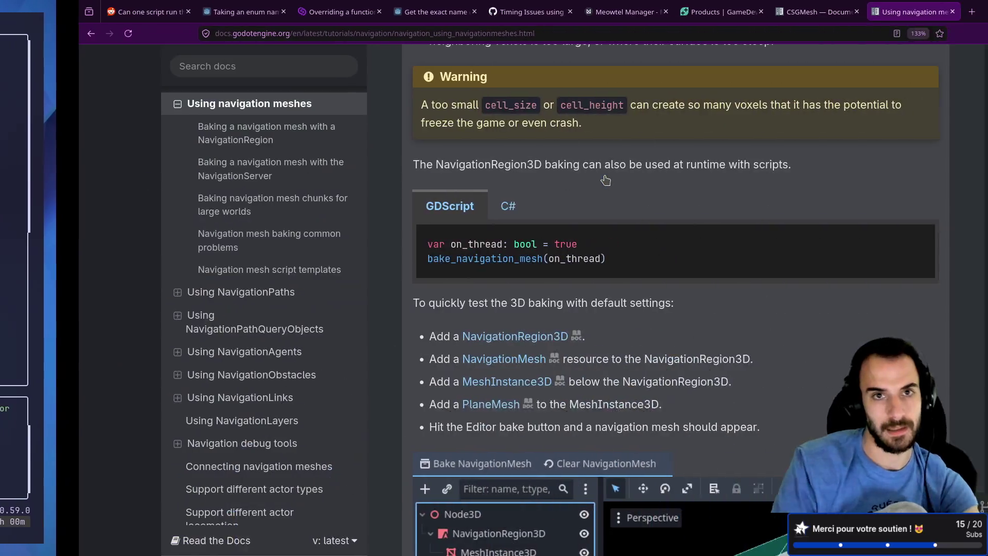
# Search for gitmoji in a new tab, open gitmoji.dev and copy the ✨ sparkles emoji.
pyautogui.click(893, 11)
pyautogui.write('git')
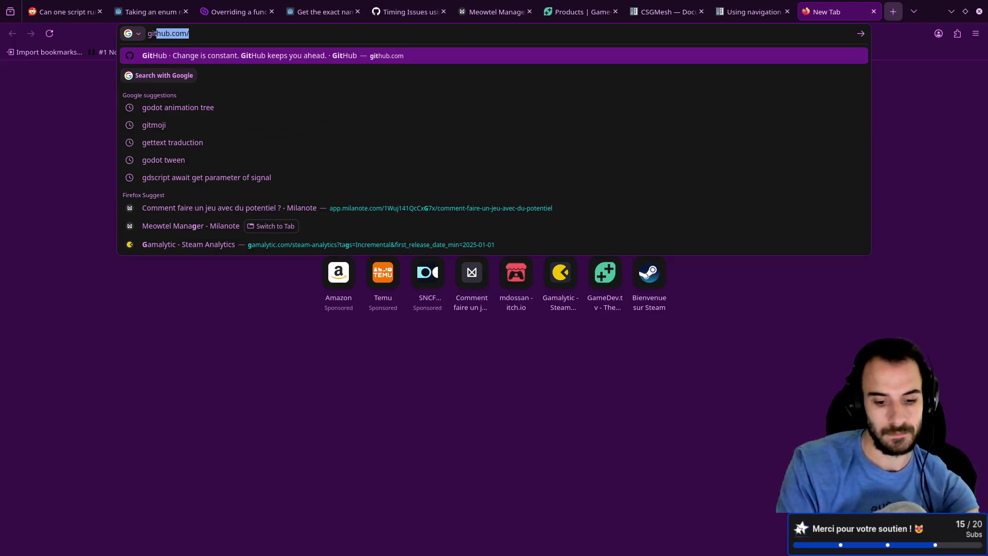
pyautogui.write('moji')
pyautogui.press('Return')
pyautogui.click(322, 172)
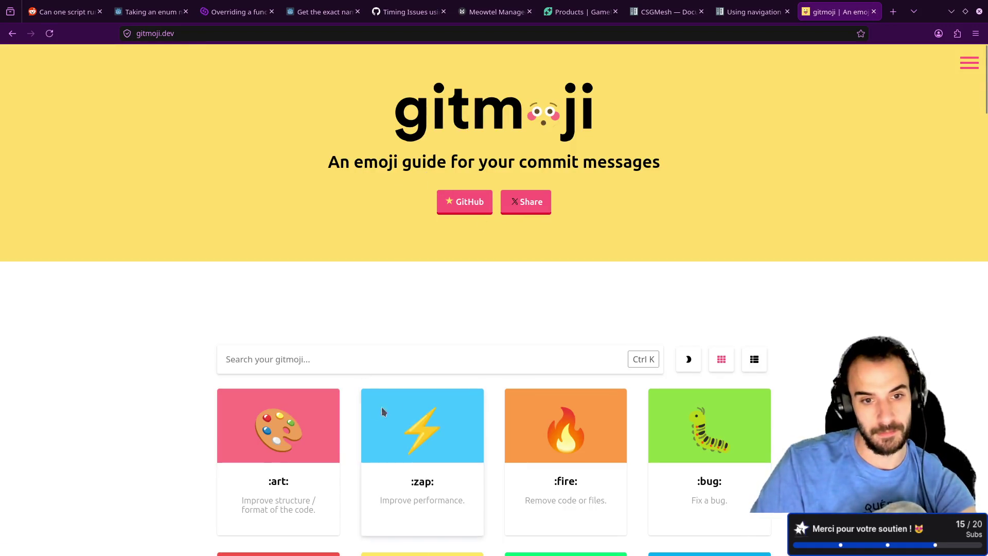
pyautogui.scroll(-3, 419, 401)
pyautogui.click(419, 401)
pyautogui.press('super+Left')
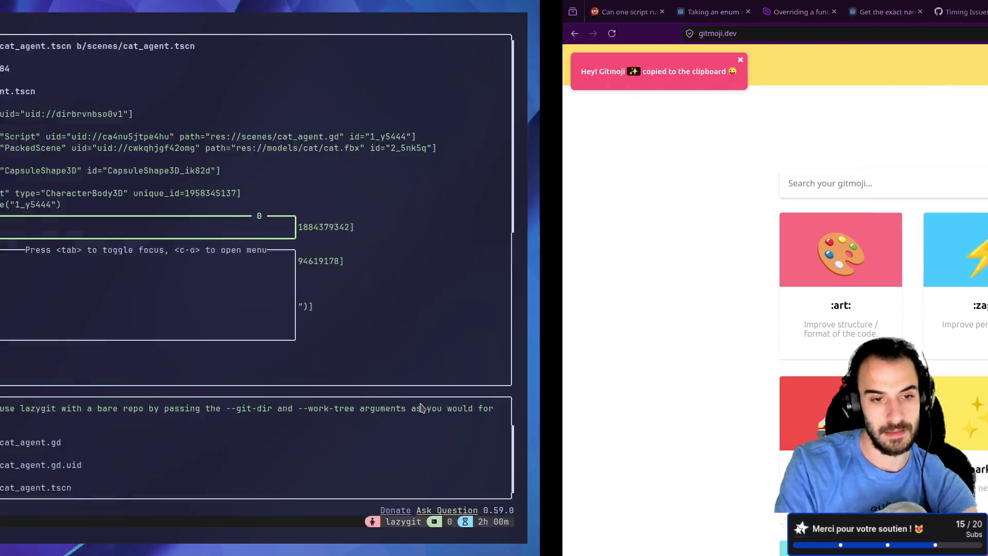
# Commit the CatAgent files with the summary '✨ Create scene CatAgent'.
pyautogui.hotkey('ctrl', 'shift', 'v')
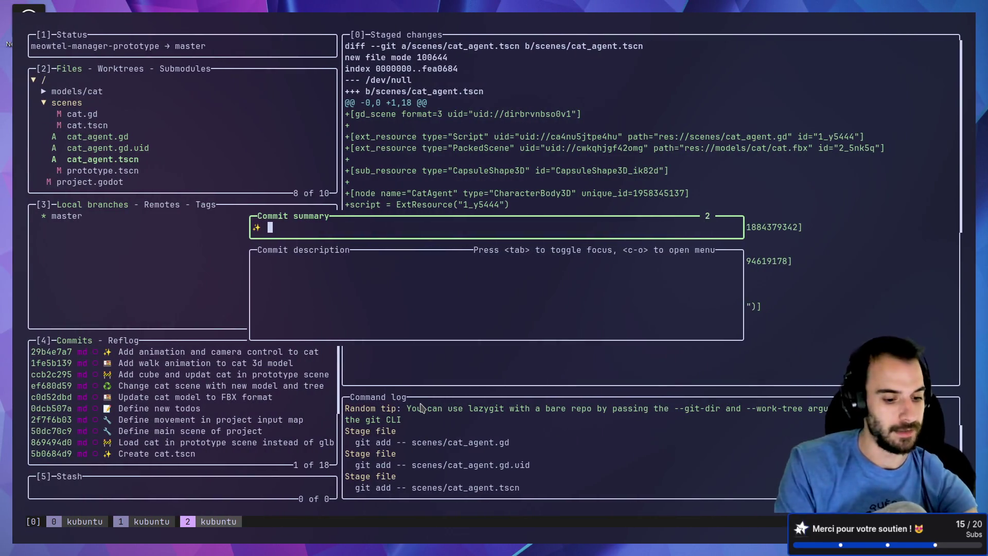
pyautogui.write('Create')
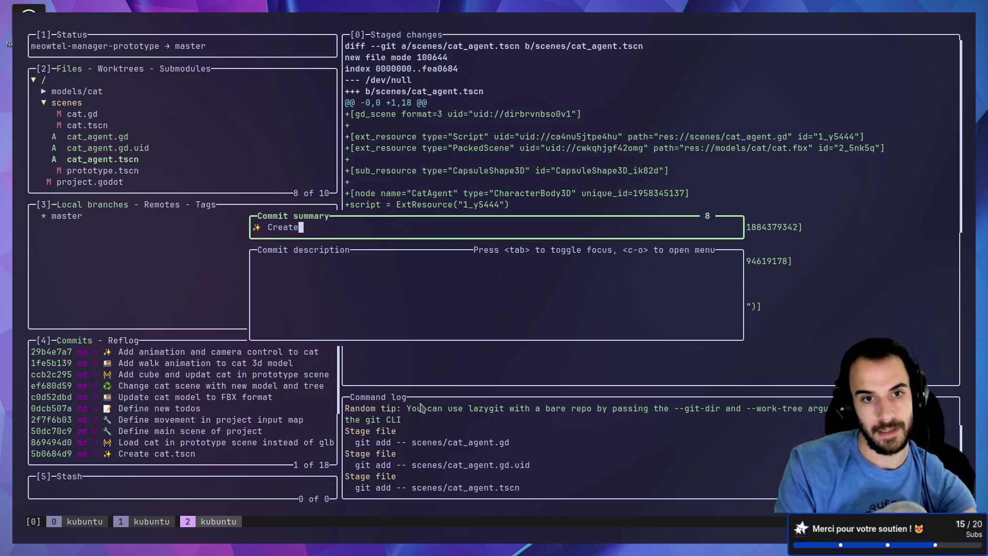
pyautogui.write(' scene ')
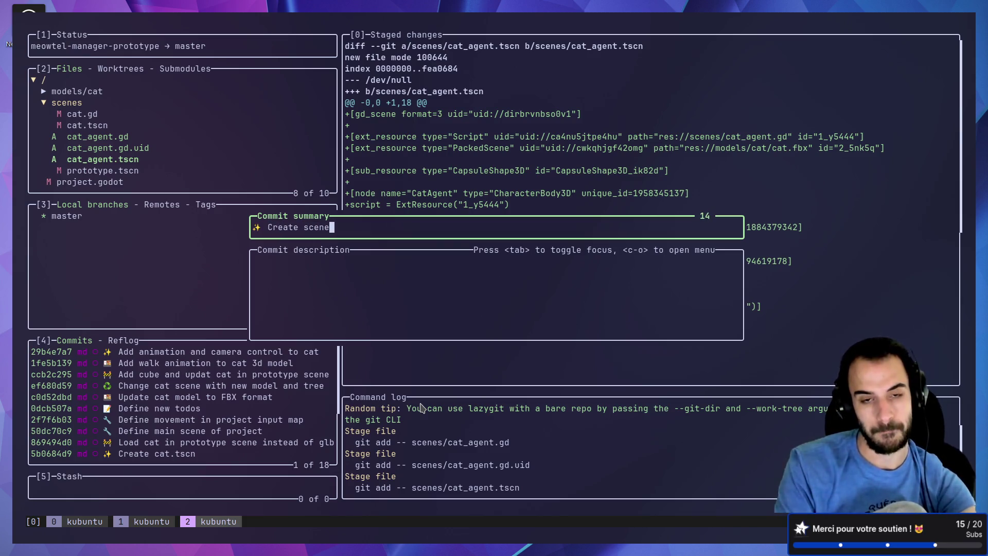
pyautogui.write('CatAgent')
pyautogui.press('Return')
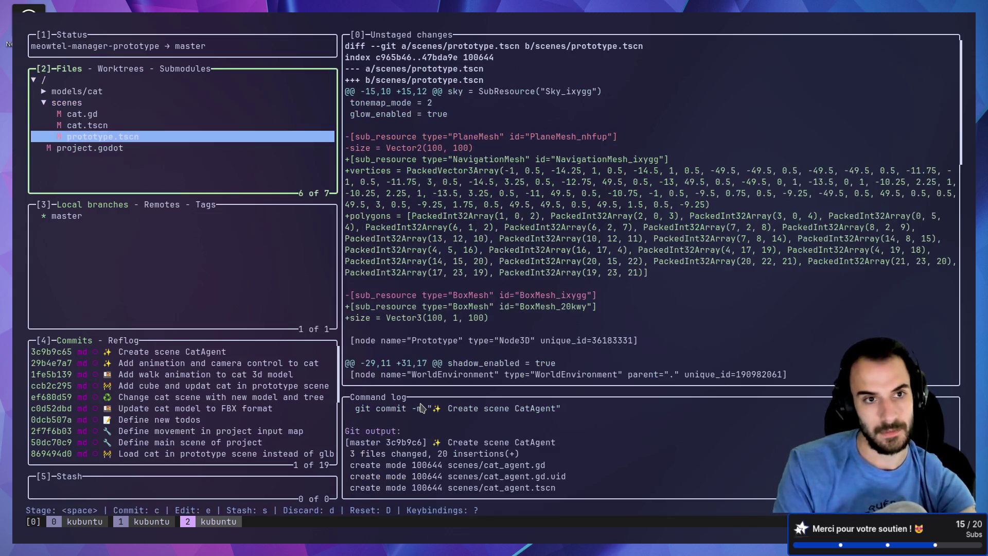
# Review the diffs, stage cat.gd and cat.tscn, and start a new commit.
pyautogui.press('Up')
pyautogui.press('Up')
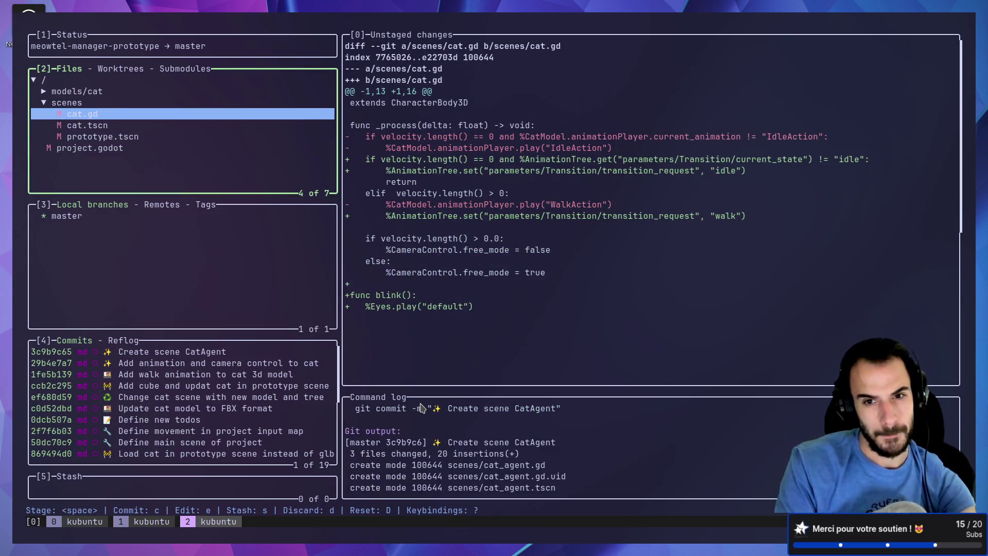
pyautogui.press('Down')
pyautogui.press('Up')
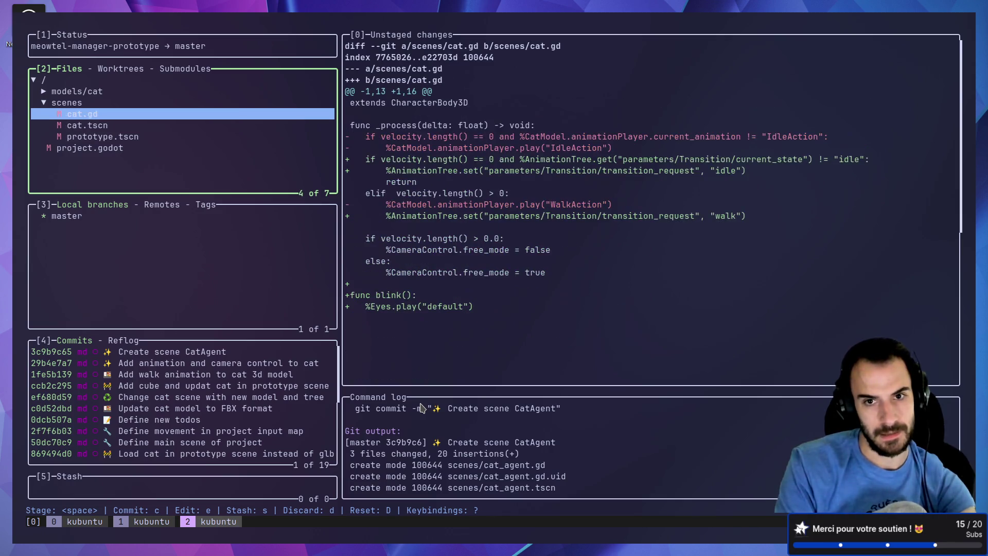
pyautogui.press('space')
pyautogui.press('Down')
pyautogui.press('space')
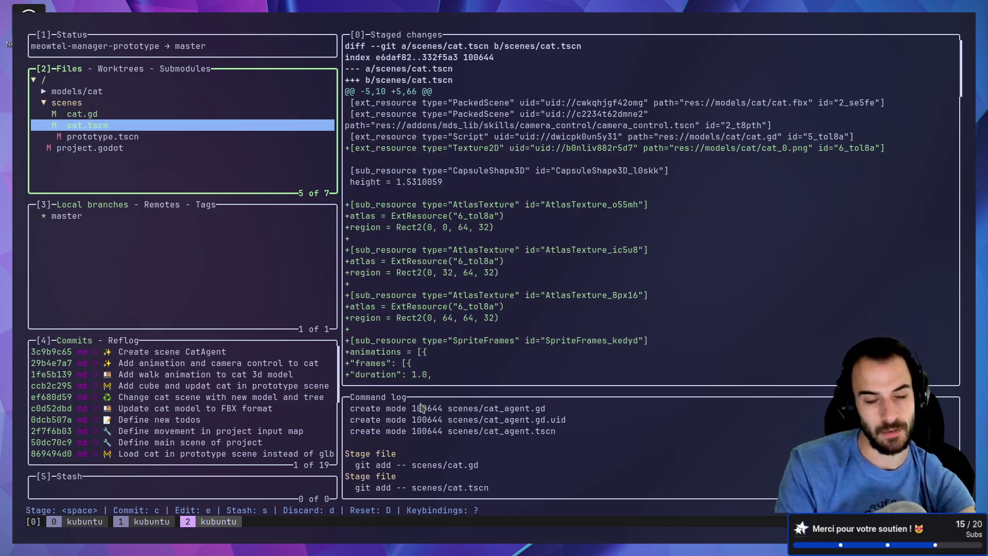
pyautogui.press('c')
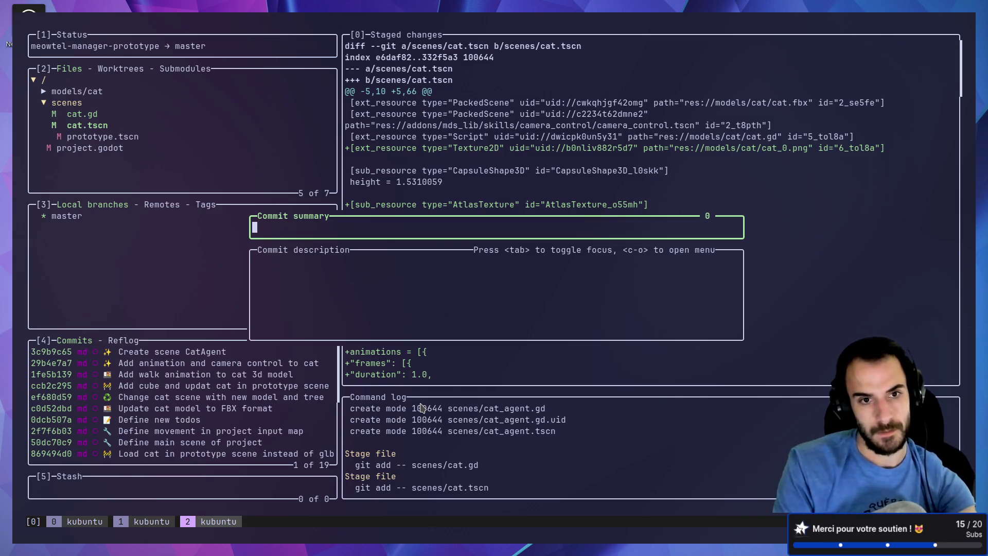
pyautogui.hotkey('alt', 'Tab')
# Commit cat.gd and cat.tscn with the message '✨ Setup AnimationTree in Cat scene'.
pyautogui.click(414, 420)
pyautogui.hotkey('alt', 'Tab')
pyautogui.hotkey('ctrl', 'shift', 'v')
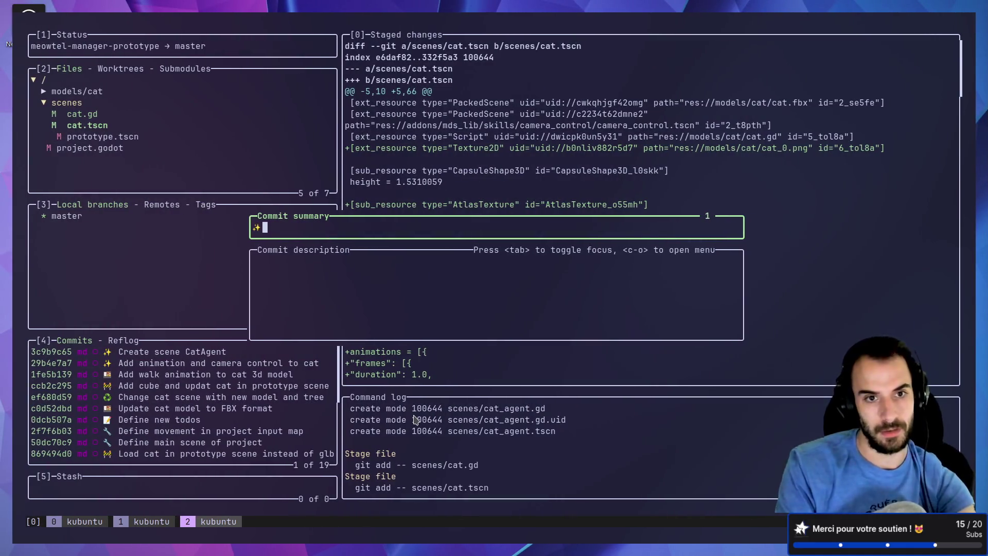
pyautogui.write('Setup Ani')
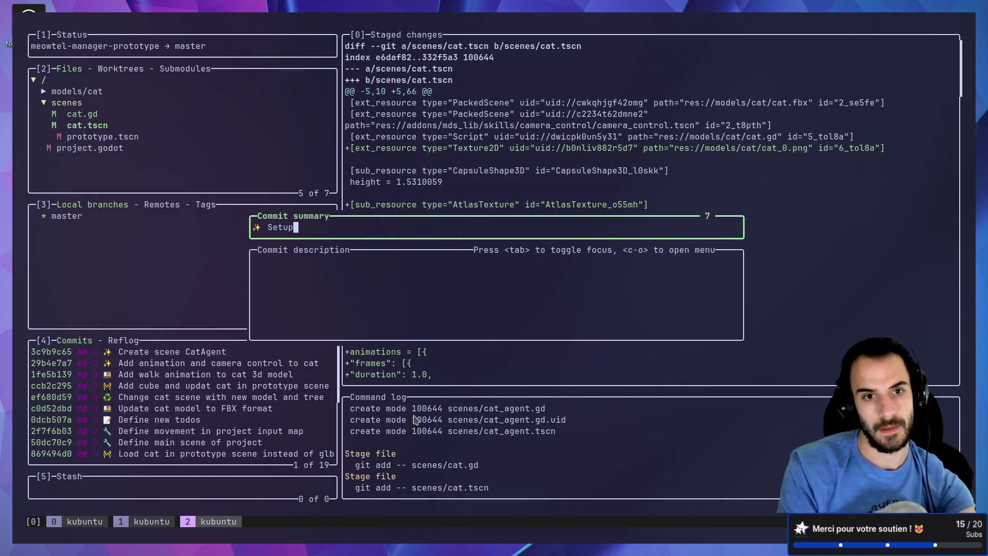
pyautogui.write('mationTr')
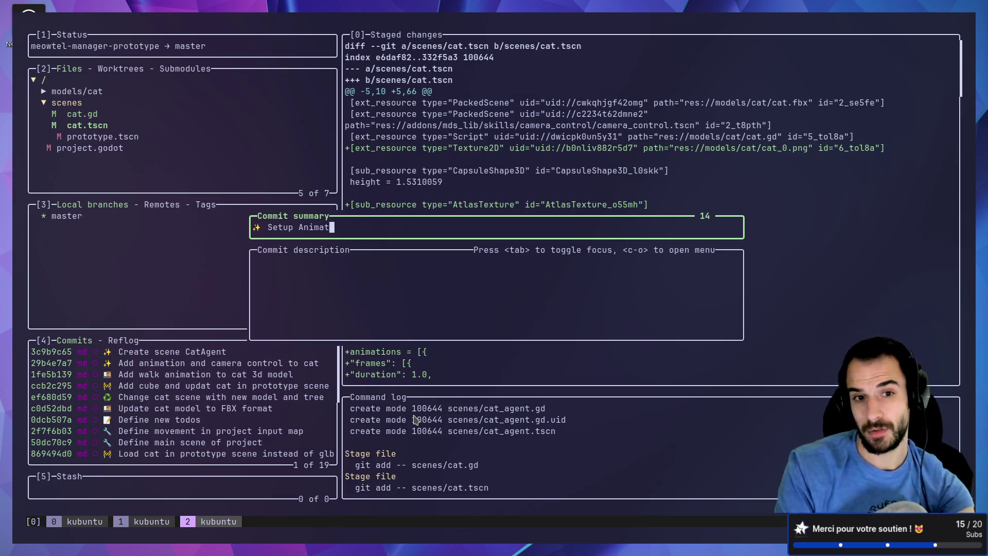
pyautogui.write('ee in Cat ')
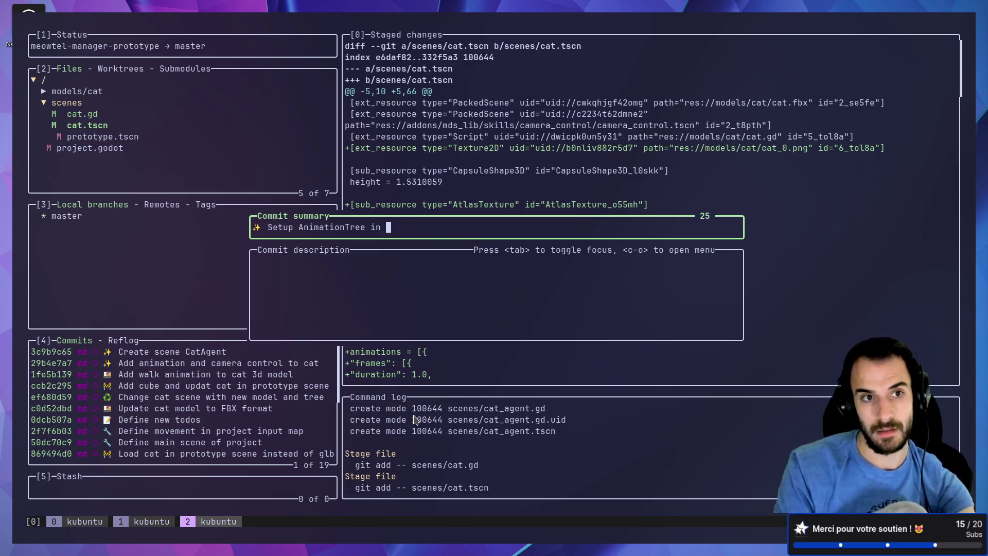
pyautogui.write('scene')
pyautogui.press('Return')
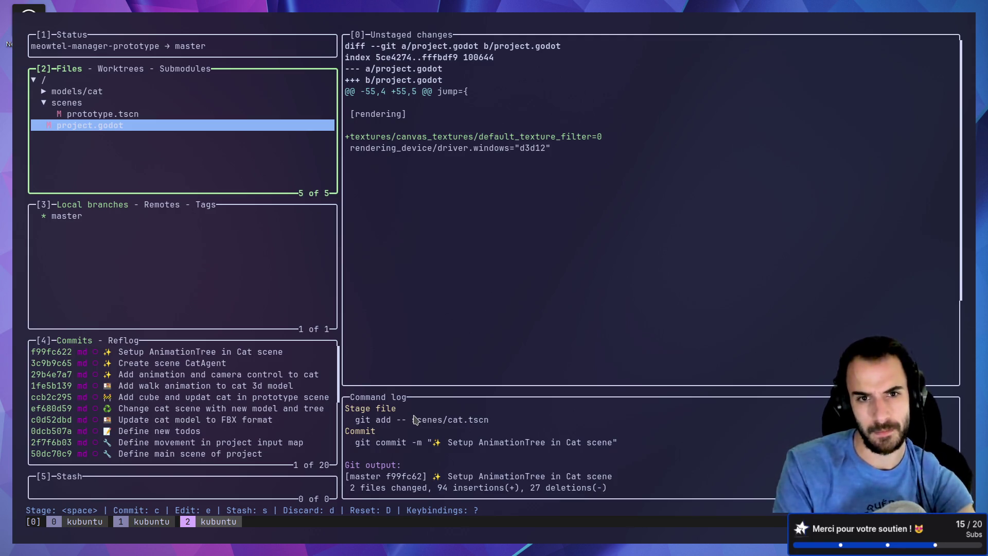
# Discard all changes to project.godot, stage prototype.tscn and start a commit.
pyautogui.press('d')
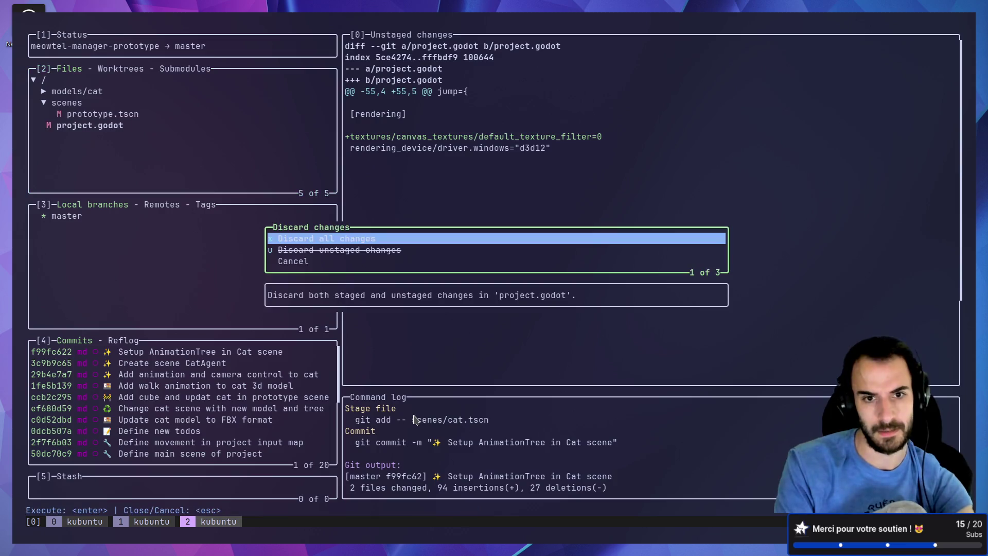
pyautogui.press('Return')
pyautogui.press('Up')
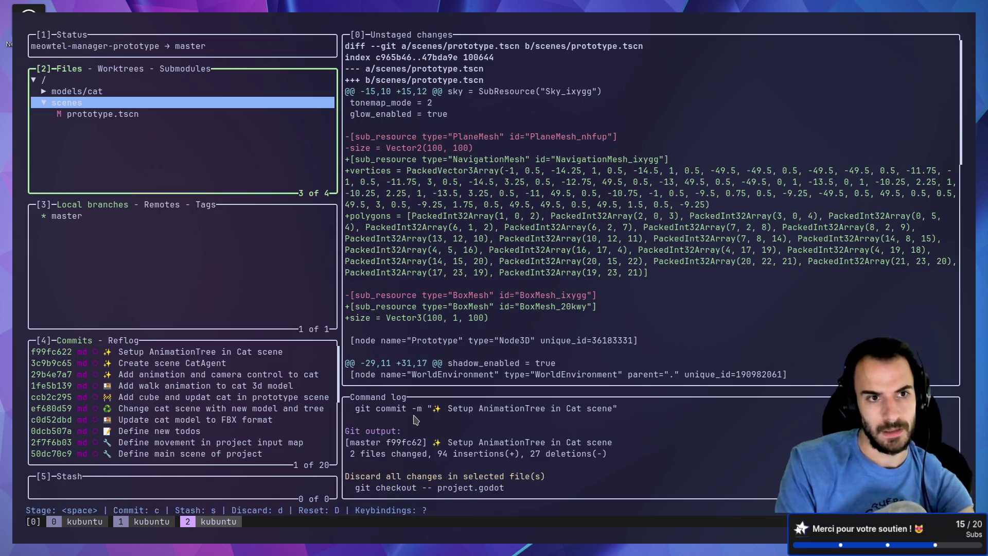
pyautogui.press('Up')
pyautogui.press('Down')
pyautogui.press('Up')
pyautogui.press('Return')
pyautogui.press('Return')
pyautogui.press('Down')
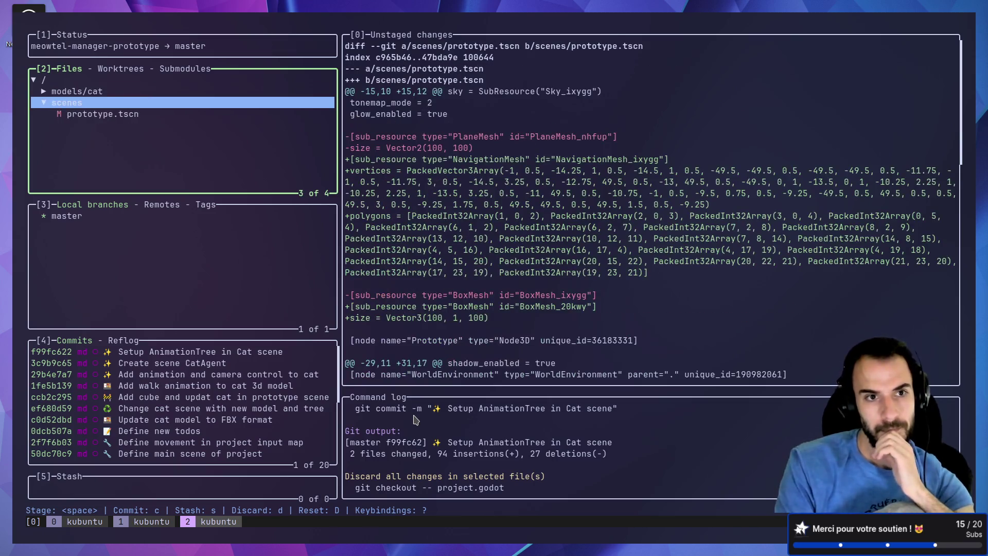
pyautogui.press('Down')
pyautogui.press('space')
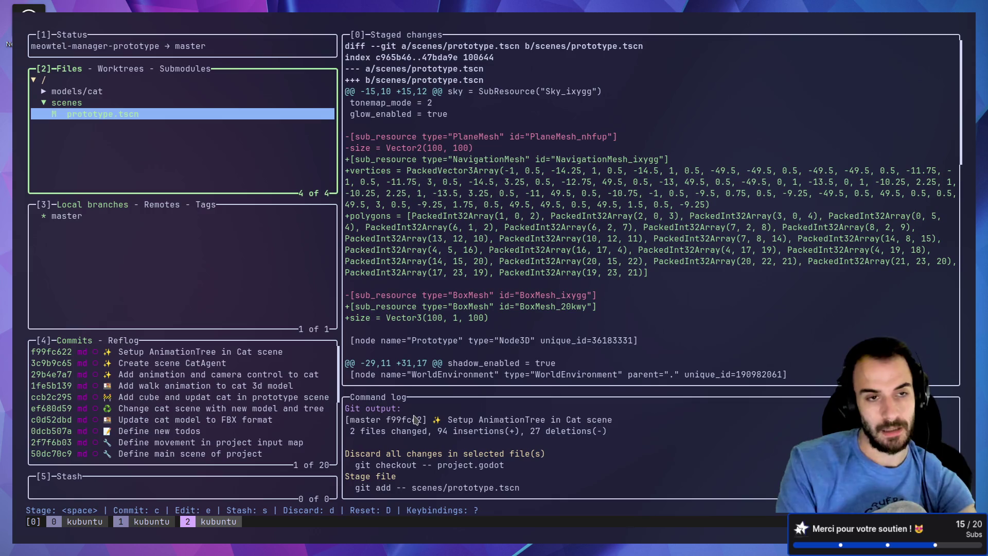
pyautogui.press('c')
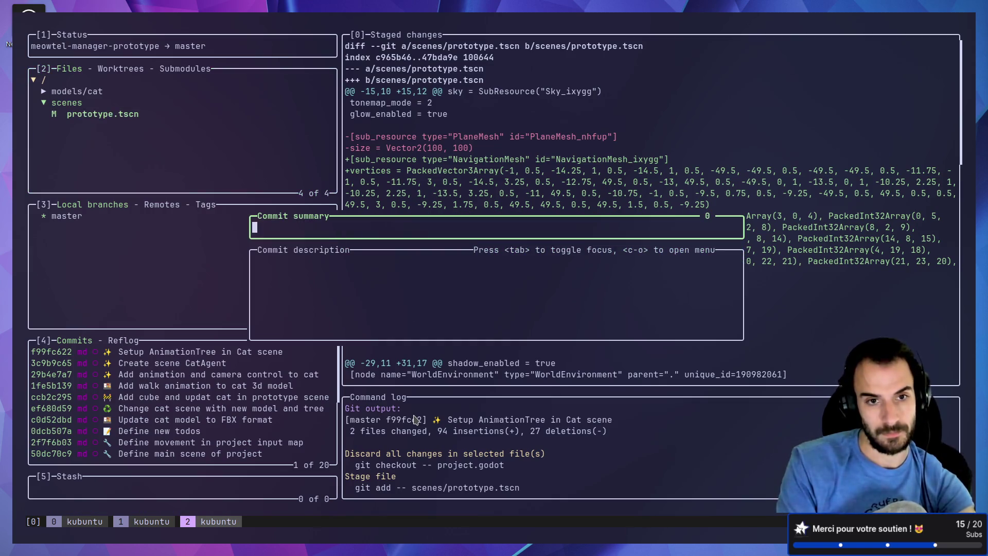
# Copy the 🚧 construction gitmoji from gitmoji.dev and begin the summary 'Setup navi'.
pyautogui.hotkey('alt', 'Tab')
pyautogui.scroll(-10, 554, 371)
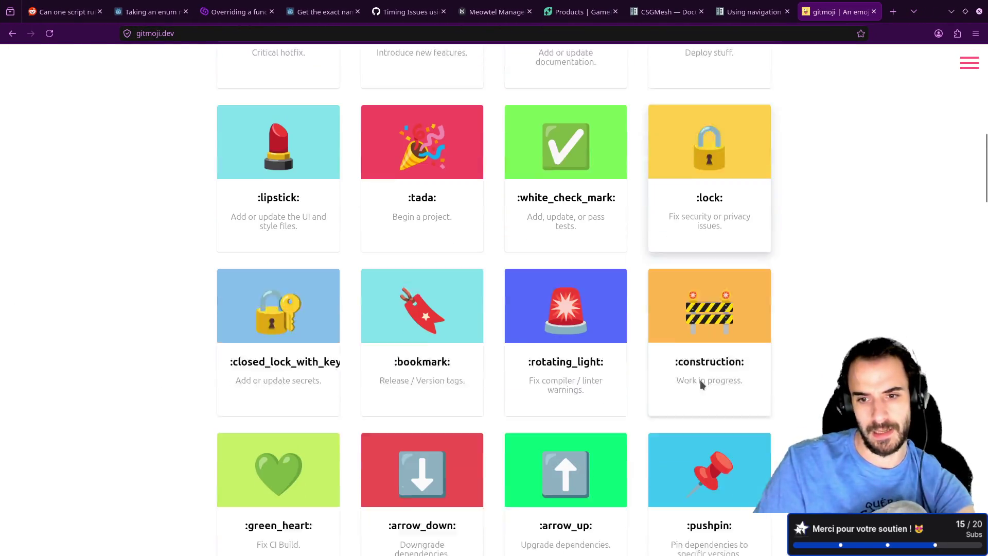
pyautogui.click(701, 383)
pyautogui.hotkey('alt', 'Tab')
pyautogui.hotkey('ctrl', 'shift', 'v')
pyautogui.write('Setup navi')
pyautogui.press('BackSpace')
pyautogui.press('BackSpace')
pyautogui.press('BackSpace')
# Commit prototype.tscn as '🚧 Setup NavigationRegion' and look over the remaining models/cat files.
pyautogui.write('NavigationM')
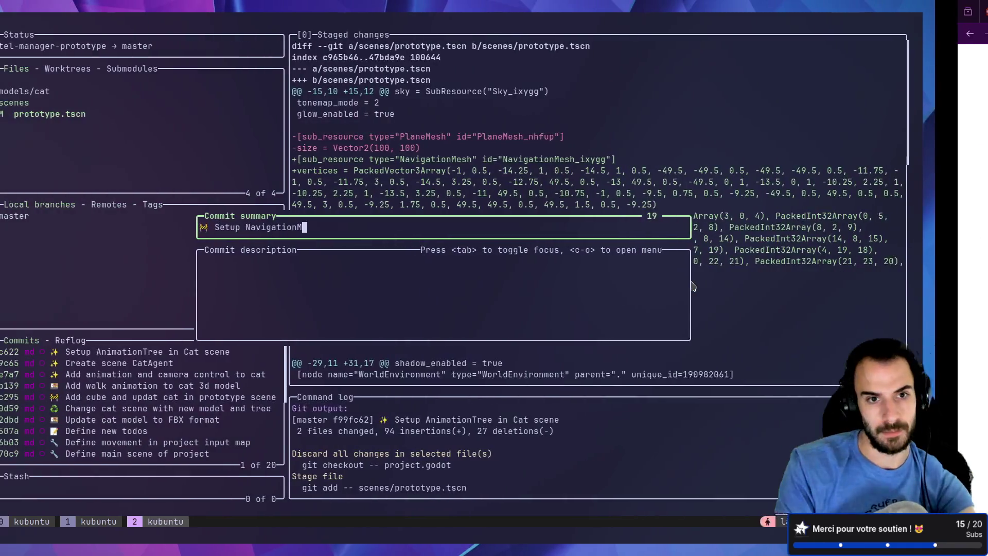
pyautogui.press('BackSpace')
pyautogui.write('Region')
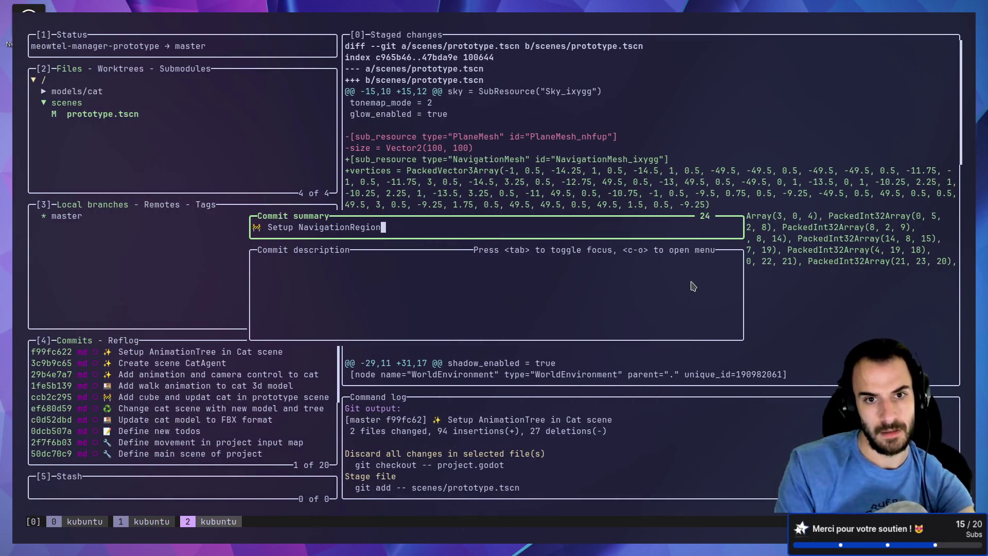
pyautogui.press('Return')
pyautogui.press('Return')
pyautogui.press('Down')
pyautogui.press('Down')
pyautogui.press('Down')
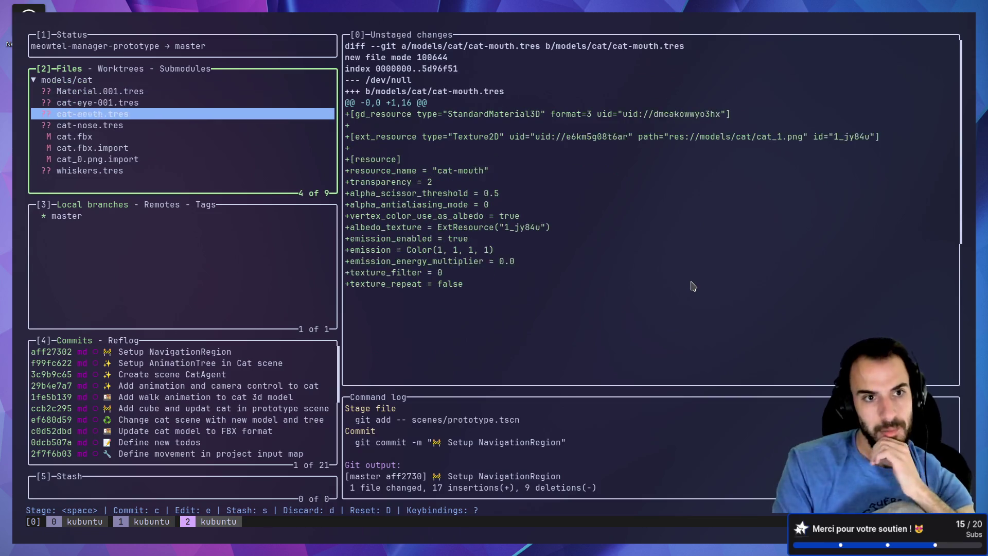
pyautogui.press('Up')
pyautogui.press('Up')
pyautogui.press('Up')
pyautogui.press('Up')
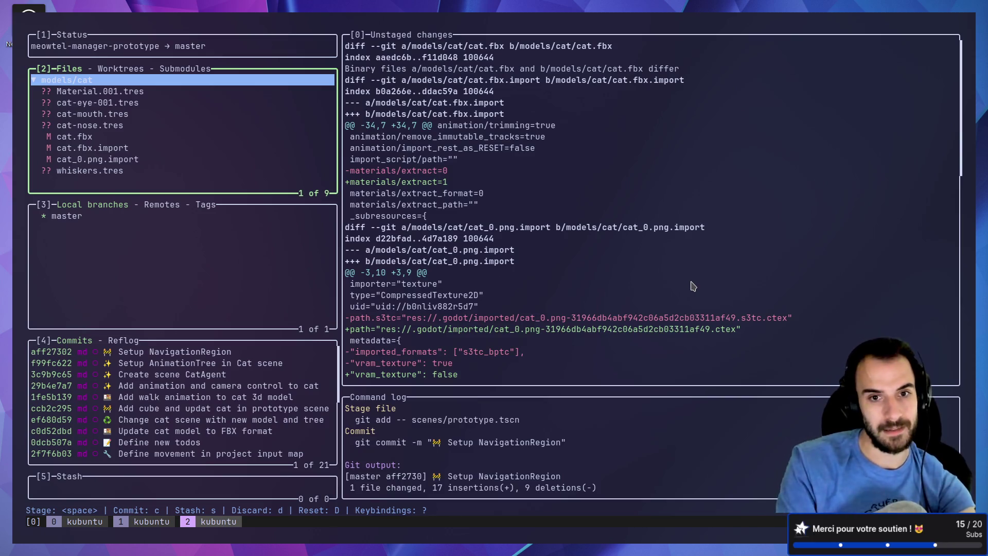
# Clear the terminal and review the commit history with git log.
pyautogui.write('q')
pyautogui.write('clear')
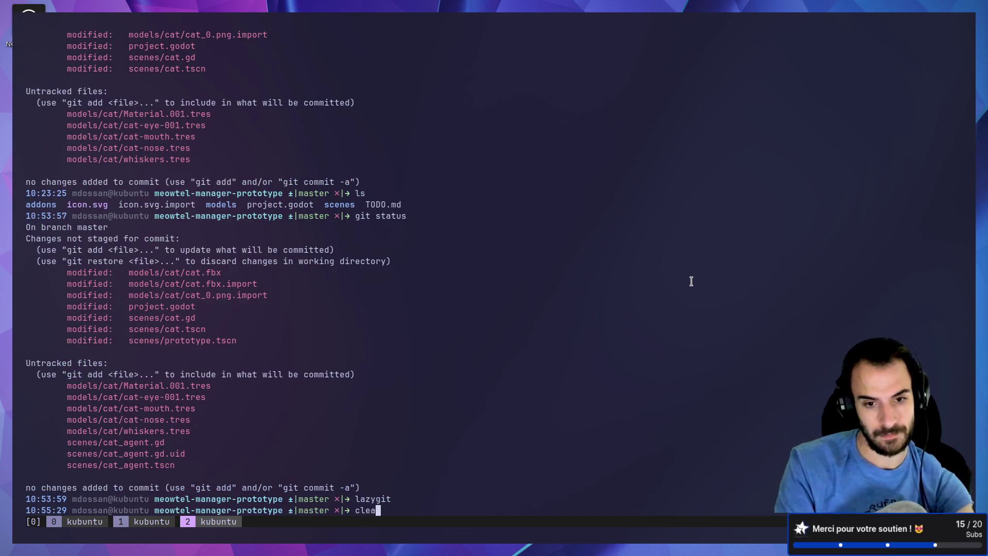
pyautogui.press('Return')
pyautogui.write('git log')
pyautogui.press('Return')
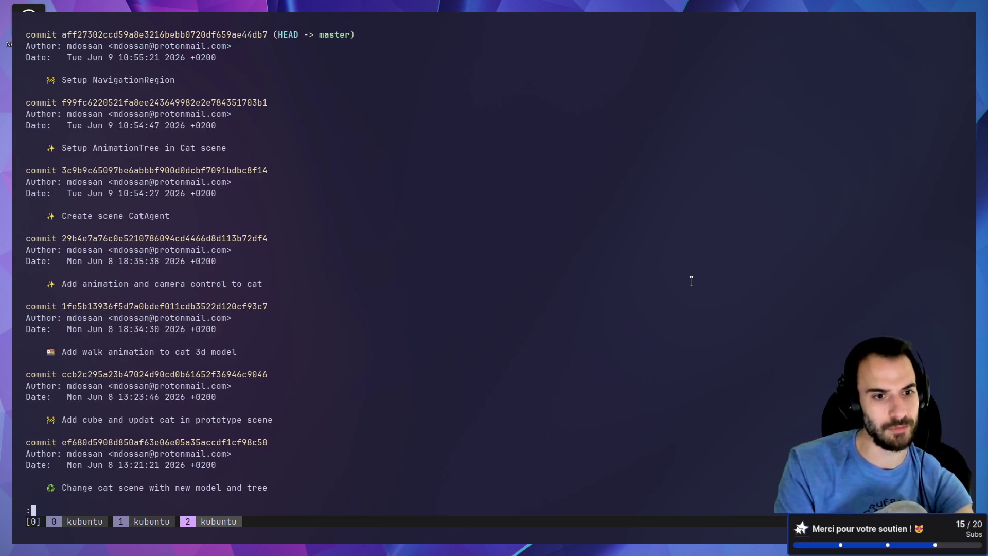
pyautogui.press('q')
pyautogui.hotkey('alt', 'Tab')
pyautogui.hotkey('alt', 'Tab')
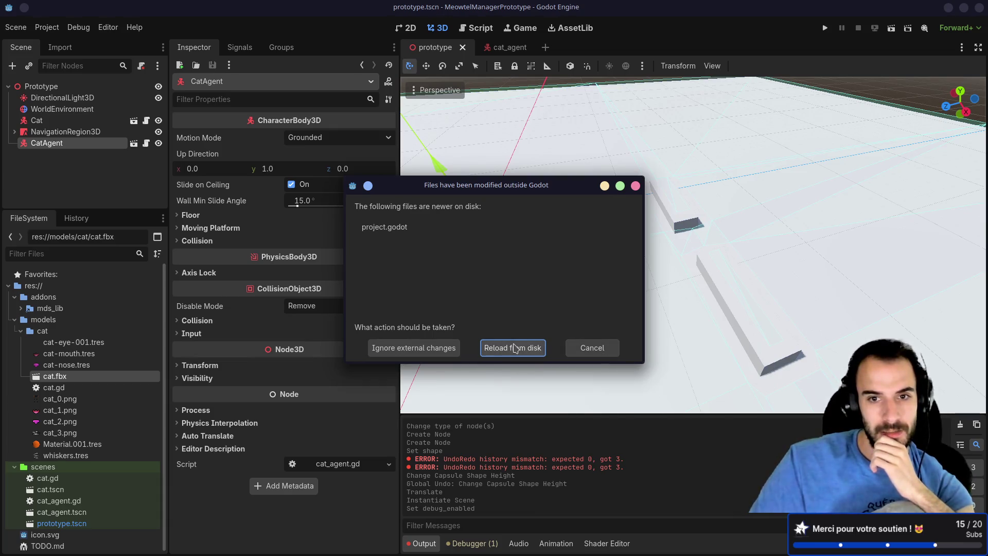
# Reload project.godot from disk and move CatAgent along its Z axis beside a wall.
pyautogui.click(533, 352)
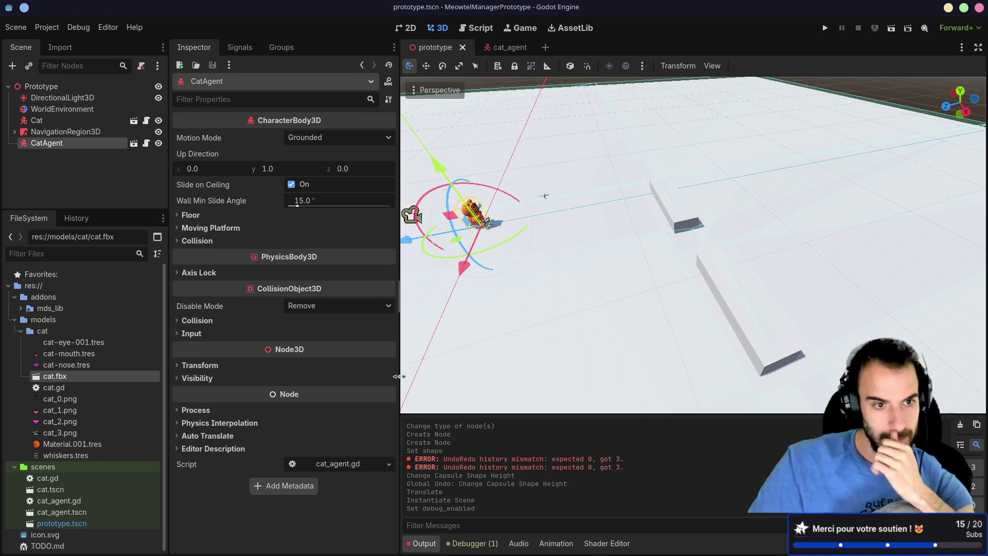
pyautogui.moveTo(521, 278); pyautogui.dragTo(360, 196)
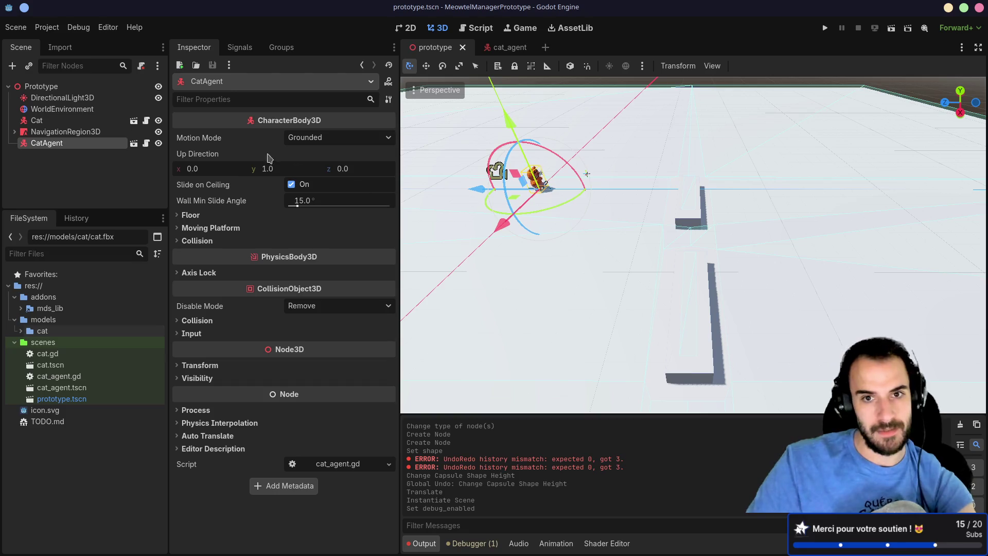
pyautogui.click(536, 176)
pyautogui.click(535, 175)
pyautogui.click(535, 175)
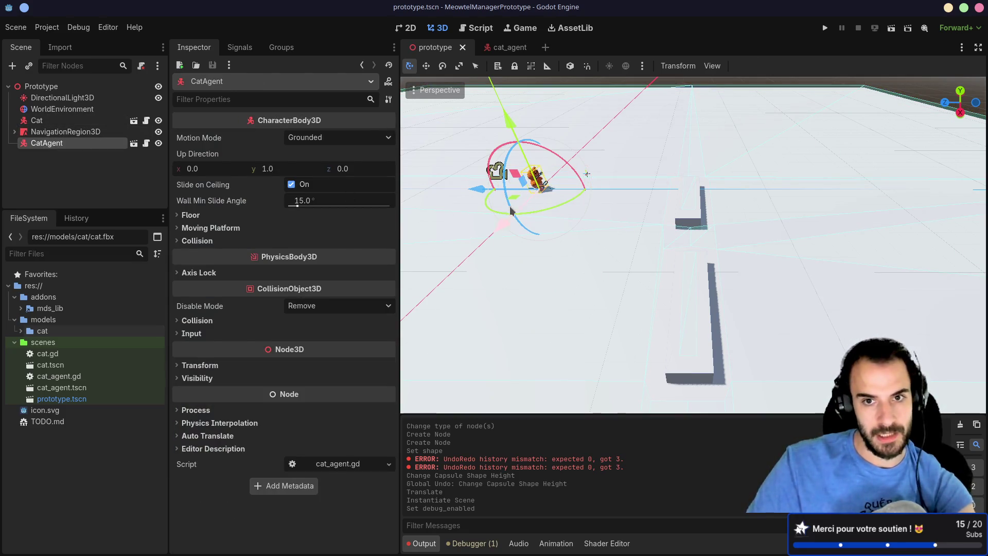
pyautogui.moveTo(513, 197)
pyautogui.mouseDown()
pyautogui.moveTo(694, 198)
pyautogui.moveTo(779, 227)
pyautogui.mouseUp()
pyautogui.moveTo(793, 259)
pyautogui.mouseDown()
pyautogui.moveTo(823, 298)
pyautogui.moveTo(771, 280)
pyautogui.mouseUp()
pyautogui.scroll(5, 743, 280)
pyautogui.moveTo(685, 244)
pyautogui.mouseDown()
pyautogui.moveTo(691, 286)
pyautogui.moveTo(696, 260)
pyautogui.moveTo(699, 272)
pyautogui.mouseUp()
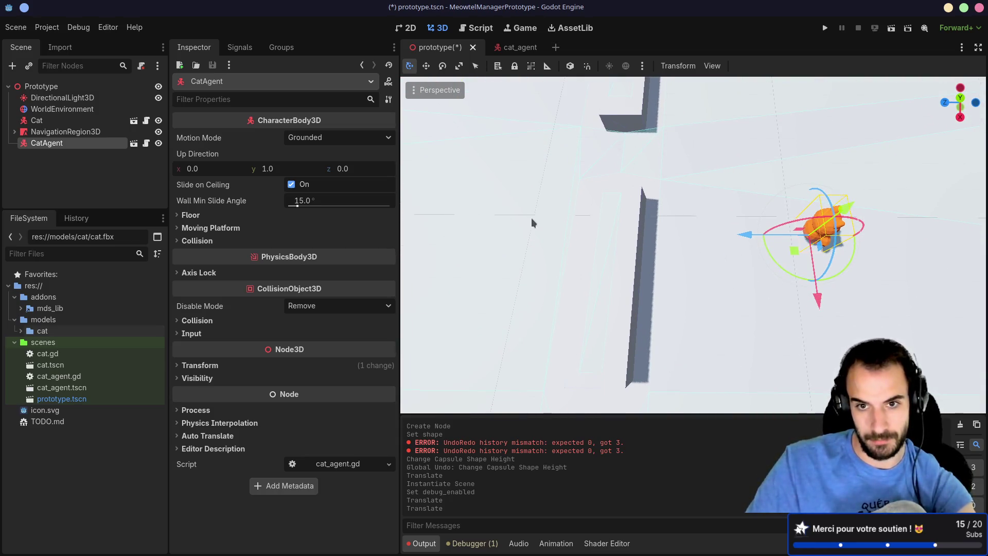
pyautogui.moveTo(754, 236)
pyautogui.mouseDown()
pyautogui.moveTo(623, 244)
pyautogui.moveTo(649, 240)
pyautogui.mouseUp()
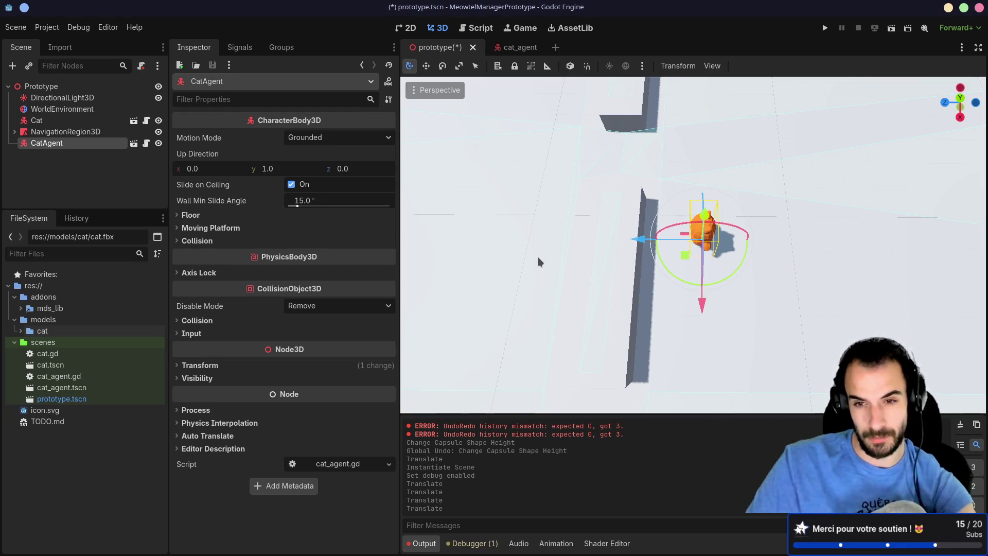
# Save the prototype scene and open the cat_agent scene.
pyautogui.hotkey('ctrl', 's')
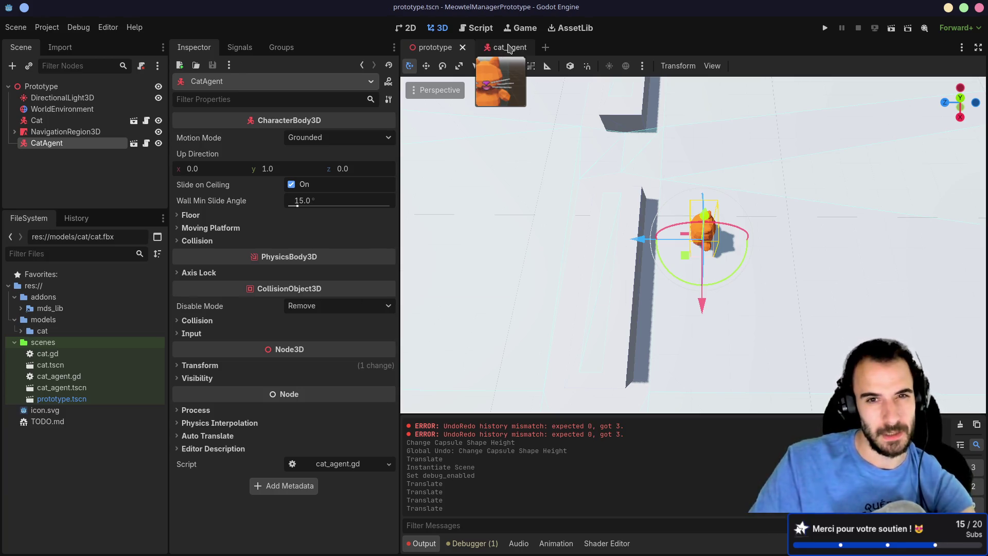
pyautogui.click(508, 48)
pyautogui.hotkey('alt', 'Tab')
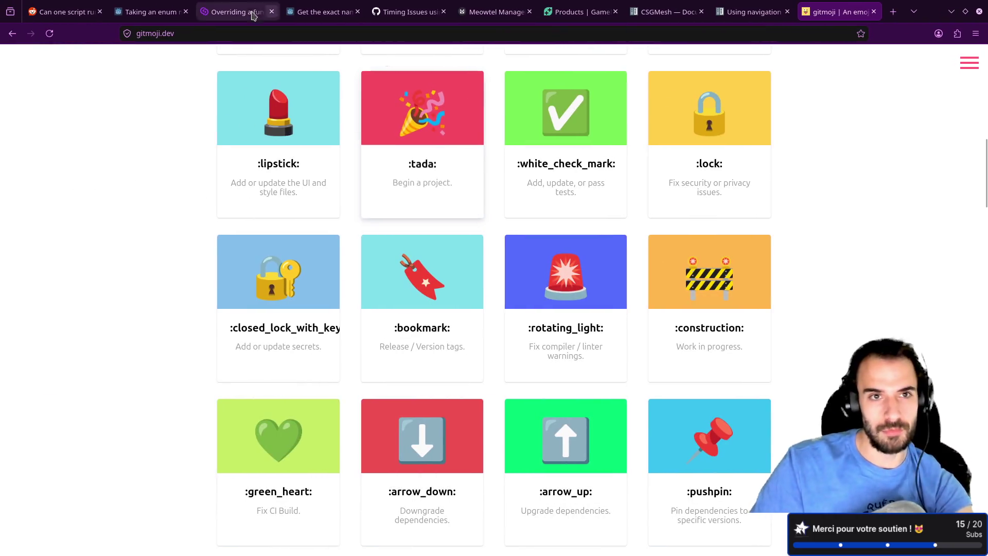
# From the navigation meshes docs tab, go to the Using NavigationAgents page via the sidebar.
pyautogui.click(750, 12)
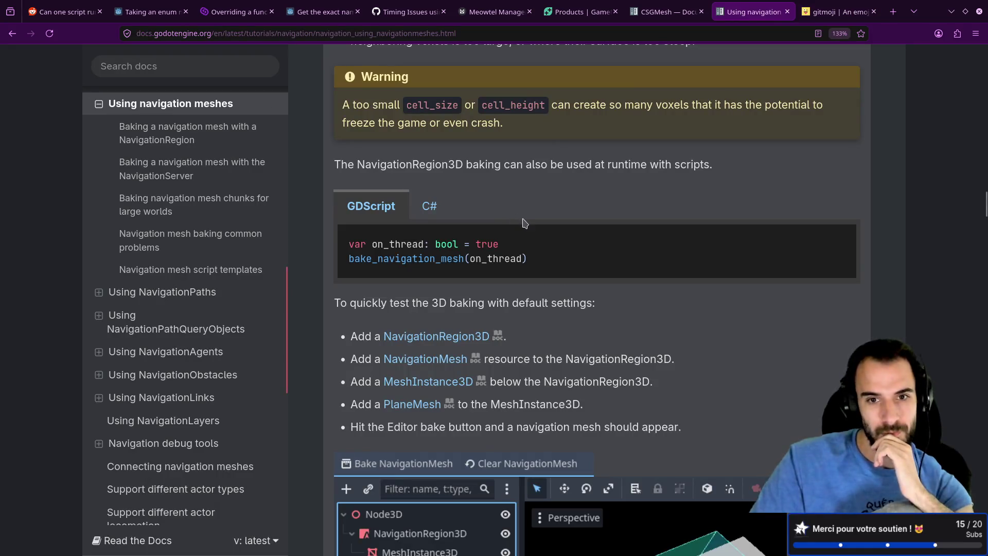
pyautogui.scroll(-6, 525, 220)
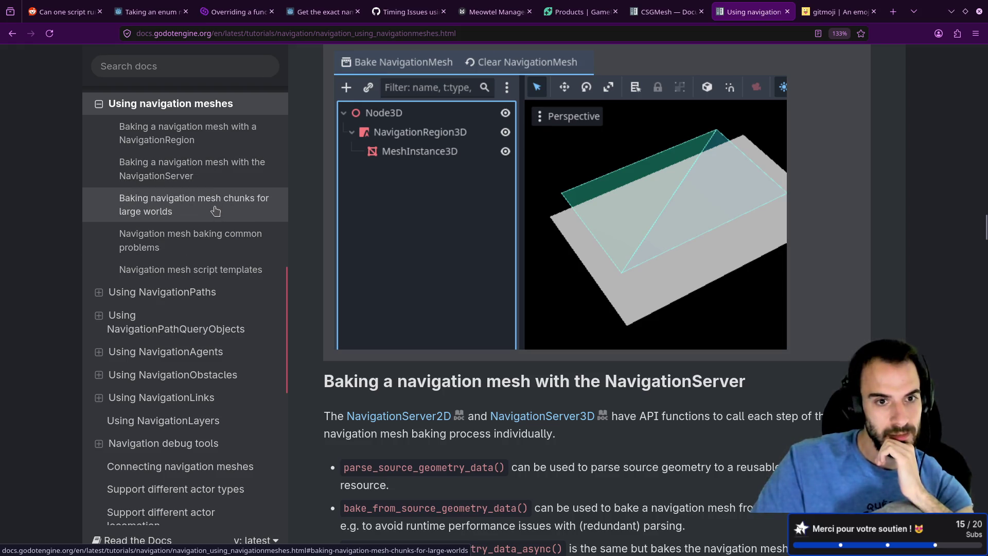
pyautogui.scroll(3, 191, 239)
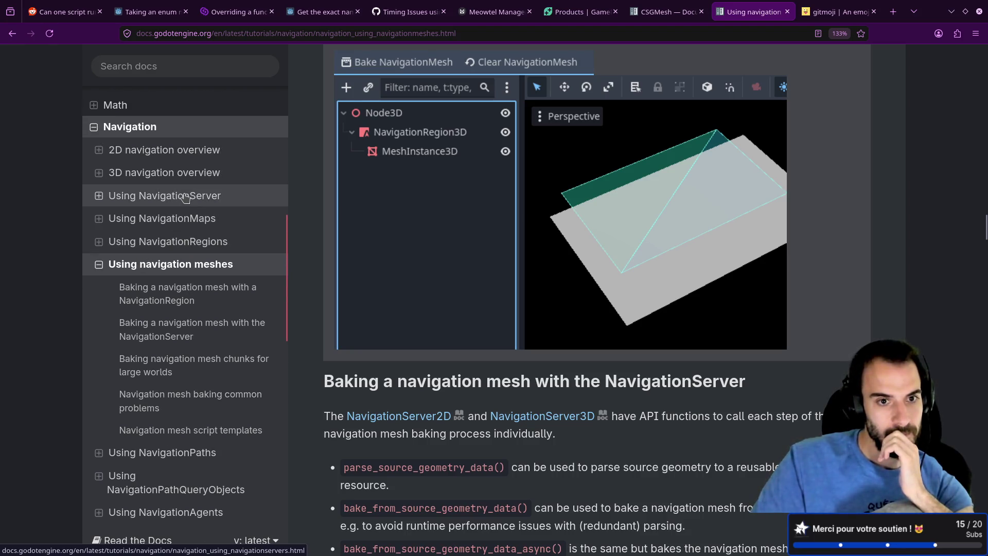
pyautogui.click(99, 266)
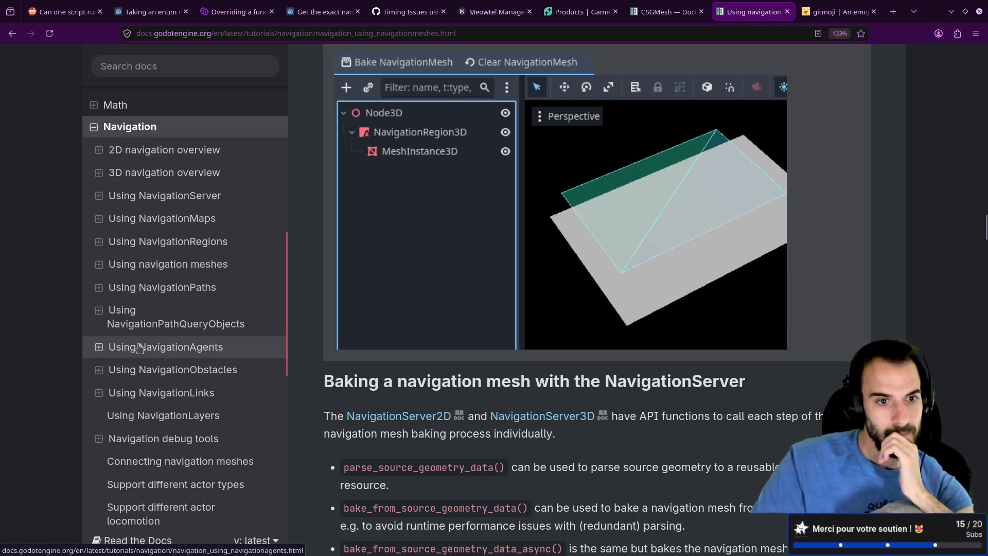
pyautogui.click(165, 346)
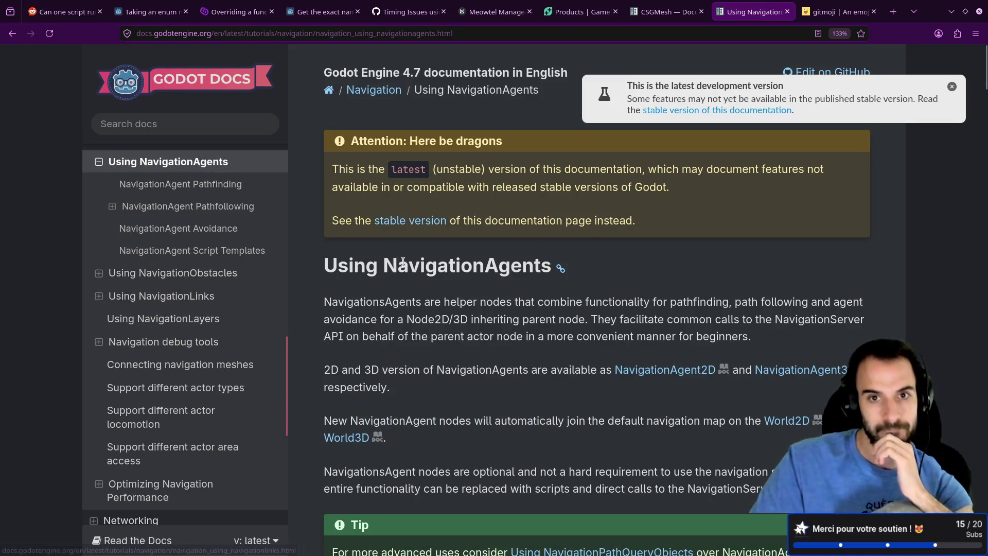
# Switch the docs to the stable version and read the pathfinding paragraph.
pyautogui.click(411, 220)
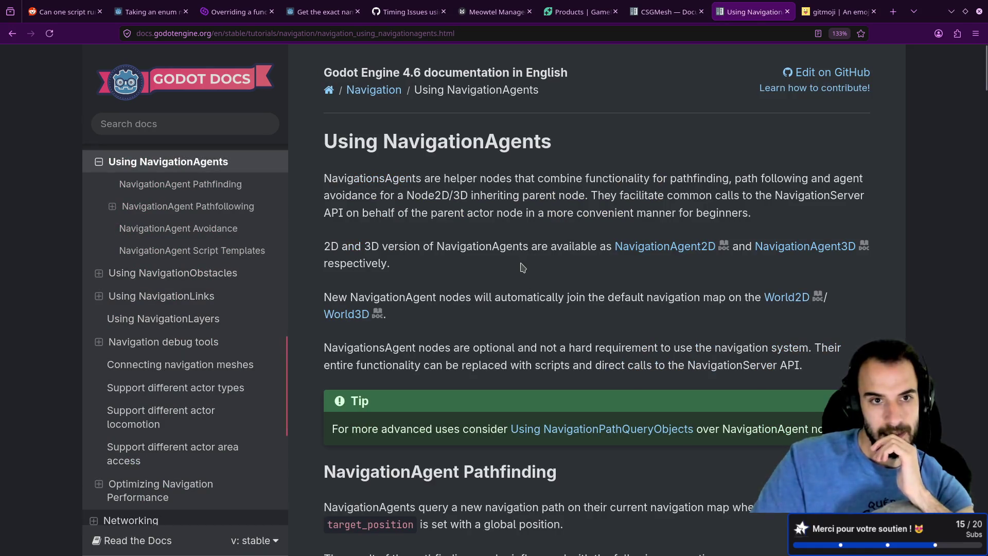
pyautogui.scroll(5, 177, 283)
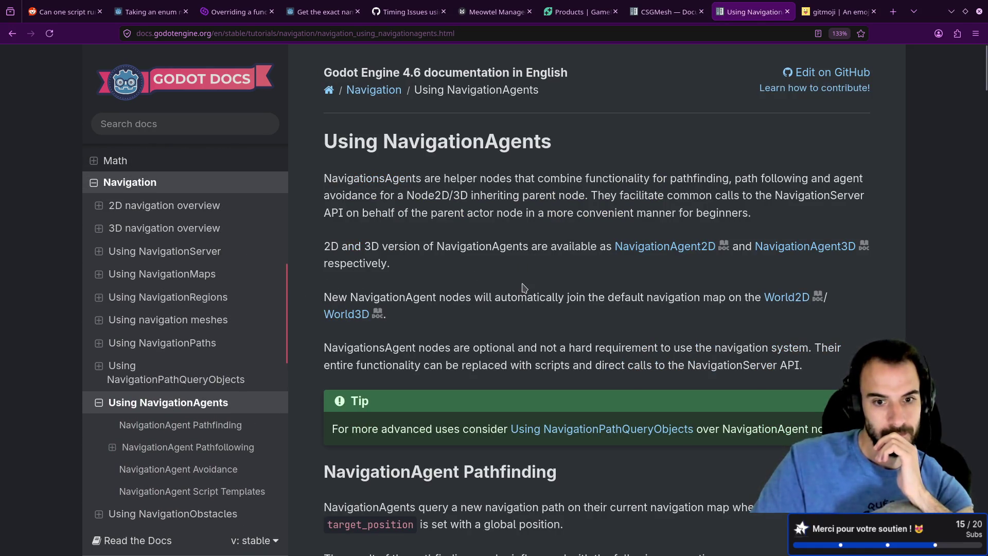
pyautogui.scroll(-3, 523, 287)
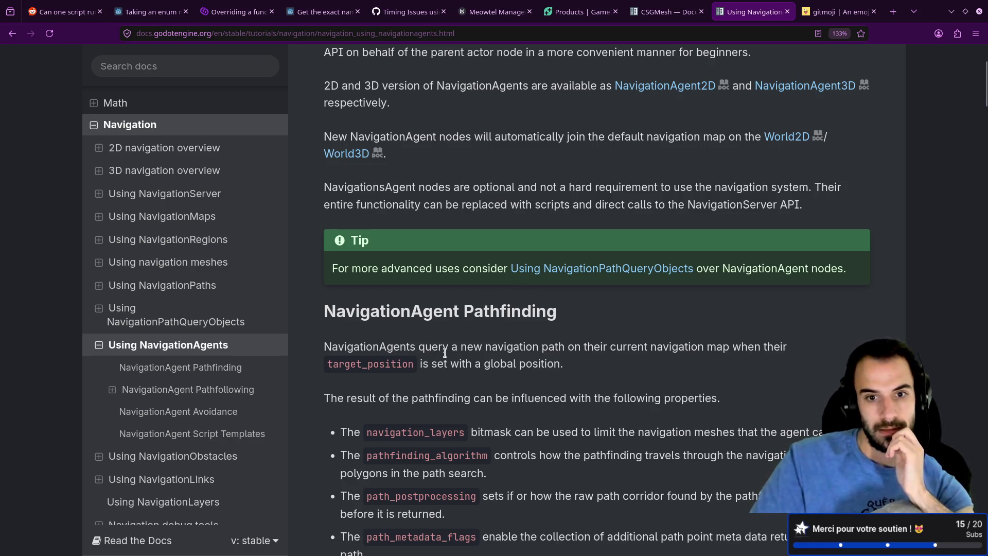
pyautogui.moveTo(465, 352); pyautogui.dragTo(565, 346)
pyautogui.click(565, 346)
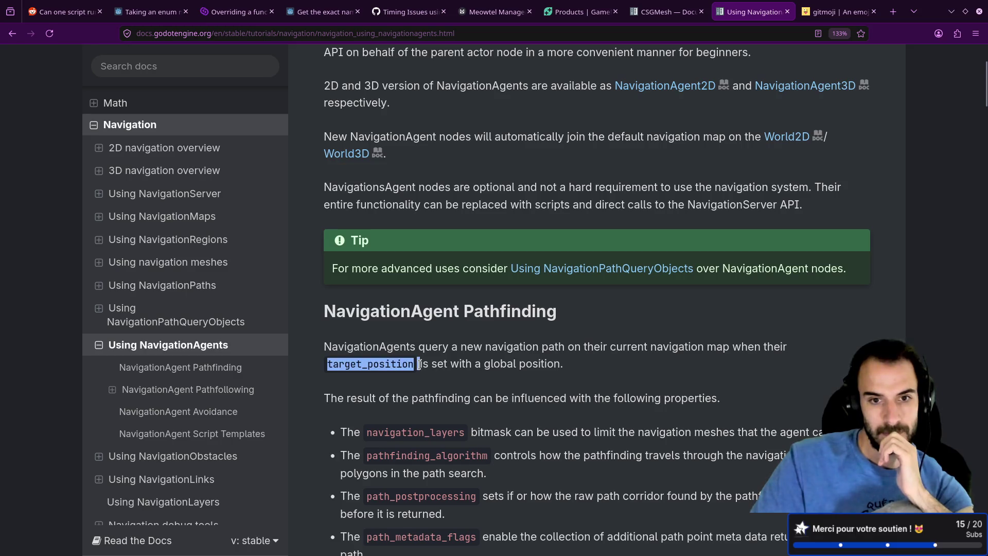
# Read through Pathfinding and Pathfollowing down to the NavigationAgent Avoidance section.
pyautogui.scroll(-7, 535, 362)
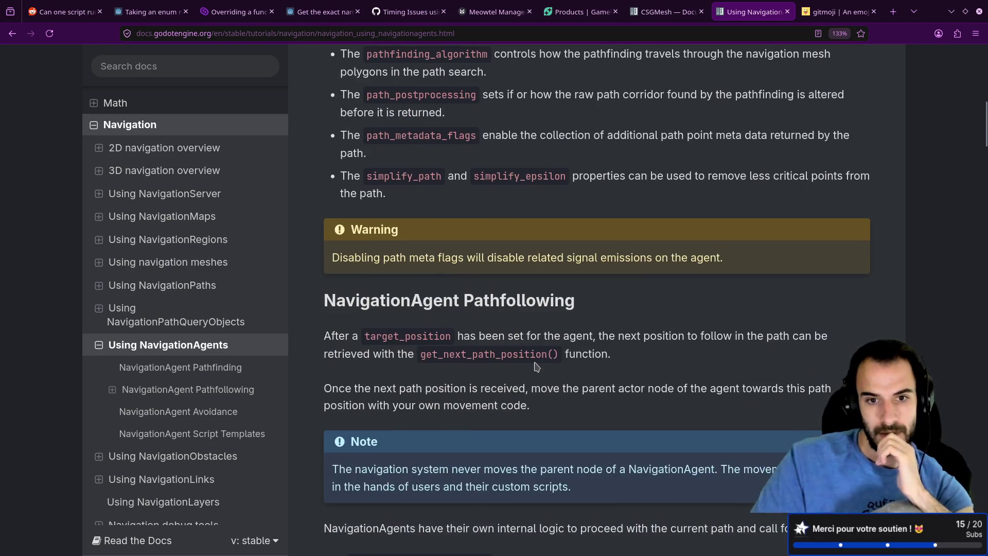
pyautogui.scroll(4, 536, 364)
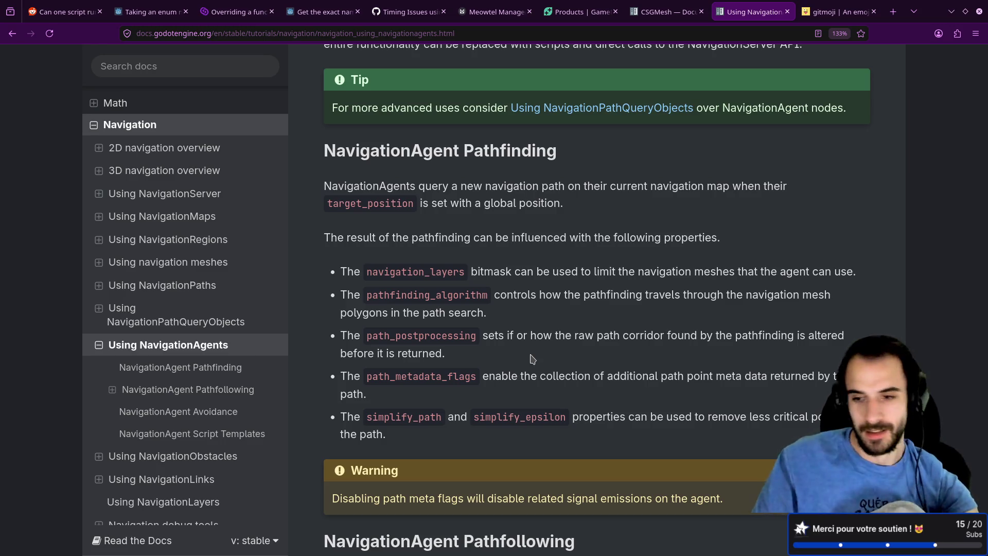
pyautogui.scroll(-3, 530, 365)
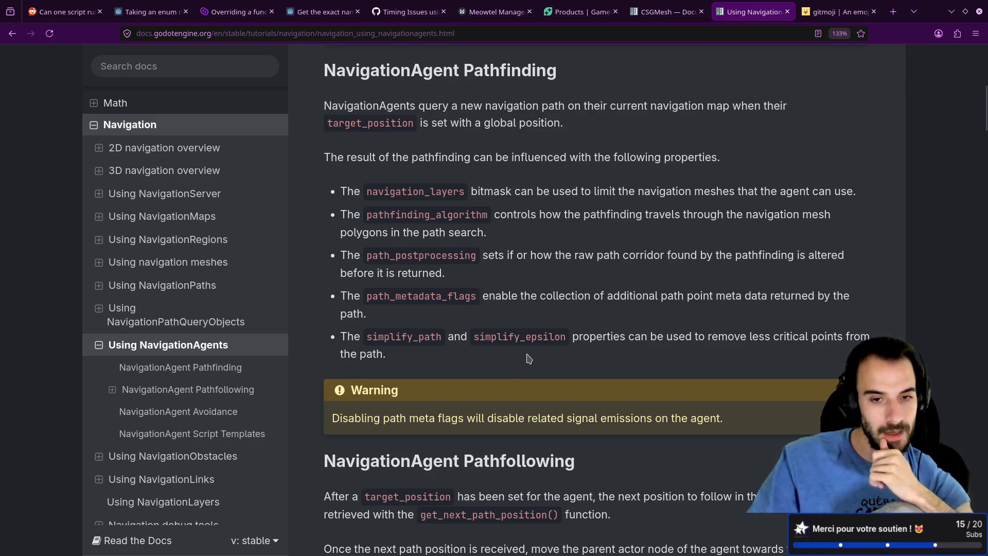
pyautogui.scroll(-6, 528, 360)
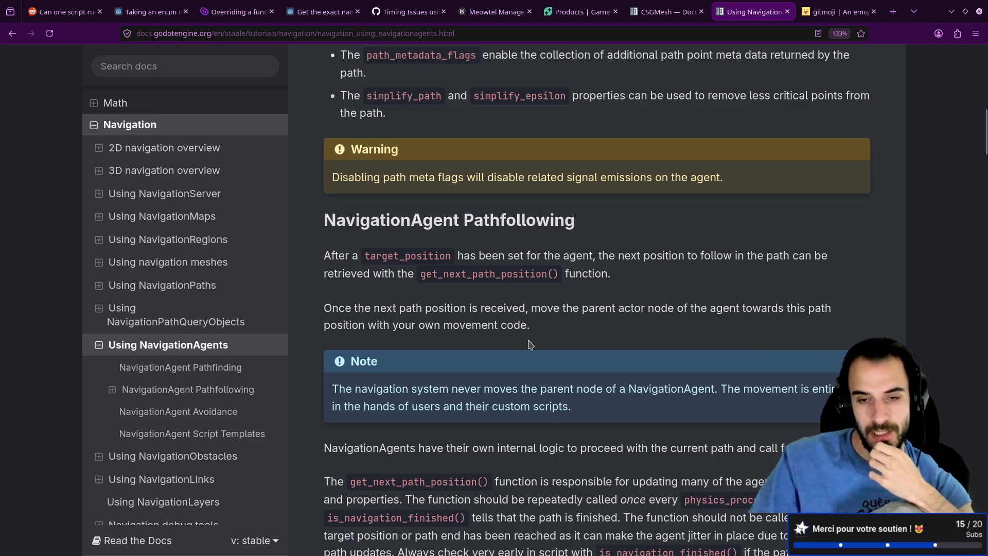
pyautogui.scroll(-6, 530, 344)
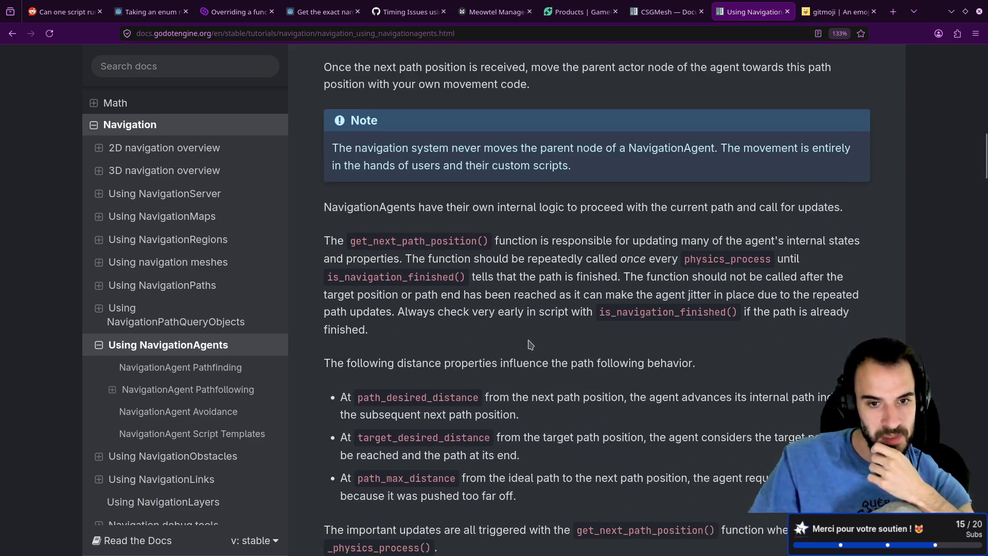
pyautogui.scroll(-4, 530, 343)
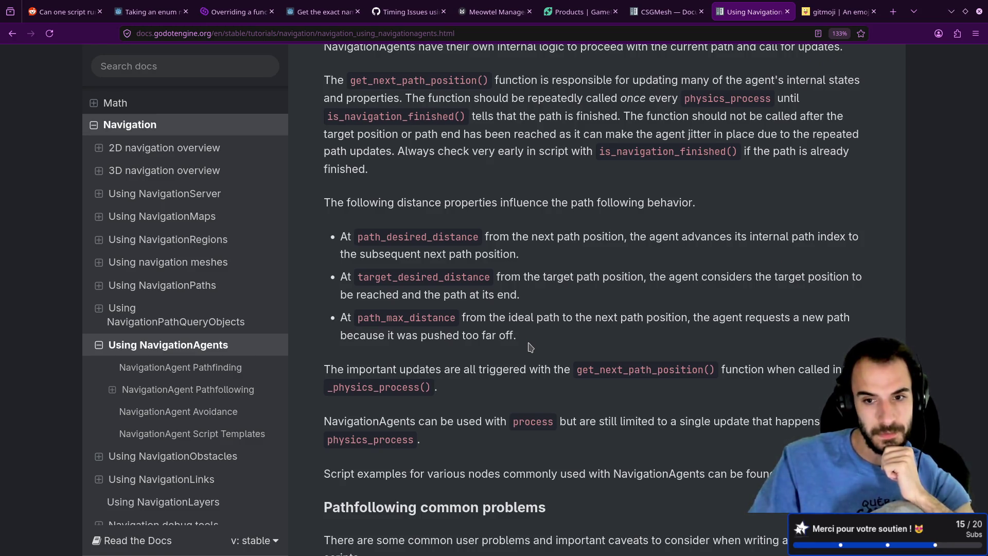
pyautogui.scroll(-10, 530, 348)
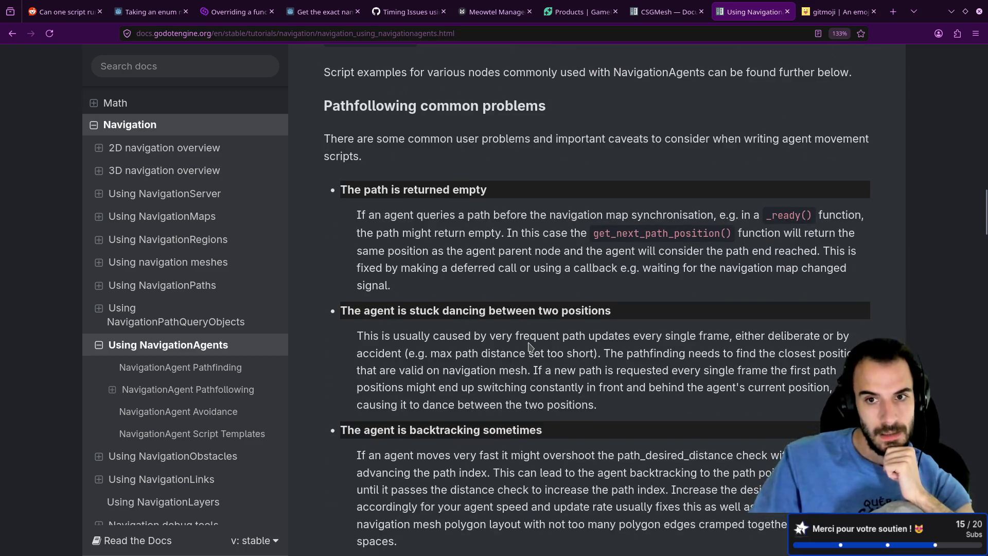
pyautogui.scroll(-14, 530, 348)
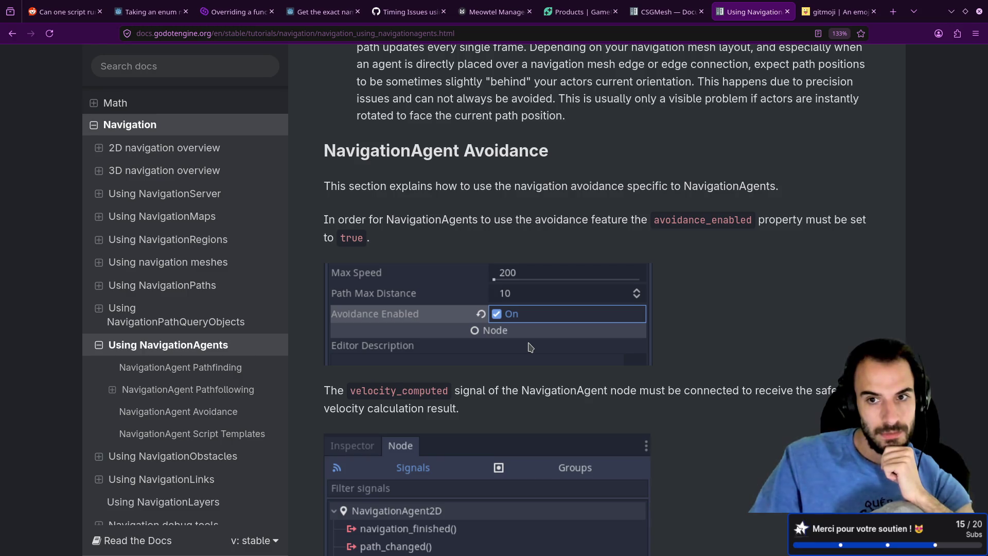
# Scroll the Using NavigationAgents page past avoidance to the Script Templates' Node2D GDScript template.
pyautogui.scroll(-2, 530, 347)
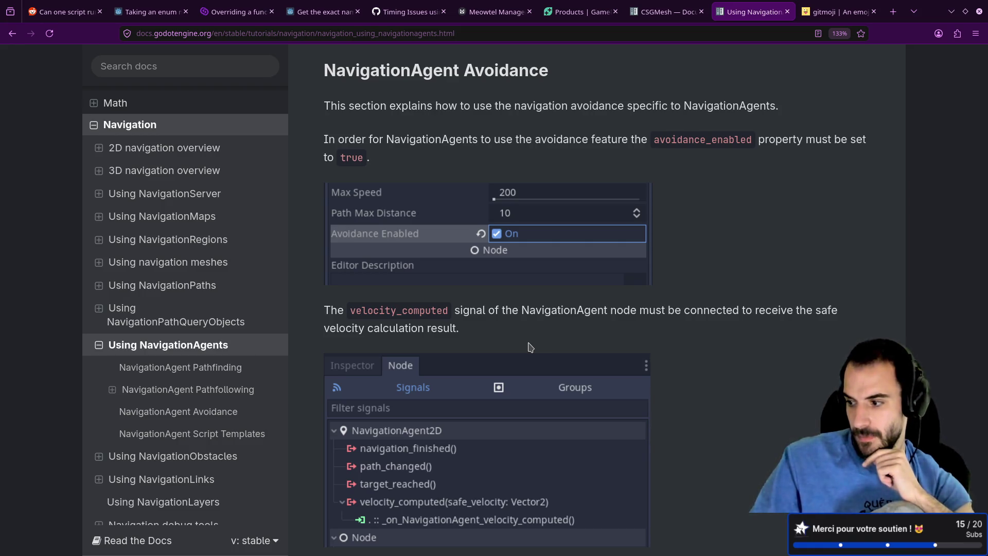
pyautogui.scroll(-20, 530, 347)
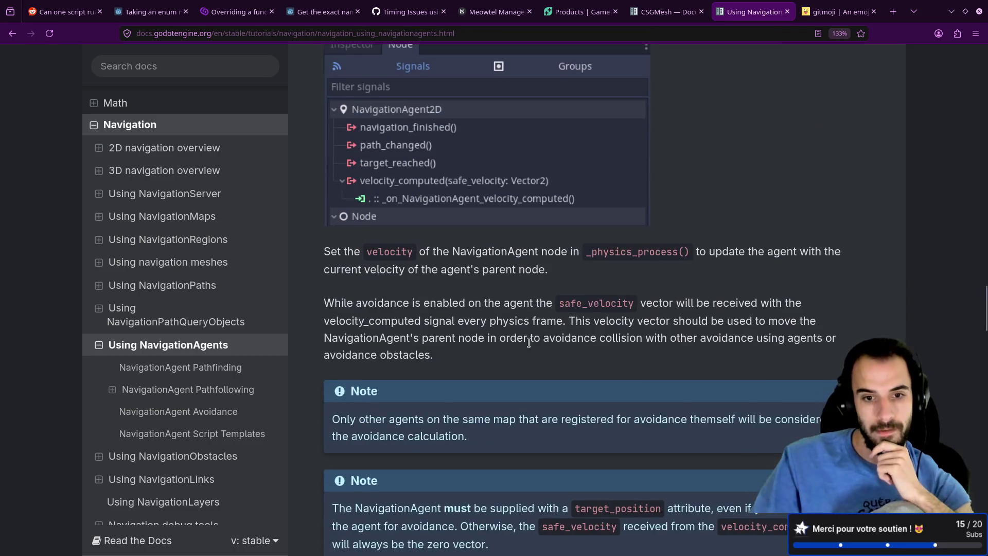
pyautogui.scroll(-18, 530, 347)
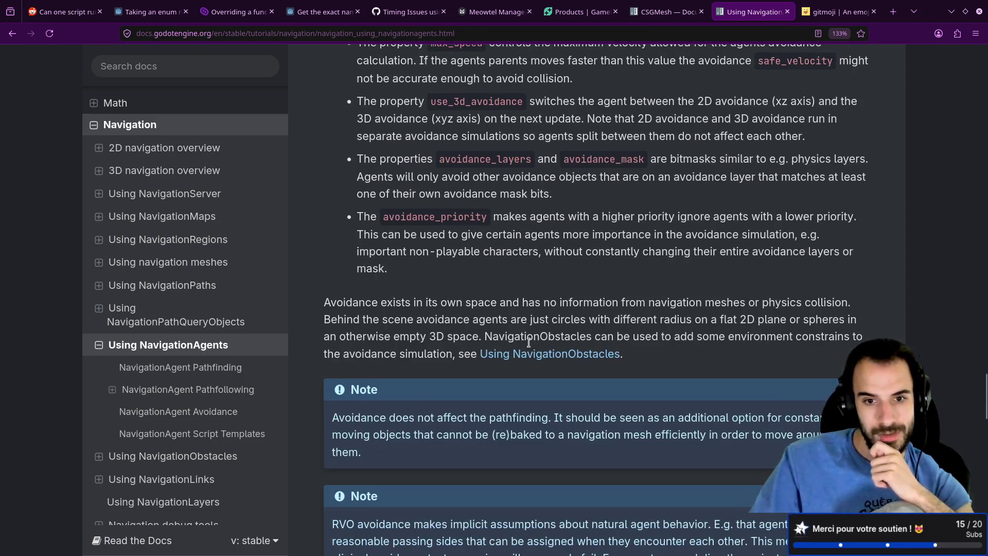
pyautogui.scroll(2, 528, 343)
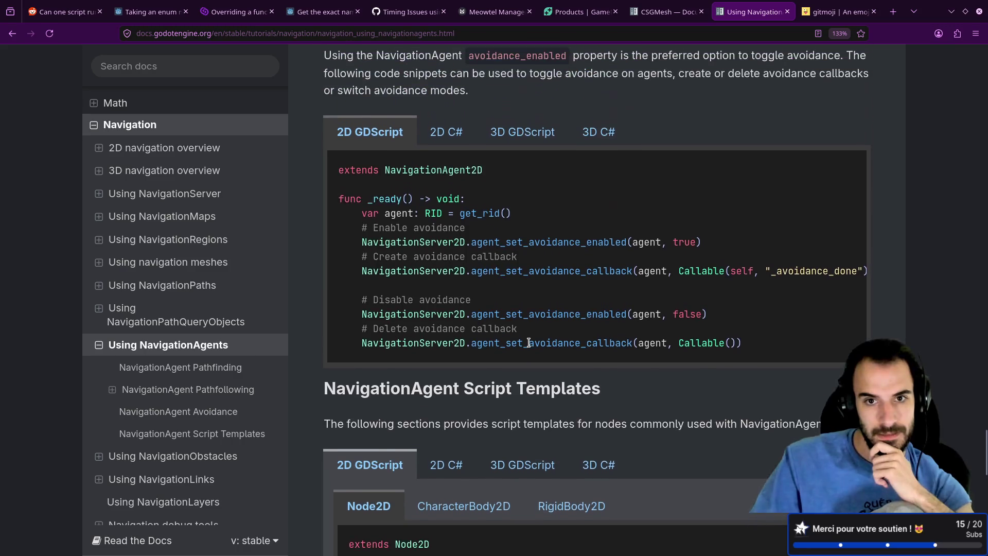
pyautogui.scroll(-4, 529, 348)
pyautogui.scroll(-4, 529, 348)
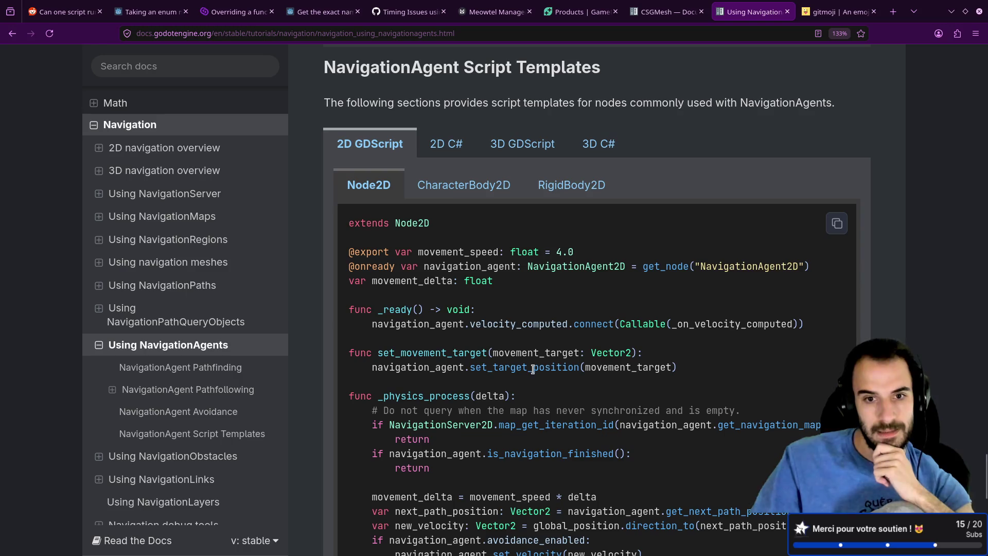
# Look at the Node2D template's set_movement_target code, then switch the sample to CharacterBody2D.
pyautogui.doubleClick(533, 367)
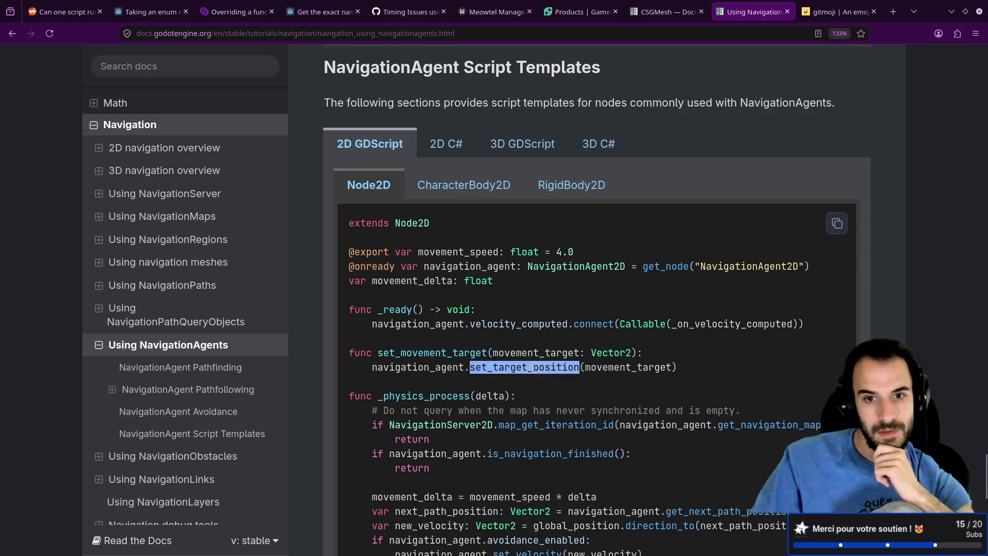
pyautogui.doubleClick(402, 353)
pyautogui.click(454, 185)
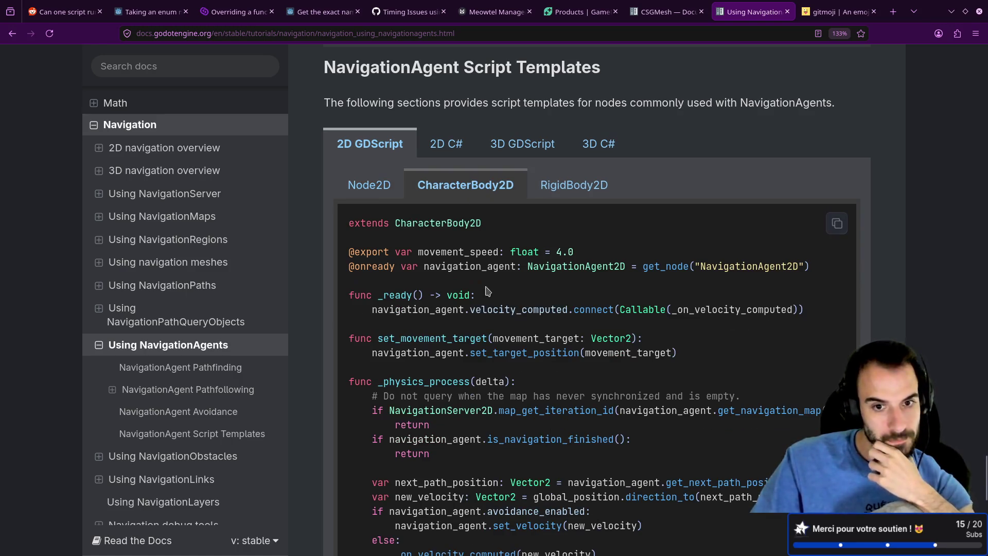
pyautogui.scroll(-2, 487, 291)
pyautogui.scroll(6, 484, 328)
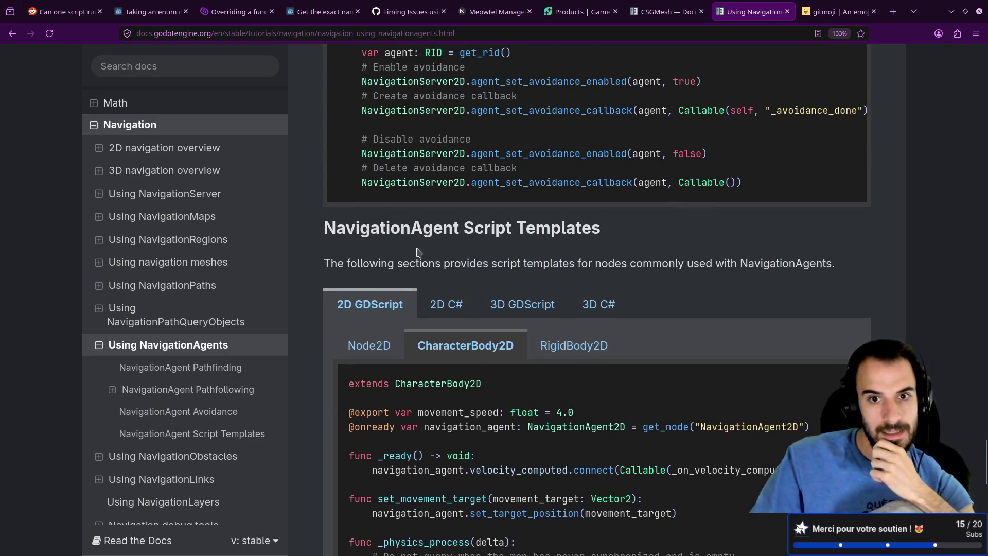
pyautogui.scroll(-5, 461, 300)
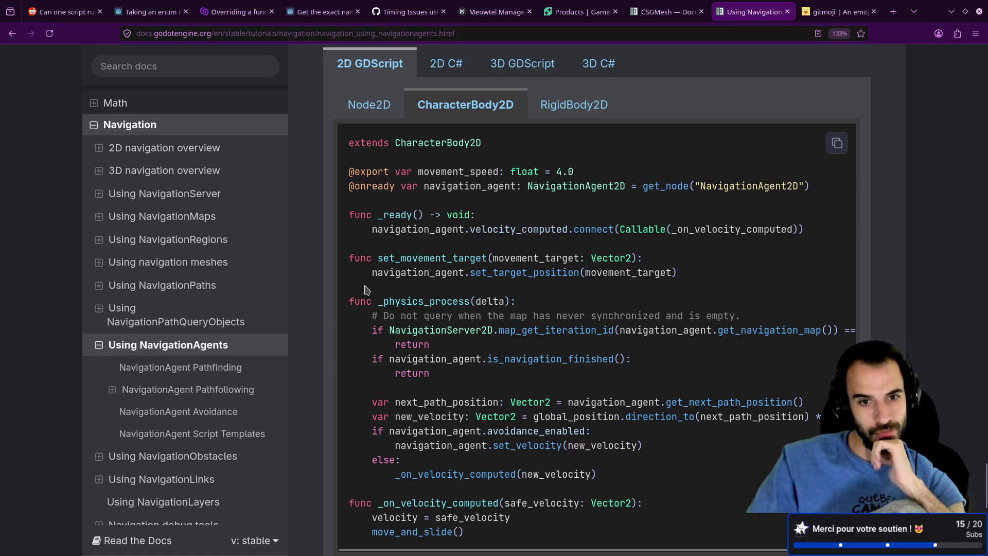
# Copy the two-line set_movement_target function from the CharacterBody2D template.
pyautogui.moveTo(366, 289); pyautogui.dragTo(347, 258)
pyautogui.rightClick(376, 264)
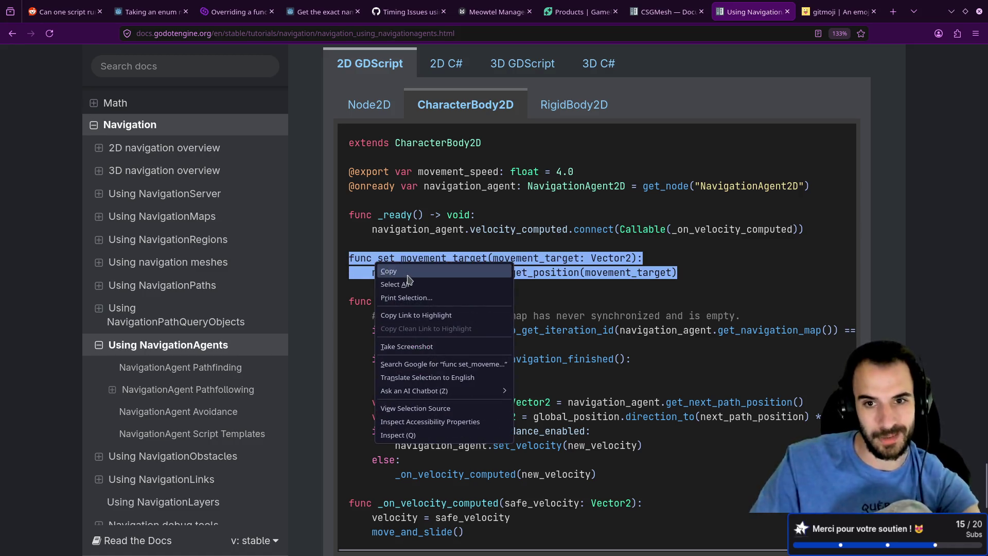
pyautogui.click(403, 272)
pyautogui.click(436, 252)
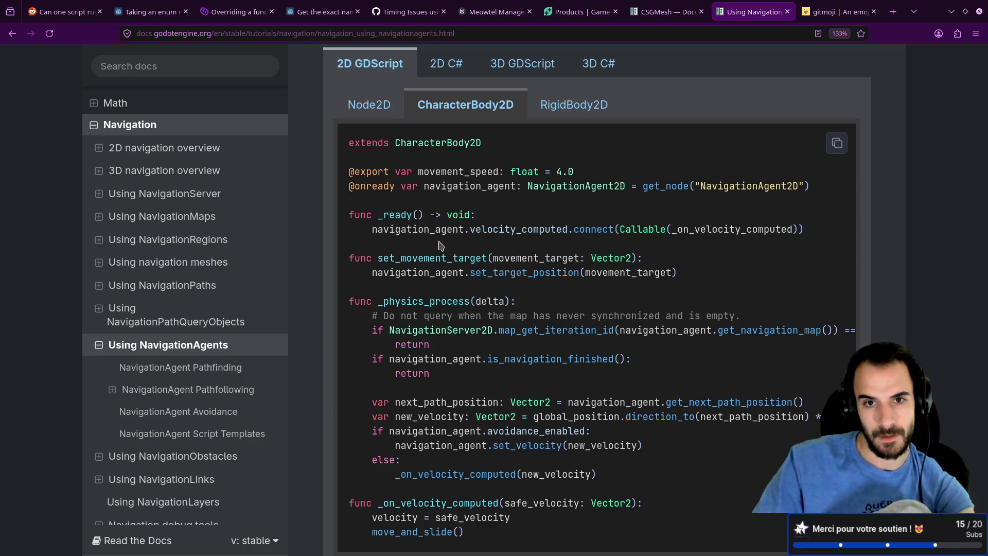
pyautogui.scroll(5, 441, 246)
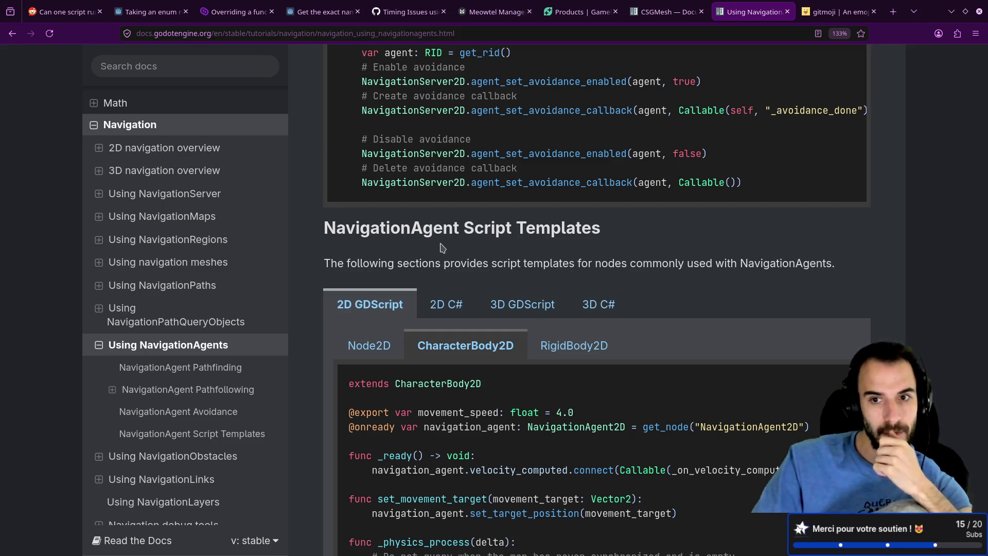
pyautogui.scroll(-3, 472, 272)
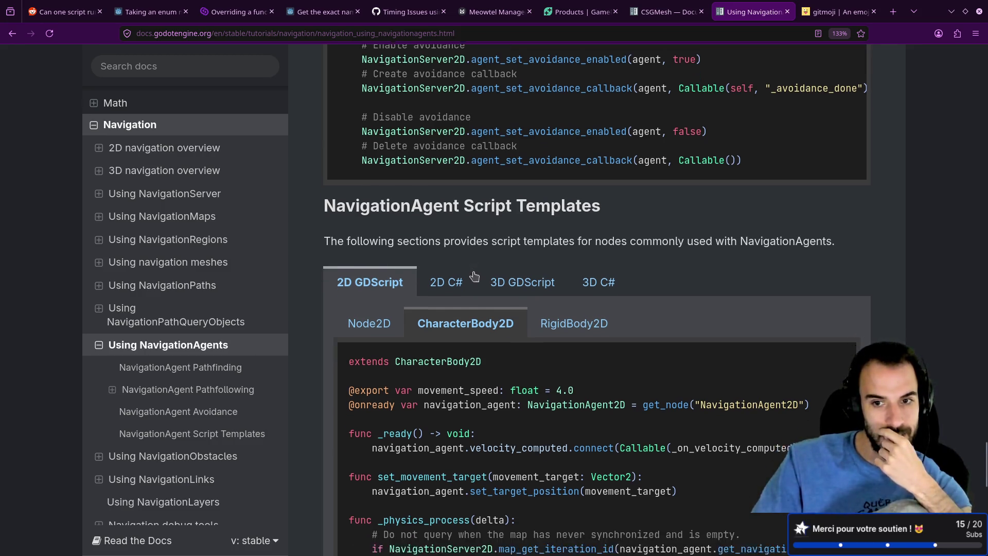
pyautogui.doubleClick(445, 223)
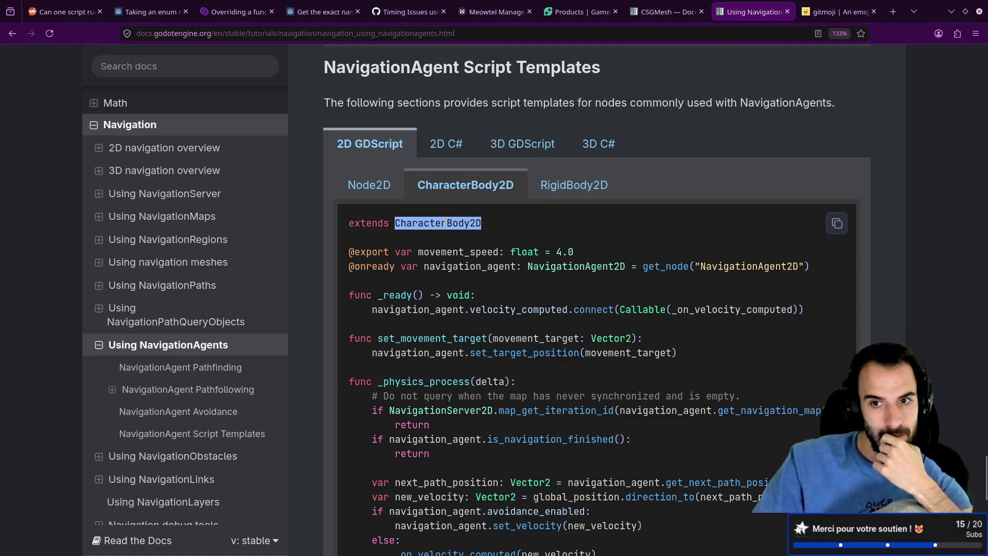
pyautogui.moveTo(643, 266); pyautogui.dragTo(787, 268)
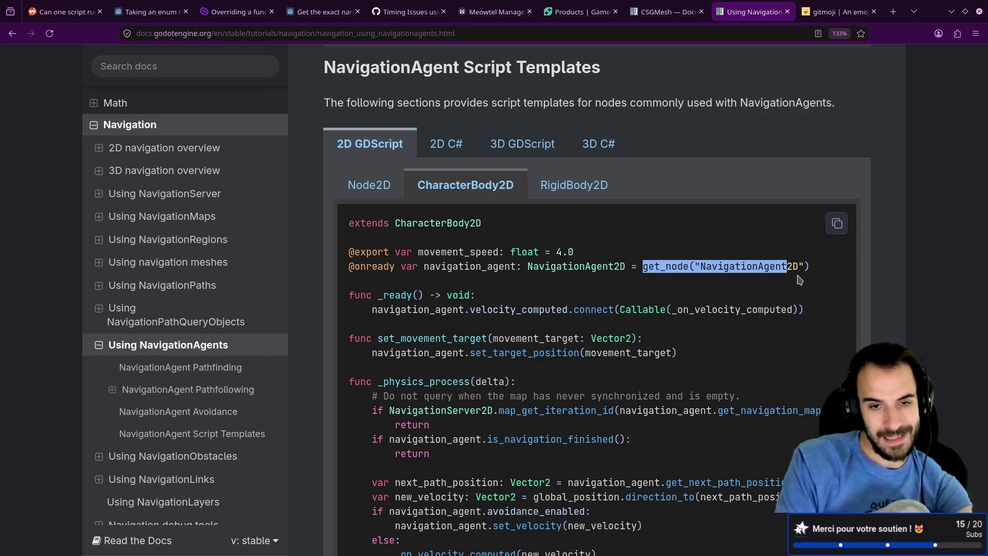
pyautogui.hotkey('alt', 'Tab')
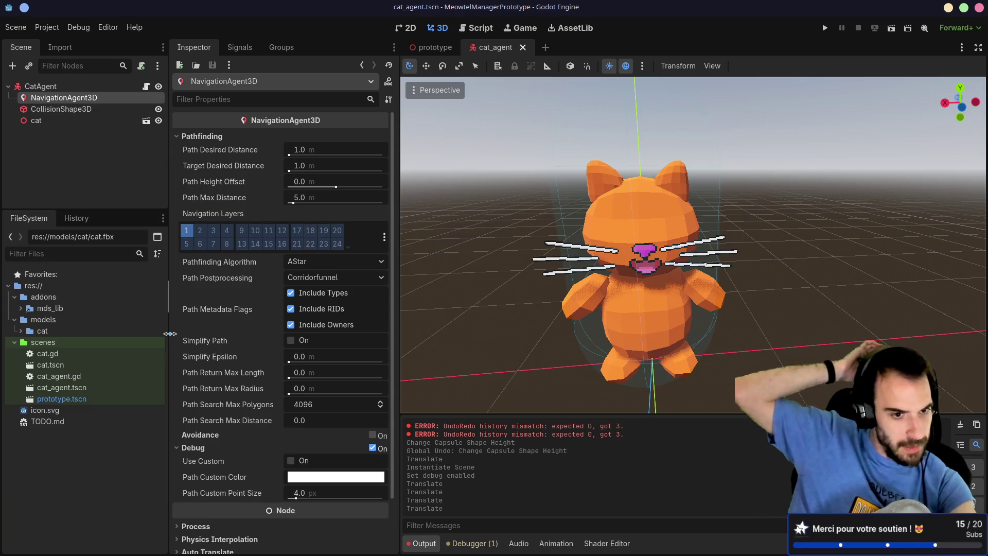
# Select the CatAgent root node in cat_agent.tscn and open its cat_agent.gd script.
pyautogui.click(62, 376)
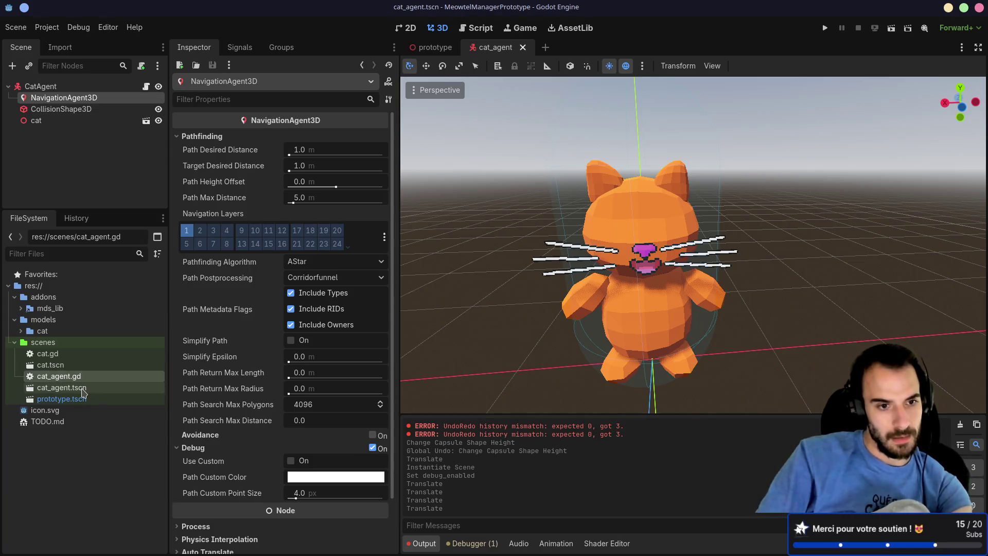
pyautogui.click(84, 388)
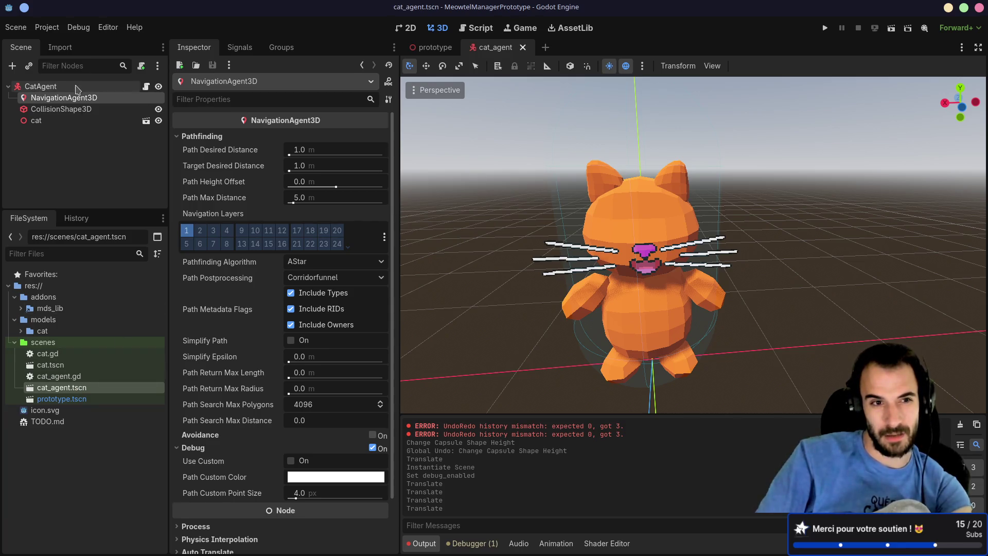
pyautogui.click(76, 88)
pyautogui.click(146, 87)
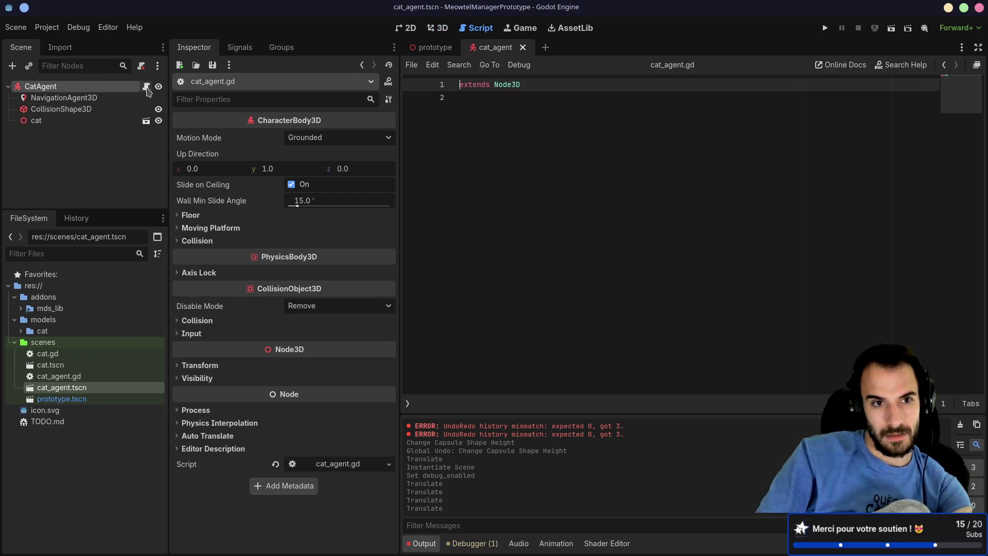
# Change the extends line of cat_agent.gd from Node3D to CharacterBody3D.
pyautogui.doubleClick(503, 85)
pyautogui.write('Charac')
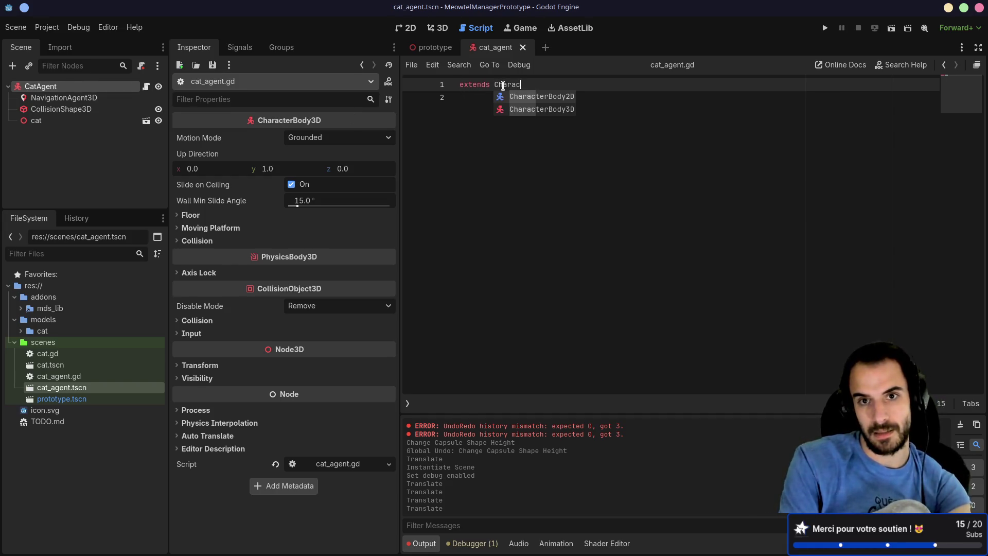
pyautogui.press('Down')
pyautogui.press('Return')
# After checking the docs, start a 'func set_movement_target()' declaration on line 3.
pyautogui.hotkey('alt', 'Tab')
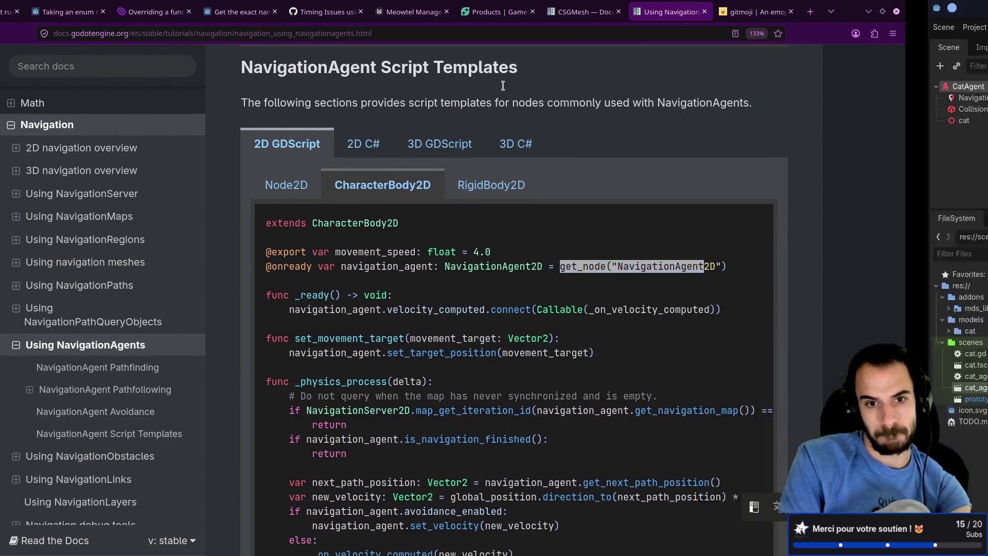
pyautogui.hotkey('alt', 'Tab')
pyautogui.write('unc ')
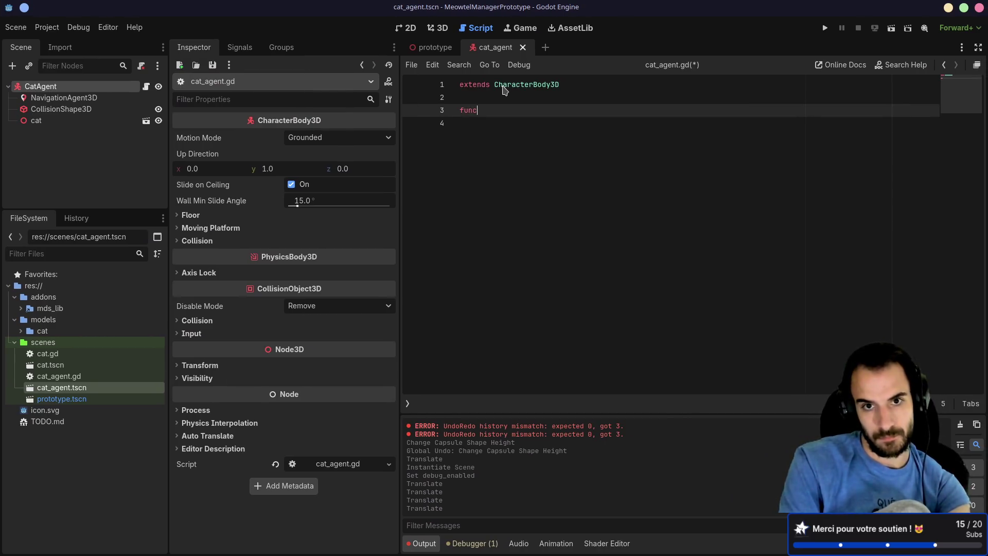
pyautogui.write('set_movement_')
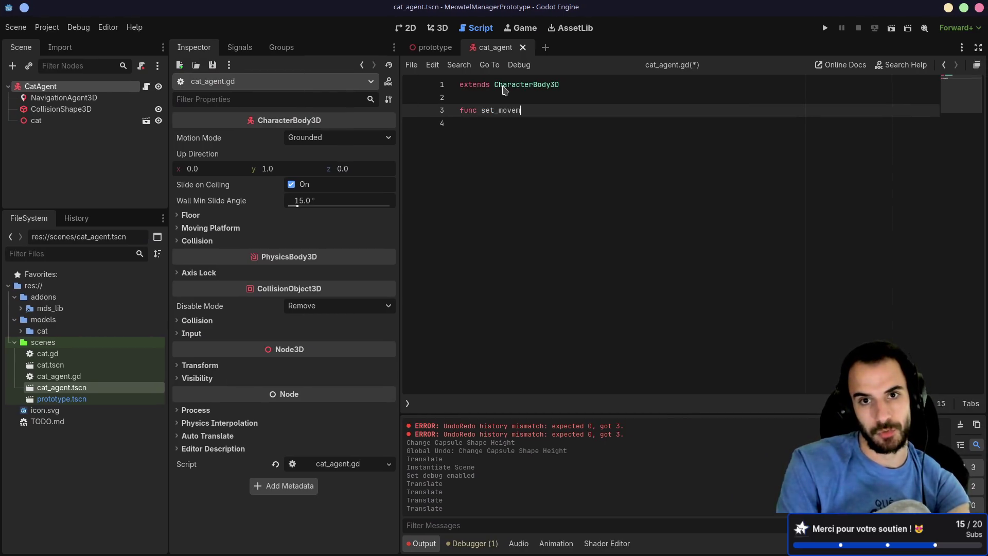
pyautogui.write('target(')
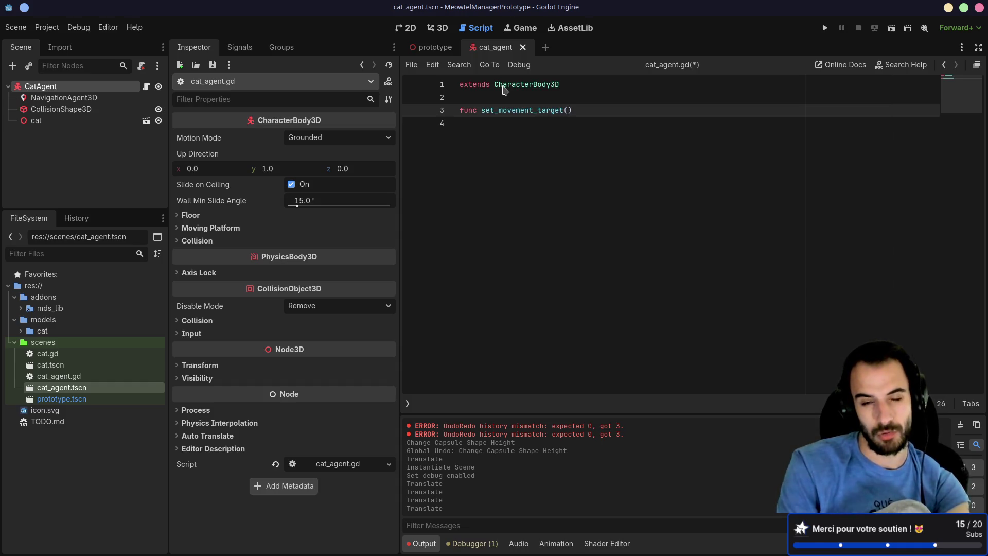
pyautogui.hotkey('alt', 'Tab')
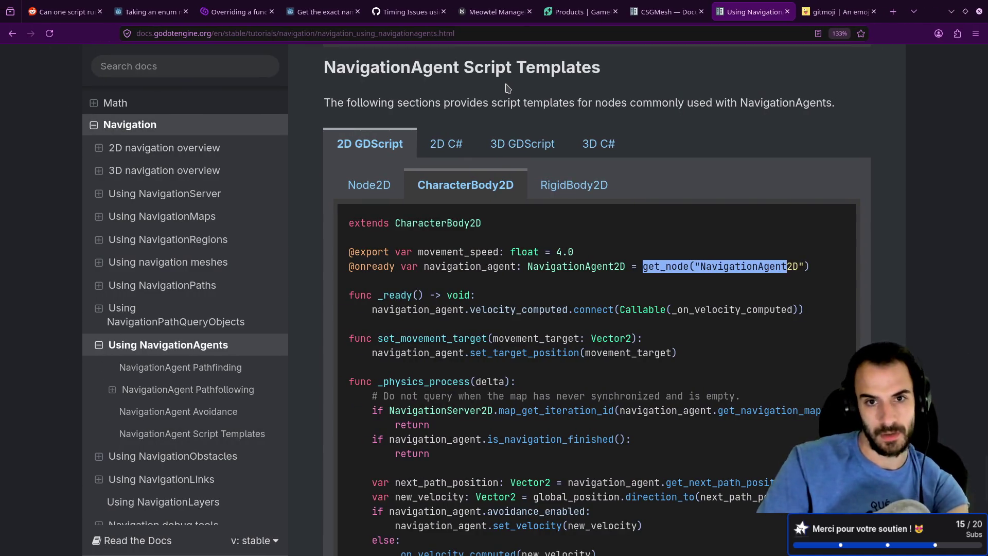
# Show the 3D GDScript version of the NavigationAgent script templates.
pyautogui.click(507, 147)
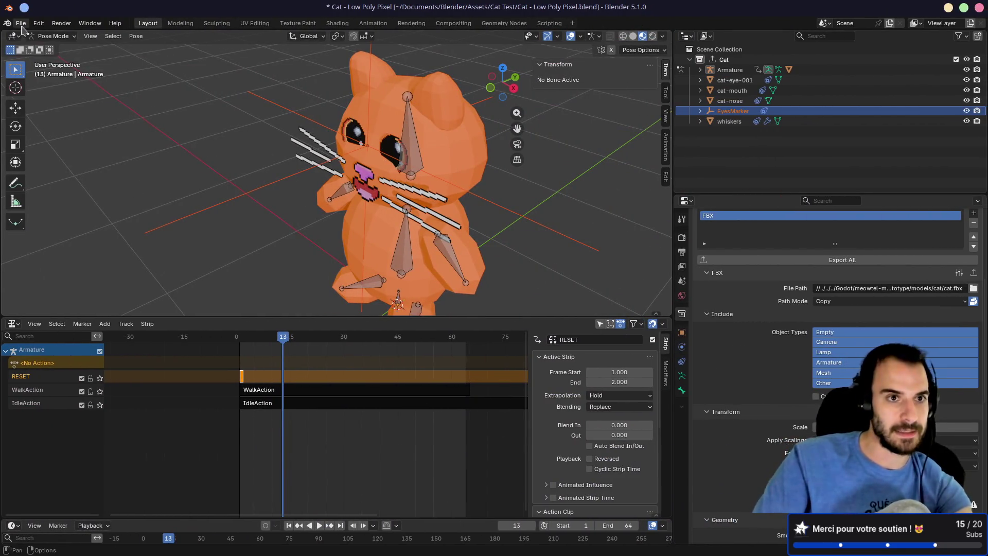
# Save the cat project and browse Blender's recent-files list for another scene.
pyautogui.click(21, 23)
pyautogui.moveTo(55, 38)
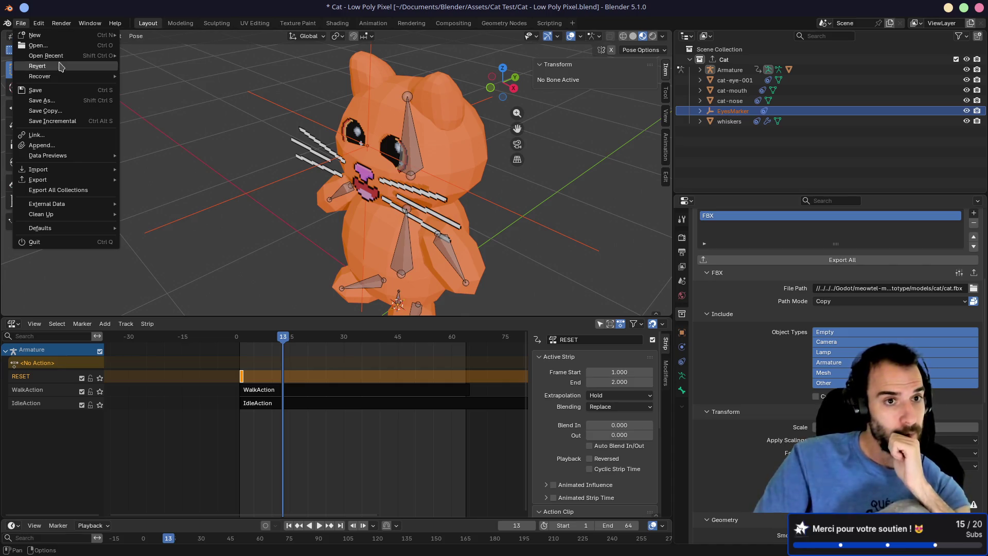
pyautogui.moveTo(60, 58)
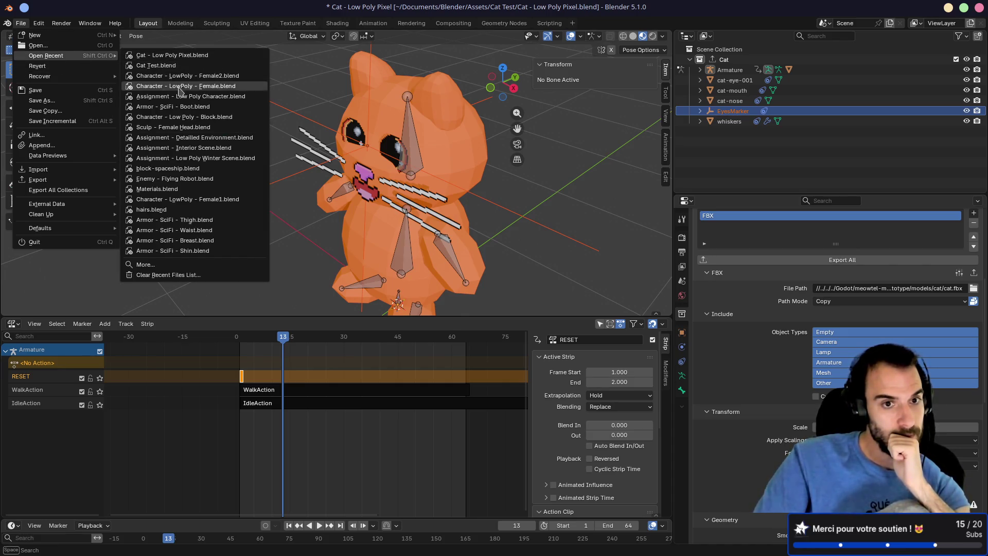
pyautogui.click(194, 148)
pyautogui.click(581, 297)
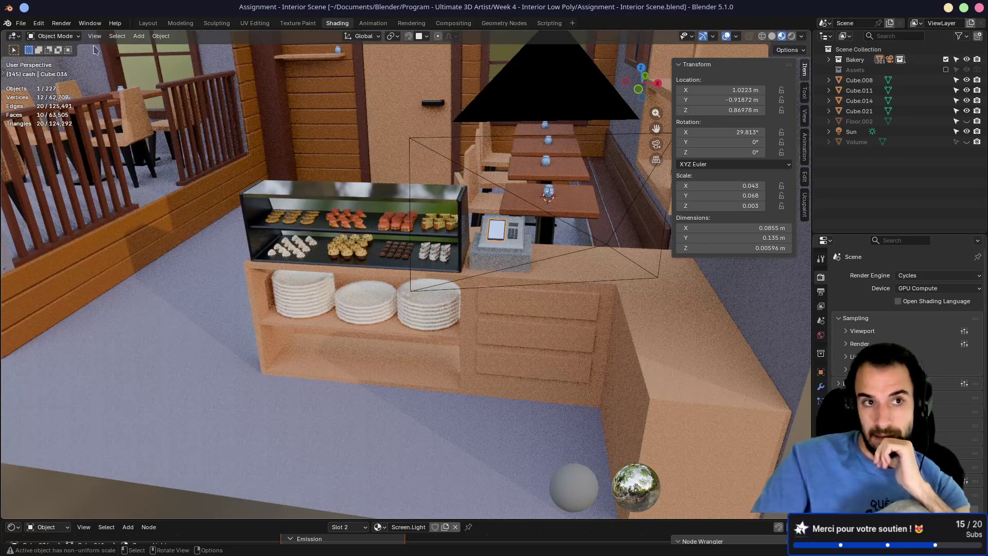
pyautogui.click(21, 23)
pyautogui.moveTo(51, 57)
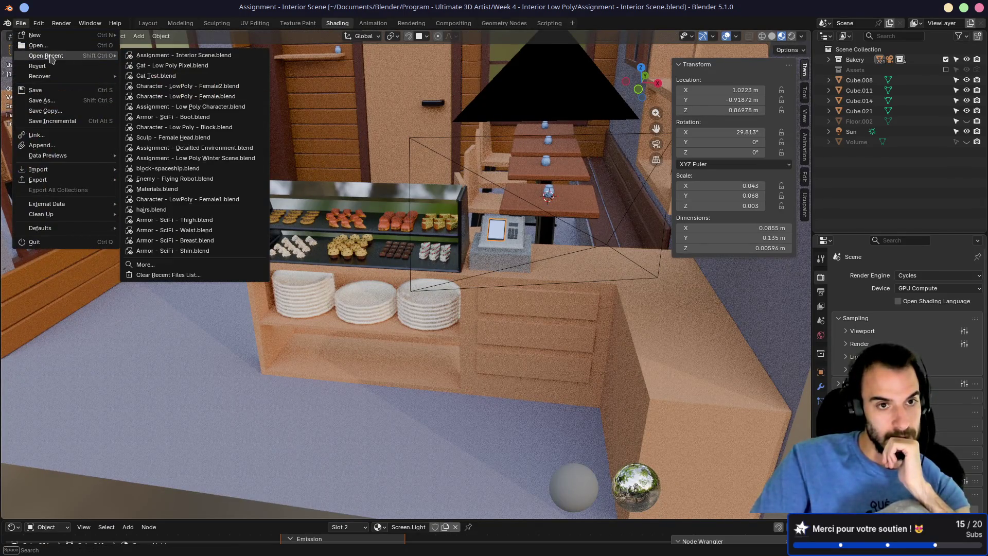
pyautogui.click(172, 266)
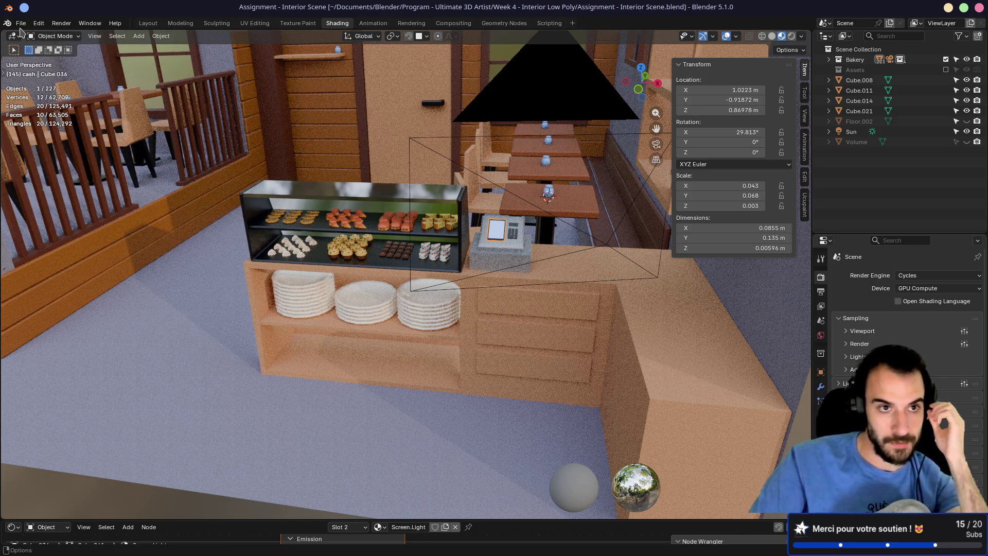
# Open '4.3 Window Leading.blend' from Documents/Blender/Course - Isometric Scene/Section 4.
pyautogui.click(20, 23)
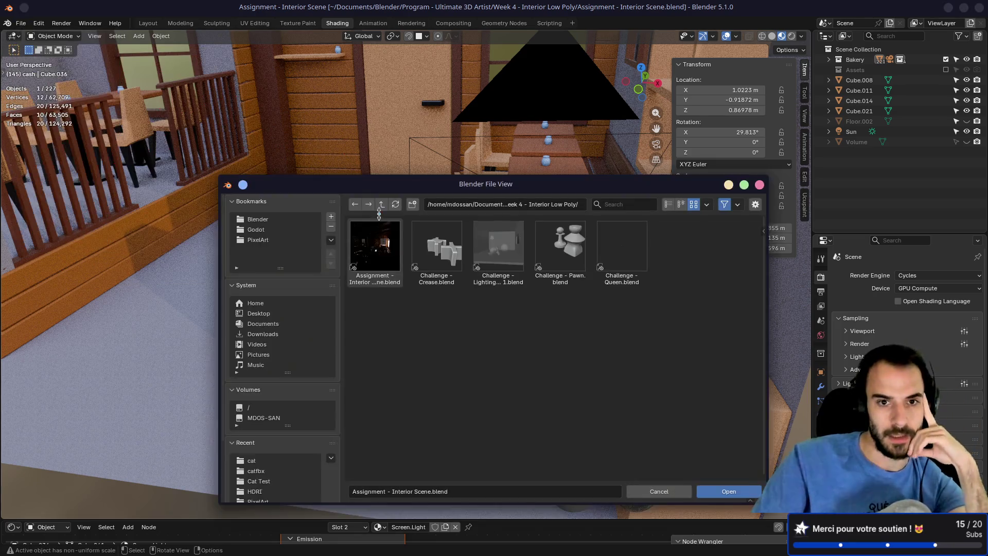
pyautogui.click(51, 45)
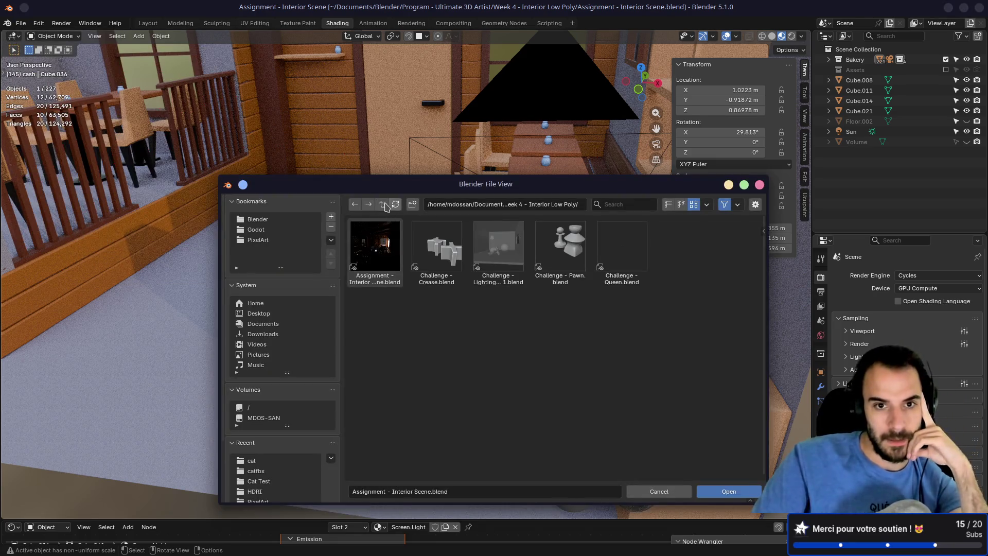
pyautogui.click(381, 204)
pyautogui.click(381, 206)
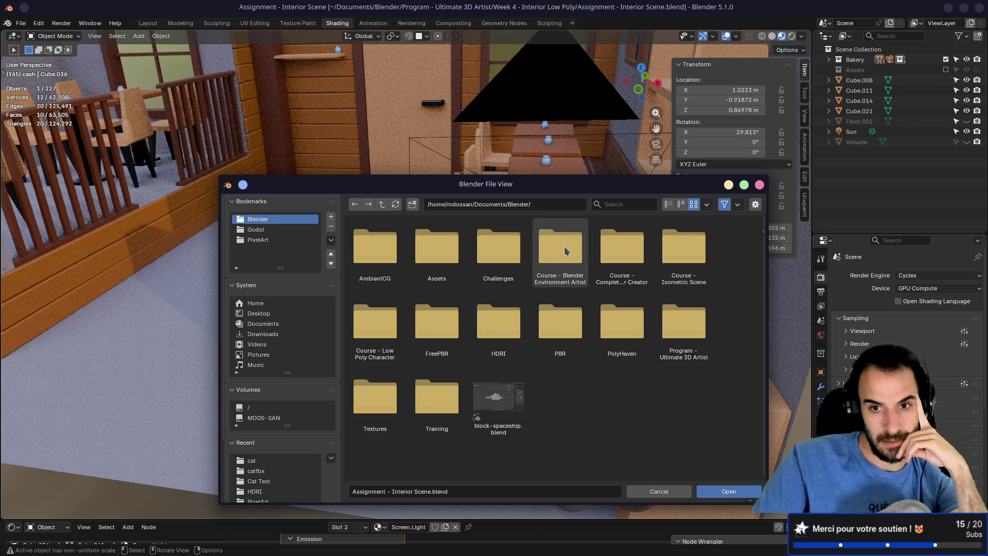
pyautogui.doubleClick(688, 252)
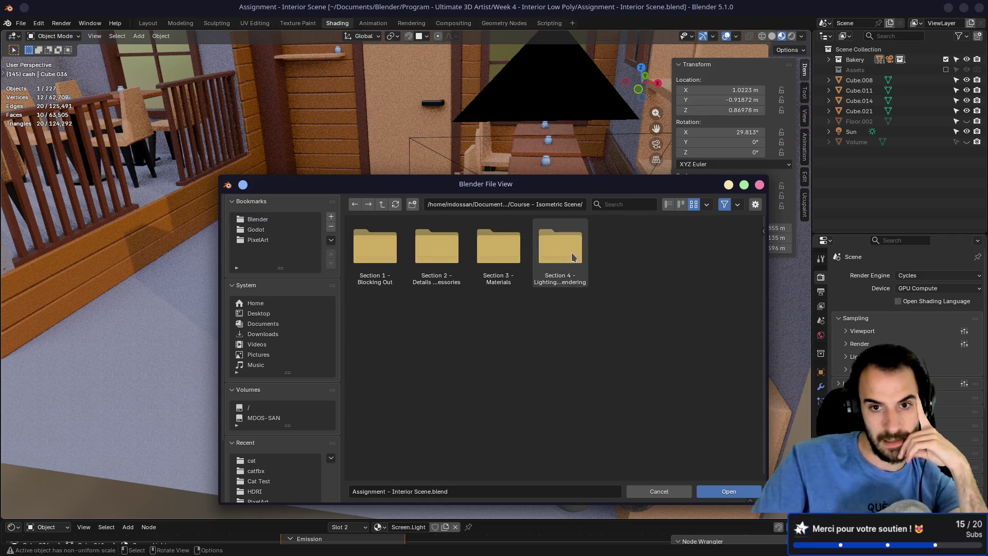
pyautogui.doubleClick(573, 256)
pyautogui.doubleClick(451, 265)
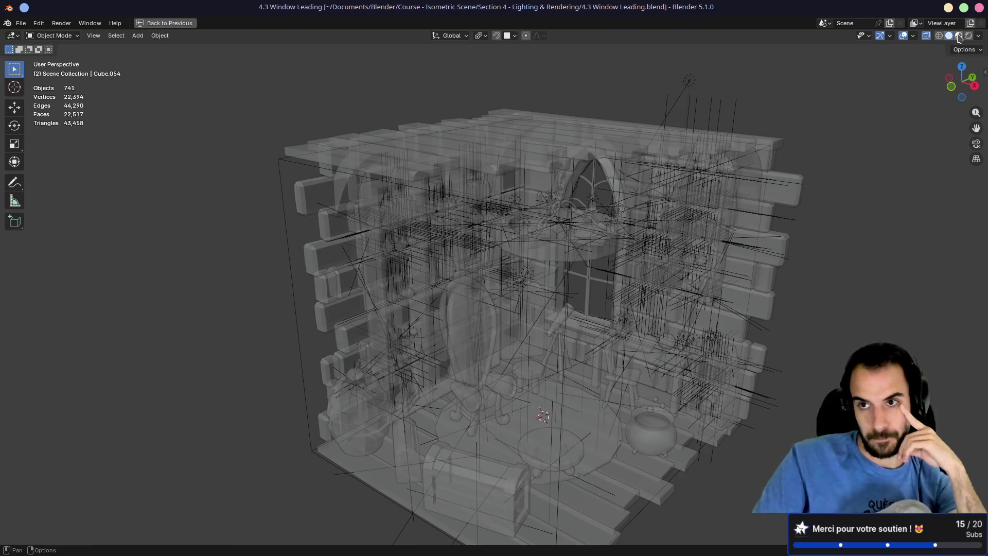
# Switch the viewport to Material Preview, then Rendered shading, and zoom into the room.
pyautogui.click(959, 36)
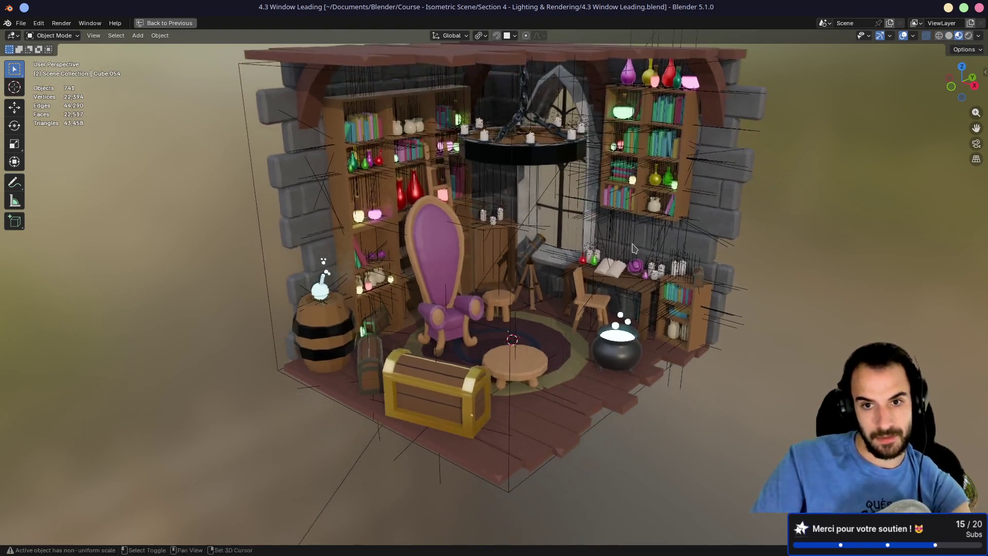
pyautogui.scroll(5, 635, 257)
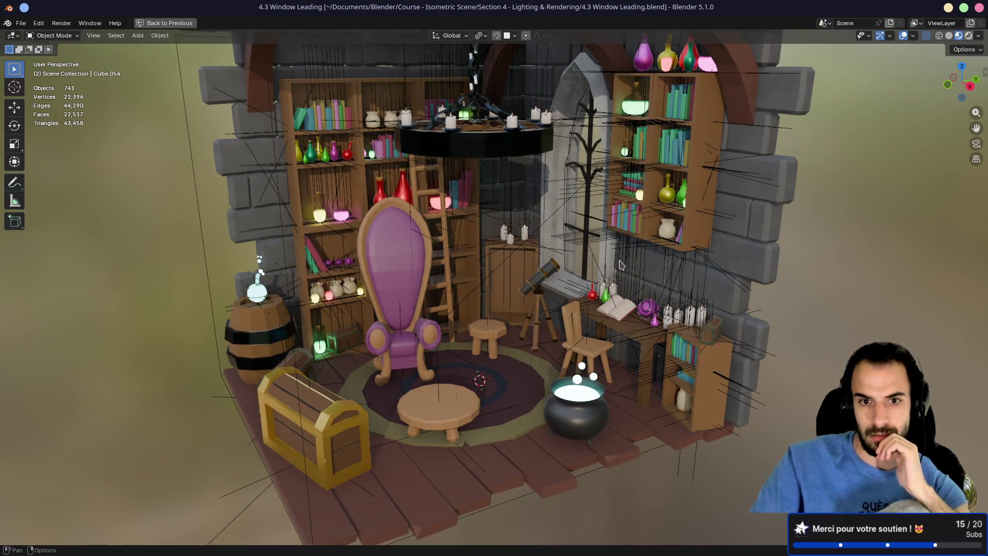
pyautogui.hotkey('shift', 'z')
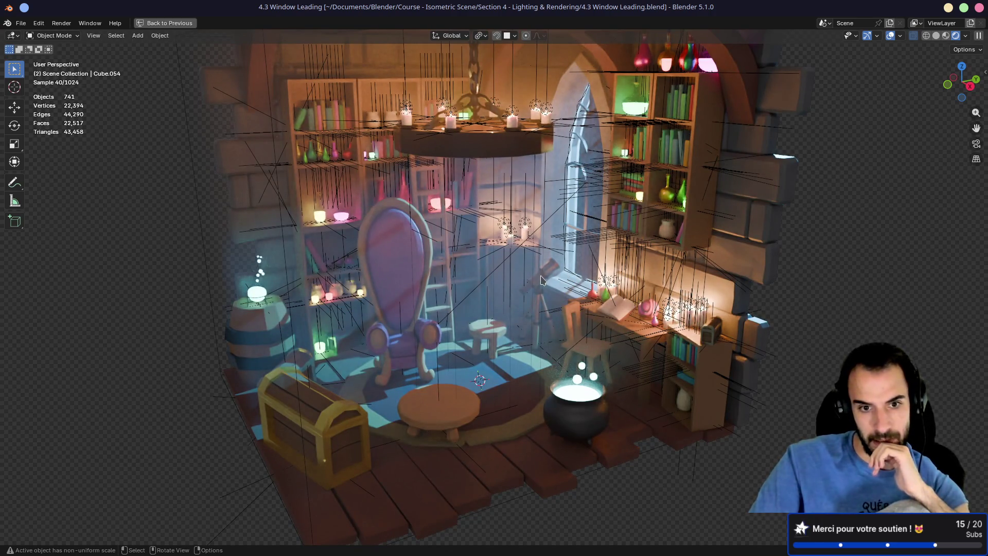
pyautogui.moveTo(414, 251); pyautogui.dragTo(464, 245)
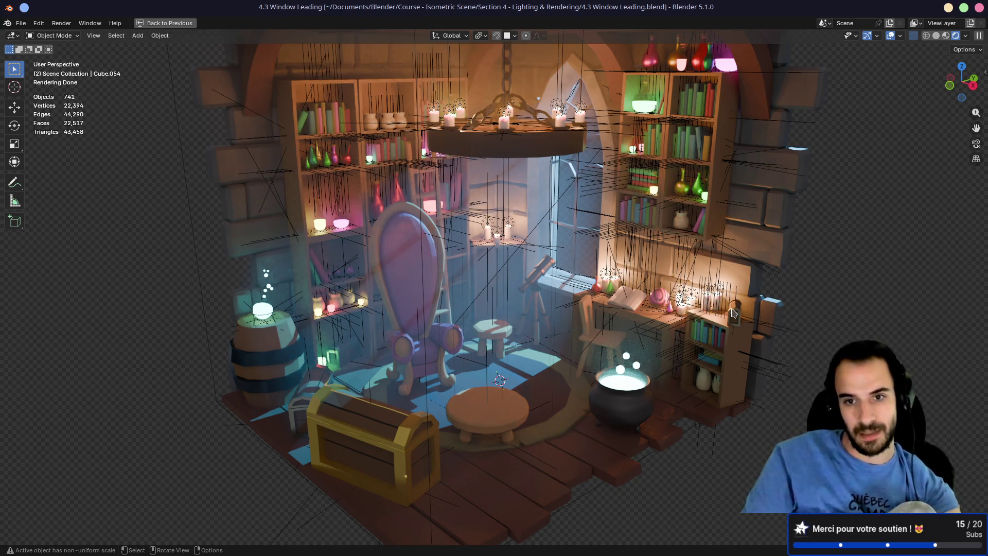
# Orbit around the desk, whole room, stool, chair and cauldron, then centre on the right bookshelf.
pyautogui.scroll(3, 734, 313)
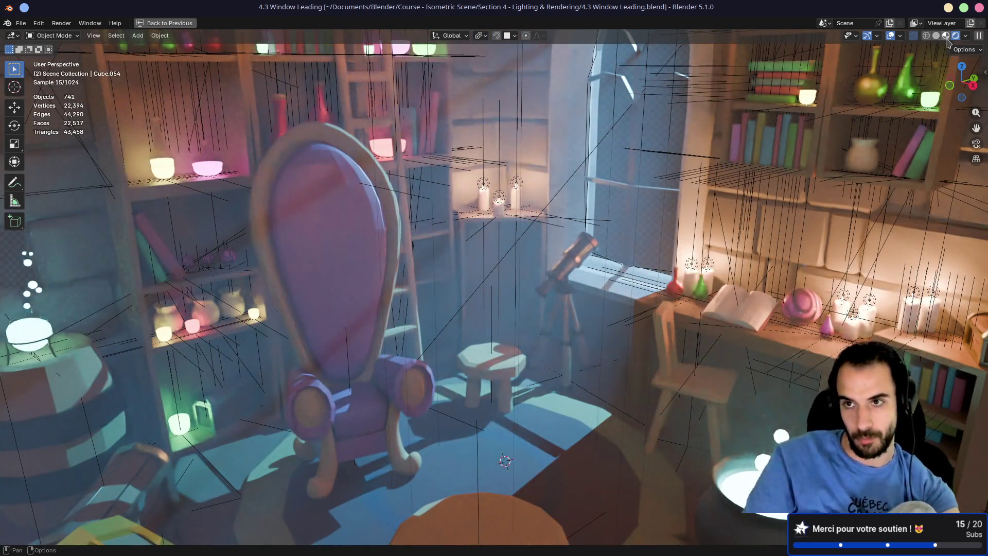
pyautogui.scroll(-5, 594, 254)
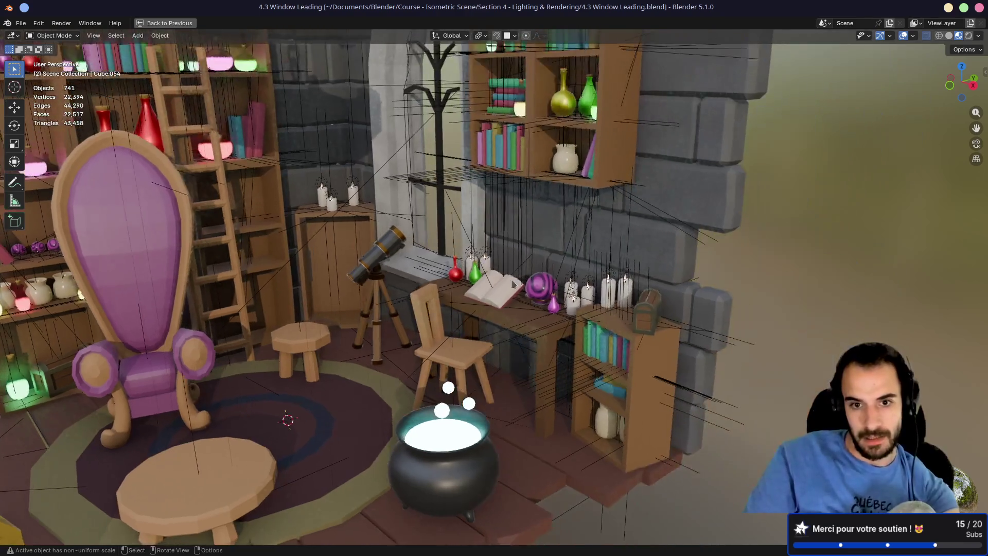
pyautogui.scroll(5, 594, 250)
pyautogui.moveTo(593, 250)
pyautogui.mouseDown()
pyautogui.moveTo(631, 308)
pyautogui.moveTo(519, 297)
pyautogui.moveTo(498, 271)
pyautogui.moveTo(426, 238)
pyautogui.mouseUp()
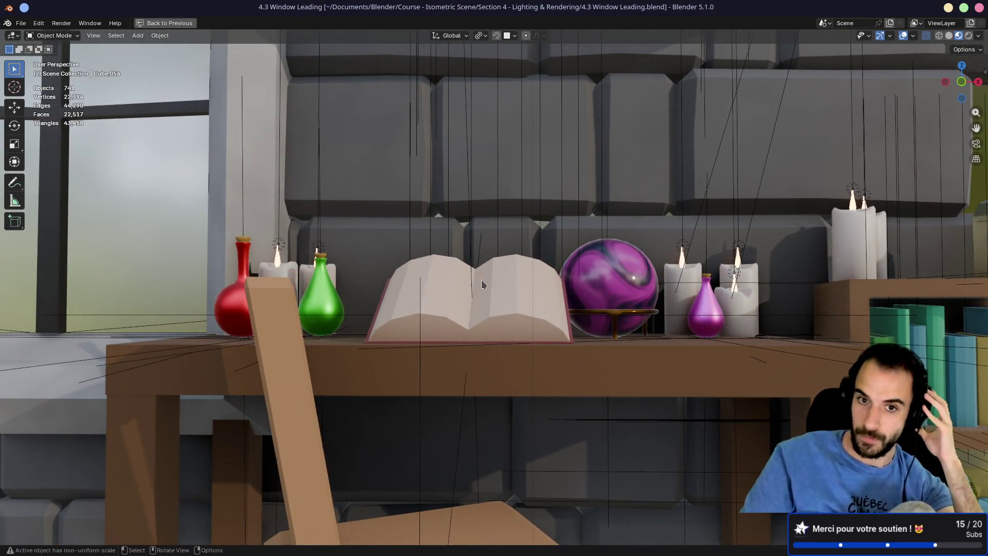
pyautogui.scroll(-10, 482, 282)
pyautogui.moveTo(483, 262); pyautogui.dragTo(470, 267)
pyautogui.scroll(3, 425, 306)
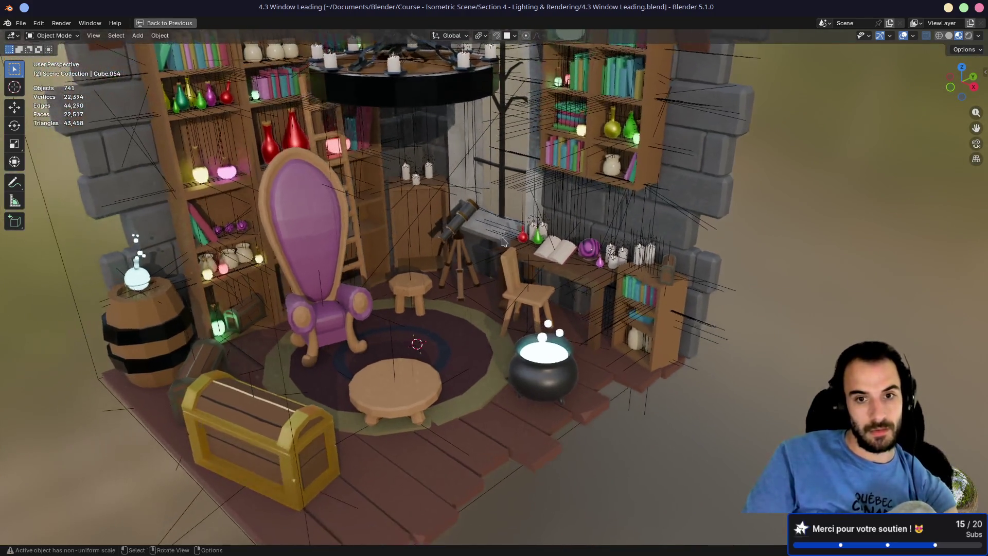
pyautogui.moveTo(425, 305)
pyautogui.mouseDown()
pyautogui.moveTo(431, 281)
pyautogui.moveTo(544, 272)
pyautogui.moveTo(507, 339)
pyautogui.moveTo(626, 265)
pyautogui.moveTo(512, 232)
pyautogui.moveTo(609, 289)
pyautogui.mouseUp()
pyautogui.scroll(5, 429, 291)
pyautogui.scroll(-5, 431, 281)
pyautogui.scroll(-6, 556, 309)
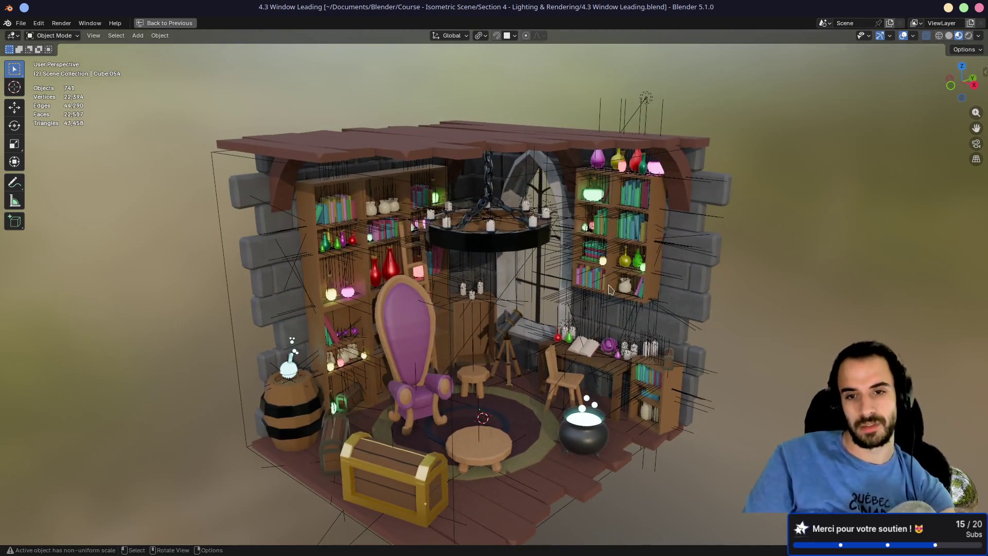
pyautogui.keyDown('alt'); pyautogui.middleClick(601, 257); pyautogui.keyUp('alt')
# Zoom in on the bookshelf and orbit to a lower, more frontal view of the room.
pyautogui.scroll(5, 577, 267)
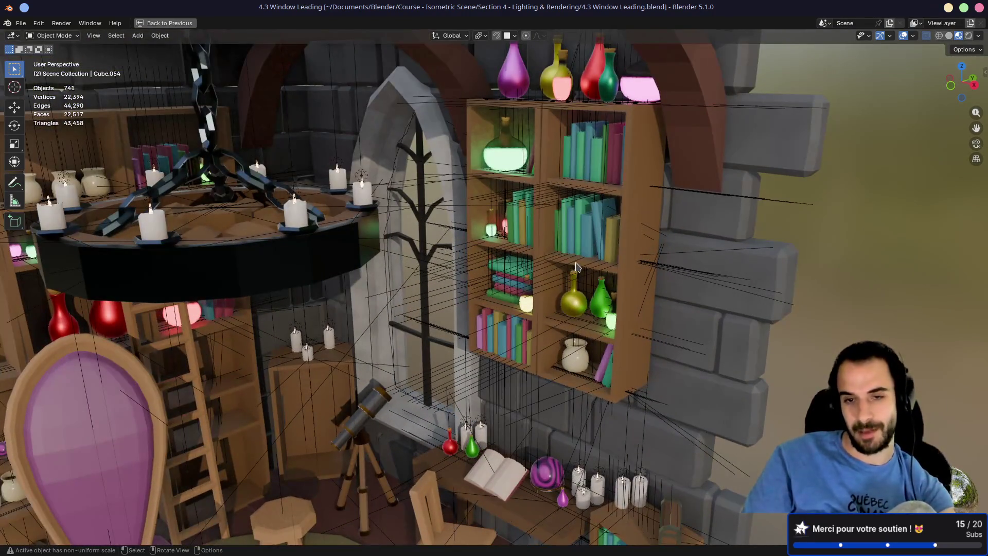
pyautogui.scroll(6, 576, 267)
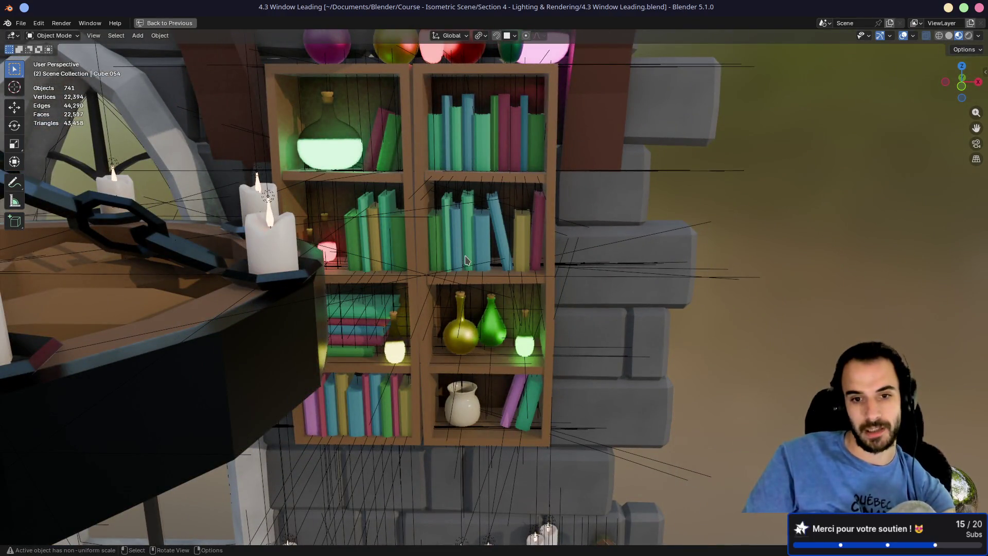
pyautogui.scroll(-3, 467, 260)
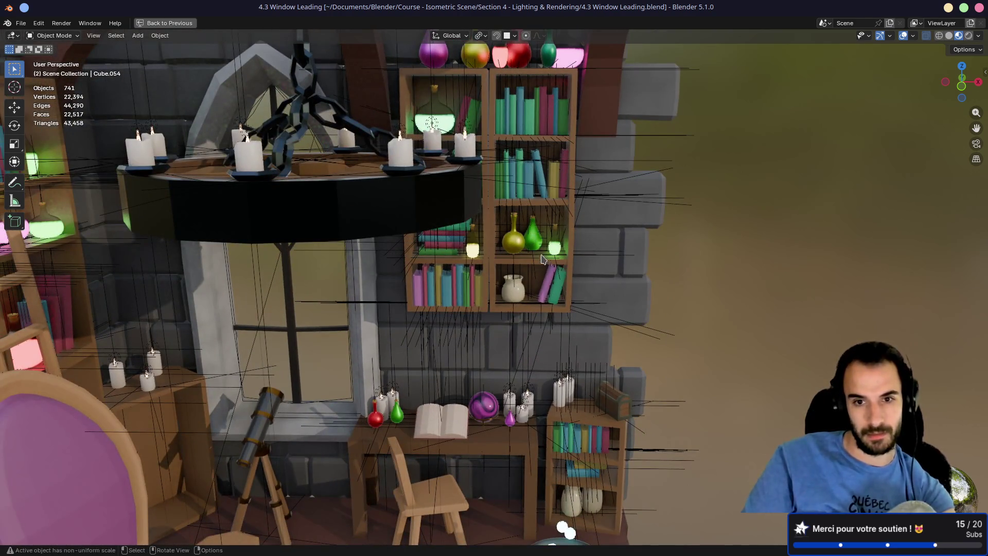
pyautogui.scroll(5, 516, 291)
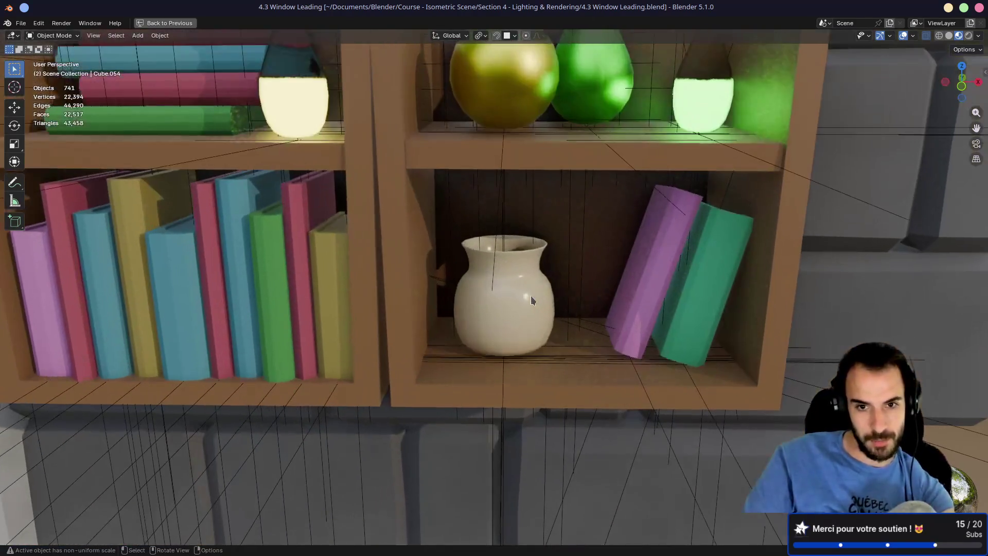
pyautogui.scroll(-1, 580, 253)
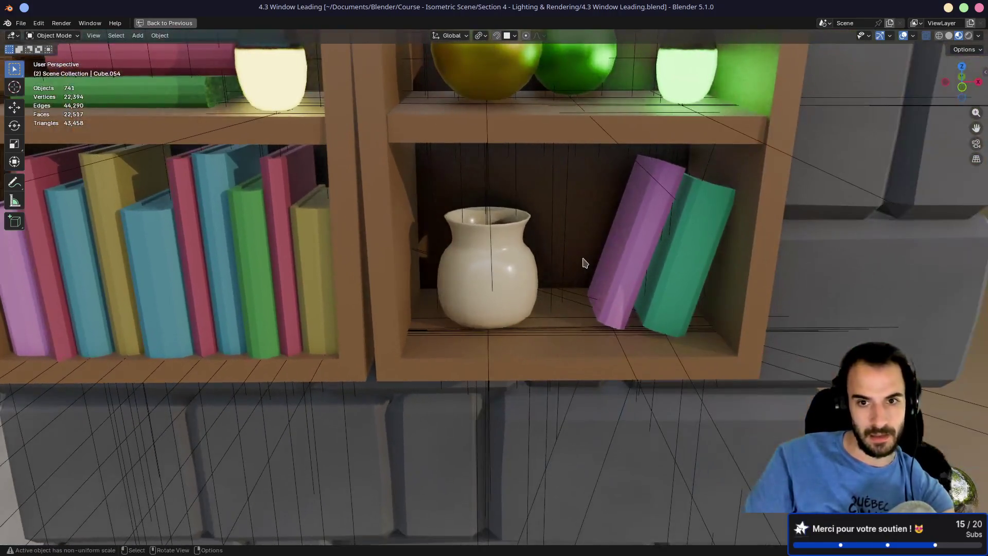
pyautogui.scroll(-10, 584, 263)
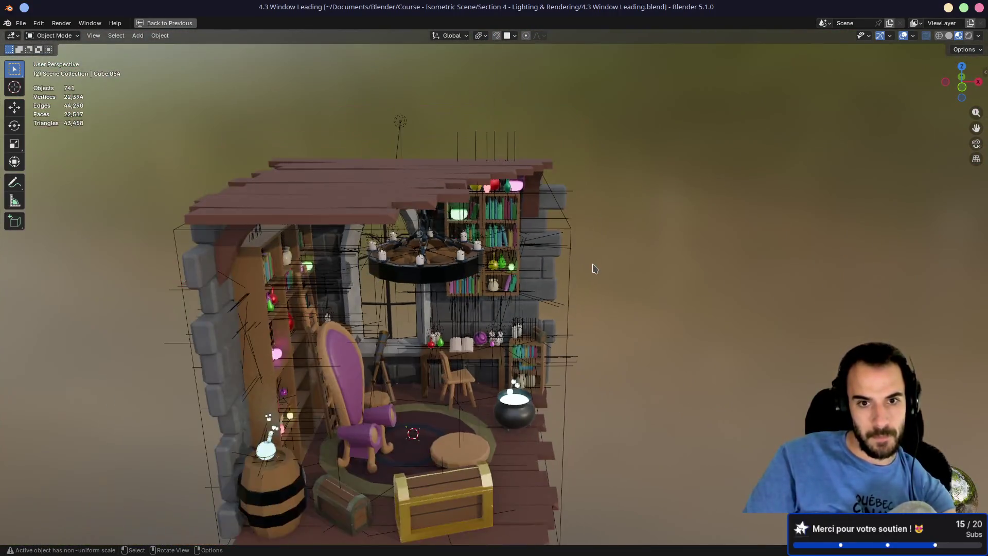
pyautogui.moveTo(595, 268); pyautogui.dragTo(566, 261)
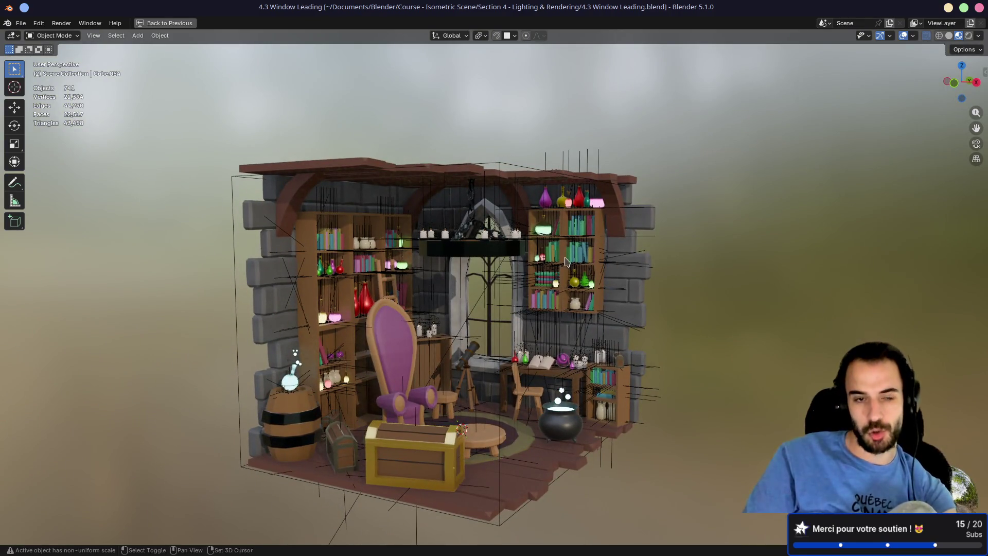
pyautogui.scroll(3, 566, 261)
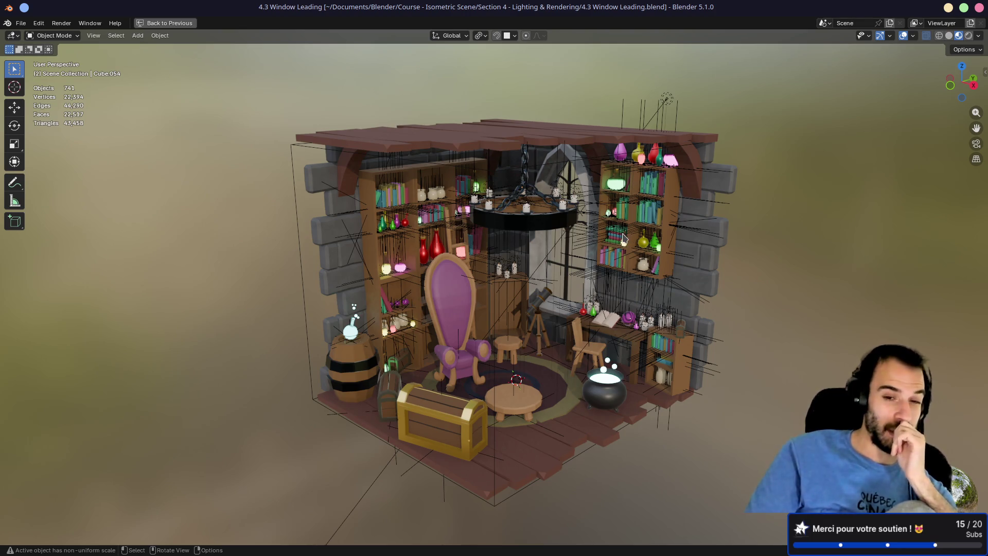
# Glance at the Godot script editor, then return to Blender and zoom around the room.
pyautogui.hotkey('ctrl', 'alt', 'Left')
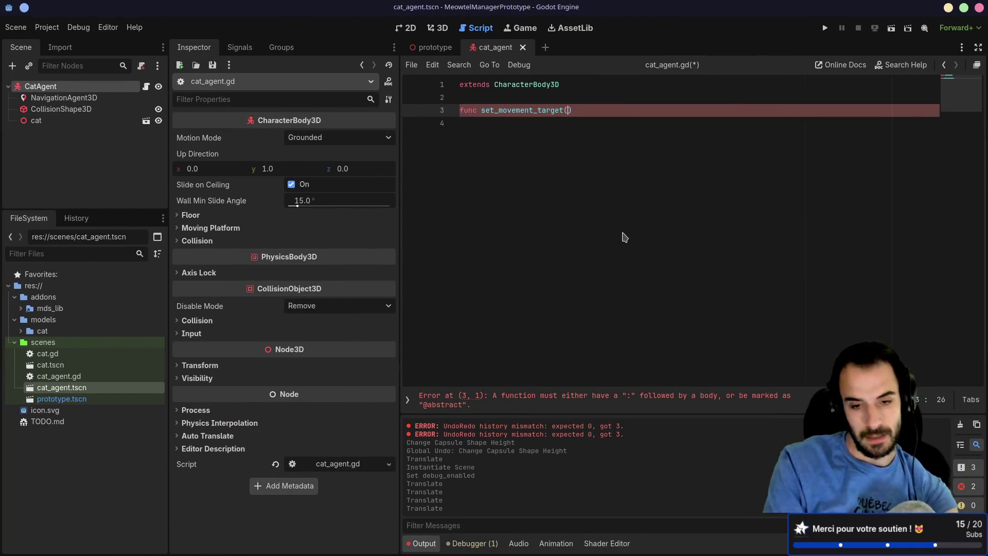
pyautogui.hotkey('ctrl', 'alt', 'Right')
pyautogui.scroll(8, 654, 216)
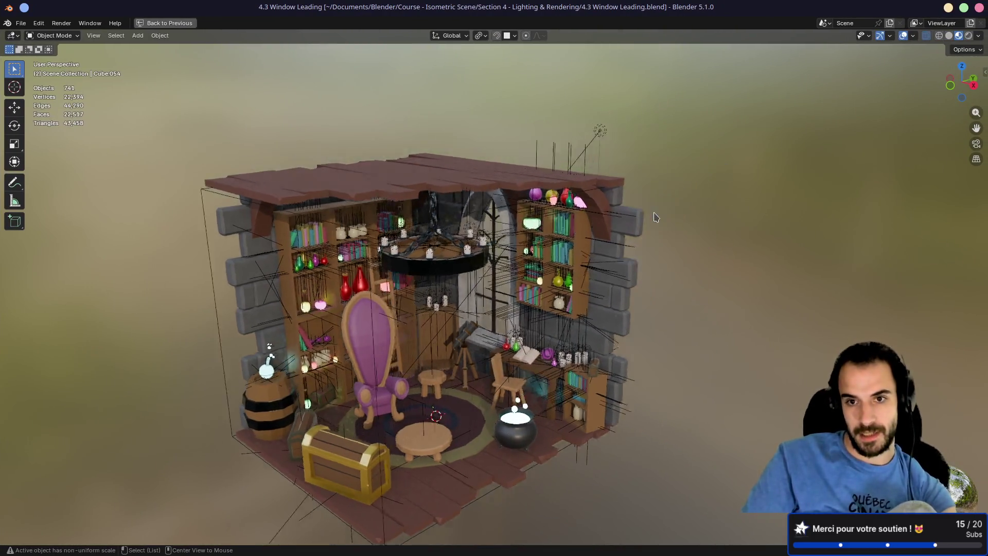
pyautogui.scroll(6, 517, 319)
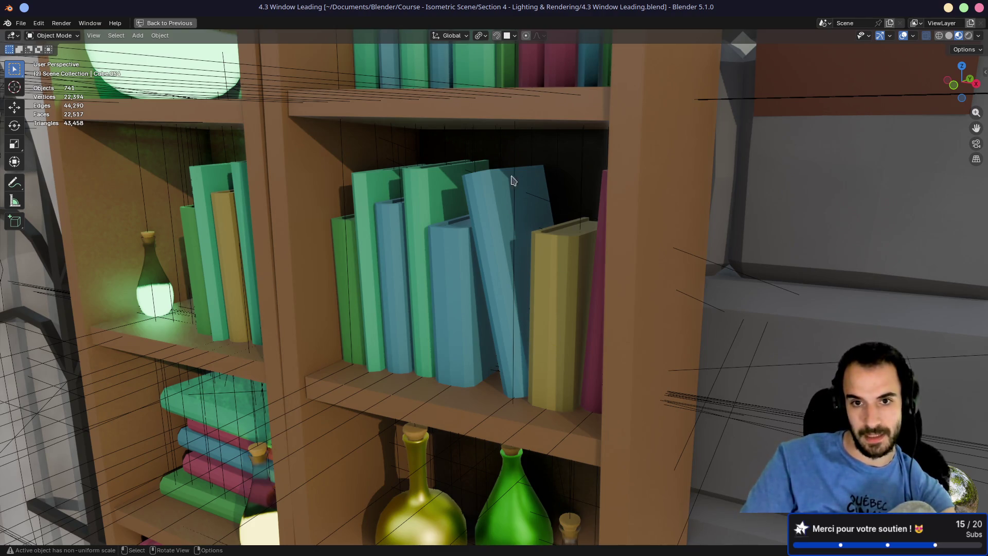
pyautogui.scroll(-12, 503, 169)
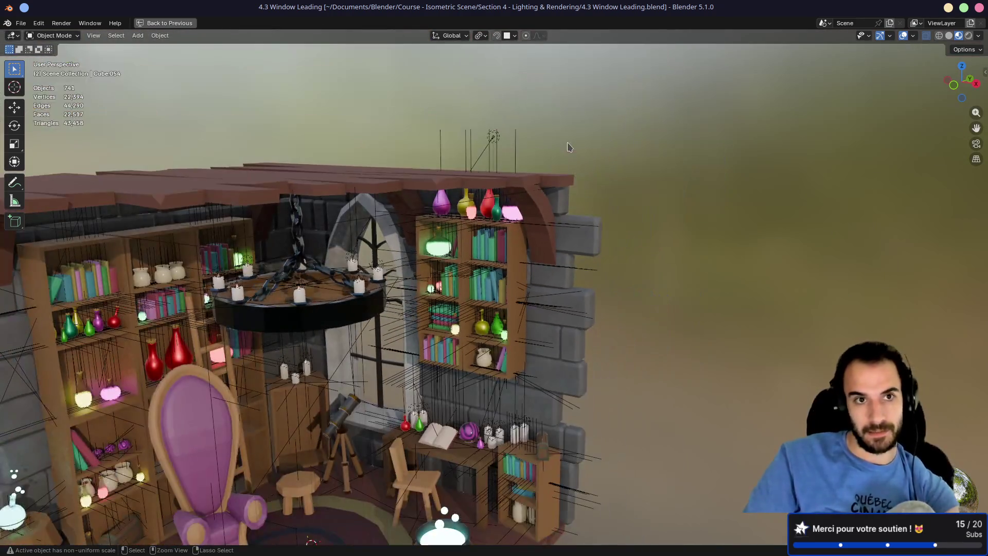
# Save 4.3 Window Leading.blend and switch the viewport back to see-through Solid shading.
pyautogui.hotkey('ctrl', 's')
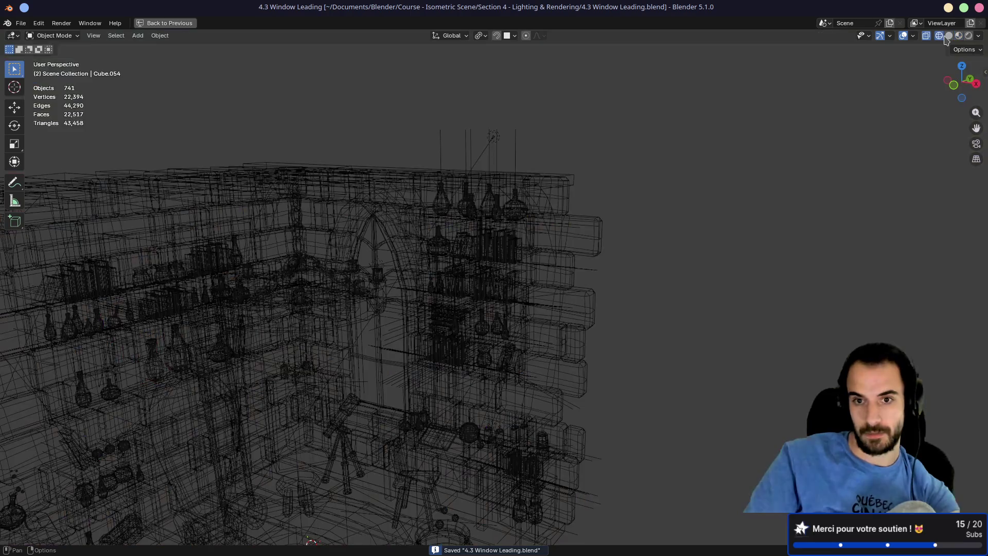
pyautogui.click(939, 36)
pyautogui.click(948, 36)
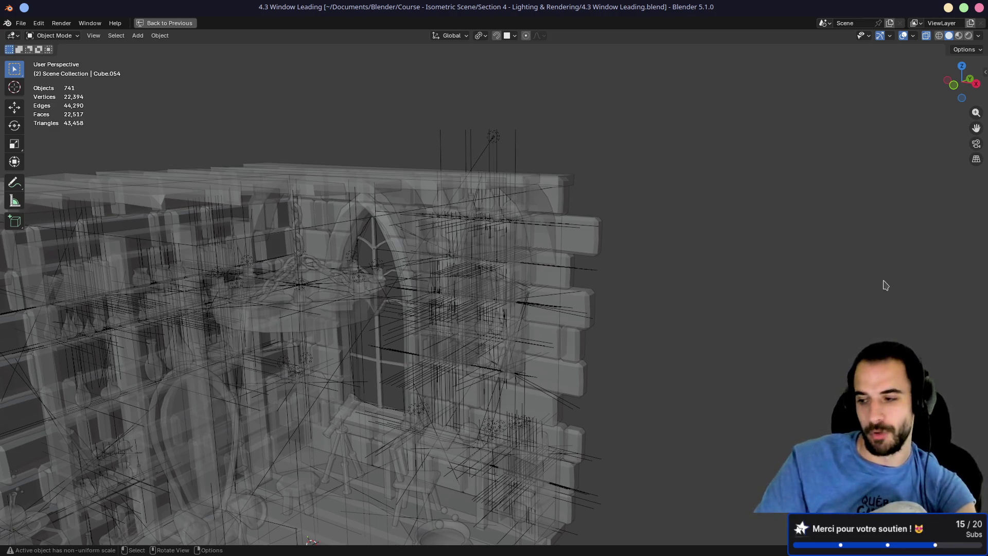
pyautogui.moveTo(584, 292)
pyautogui.mouseDown()
pyautogui.moveTo(725, 252)
pyautogui.moveTo(756, 233)
pyautogui.mouseUp()
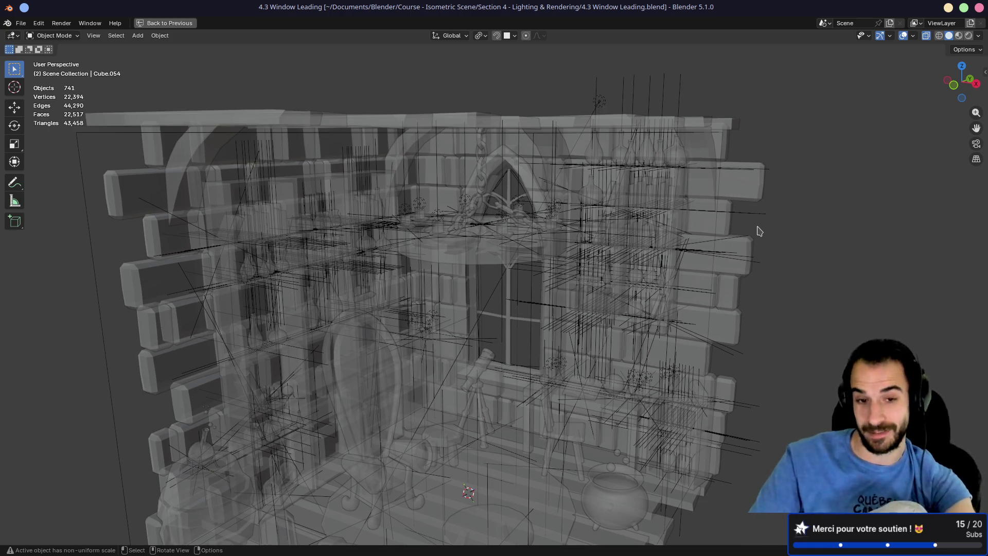
pyautogui.scroll(-3, 741, 165)
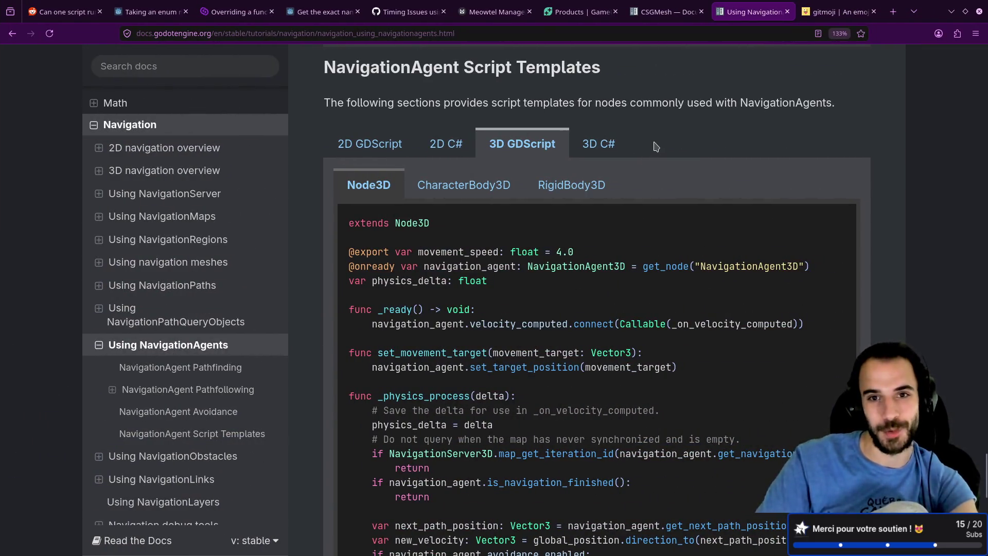
# Return to the Using NavigationAgents docs tab and scroll through the 3D template.
pyautogui.click(664, 12)
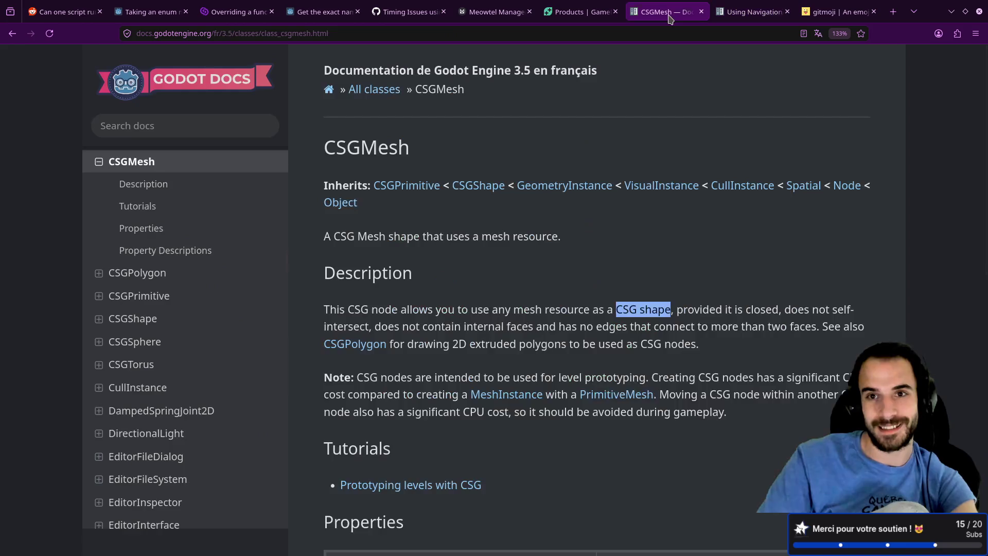
pyautogui.click(753, 12)
pyautogui.click(836, 13)
pyautogui.click(754, 11)
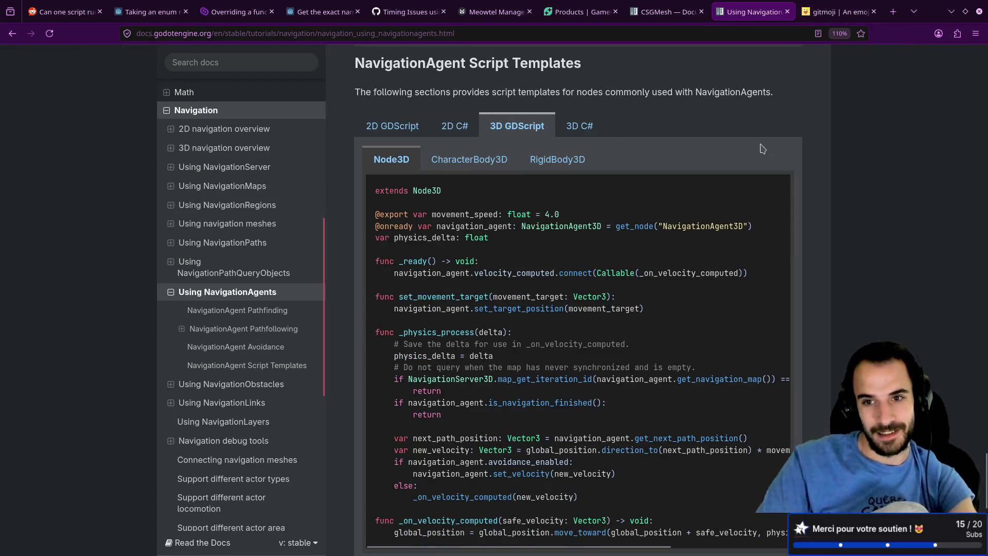
pyautogui.scroll(-1, 762, 149)
pyautogui.scroll(-2, 762, 149)
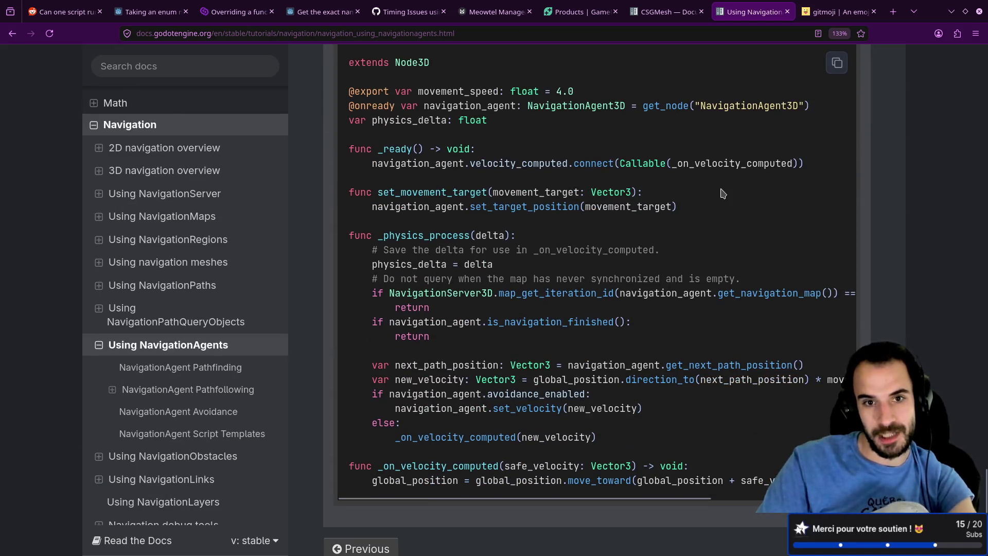
# Review the template's variable declarations, then go back to cat_agent.gd in the Godot editor.
pyautogui.moveTo(708, 126); pyautogui.dragTo(690, 51)
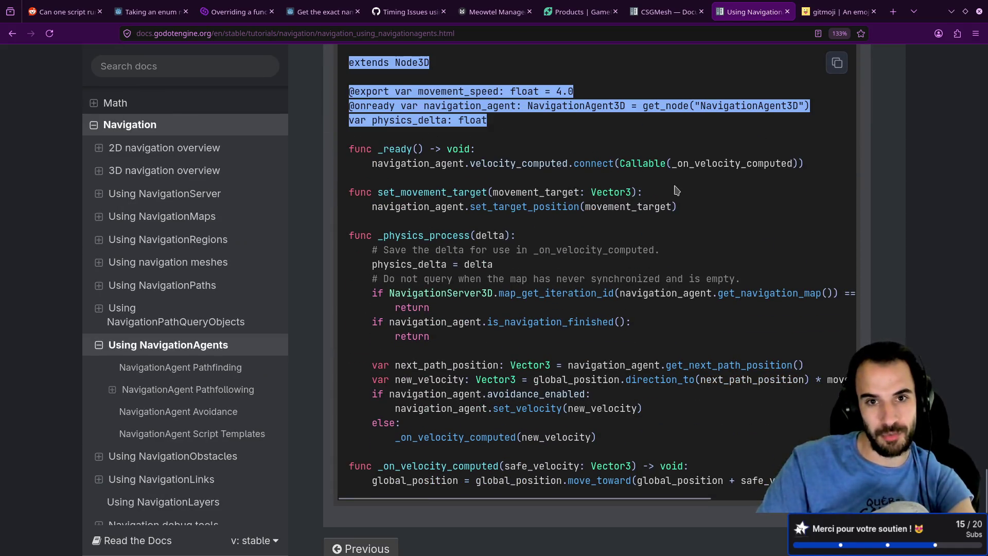
pyautogui.click(357, 193)
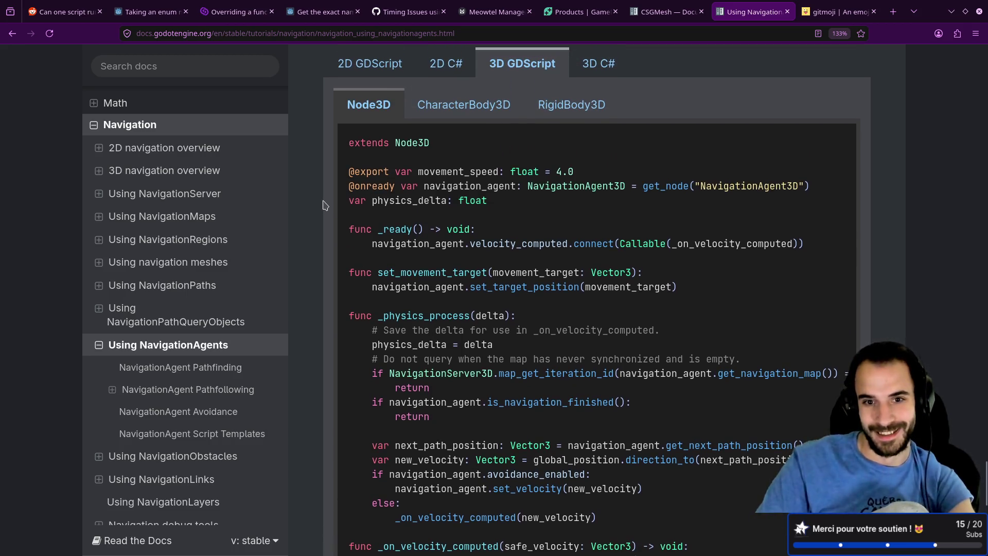
pyautogui.scroll(-2, 321, 205)
pyautogui.hotkey('alt', 'Tab')
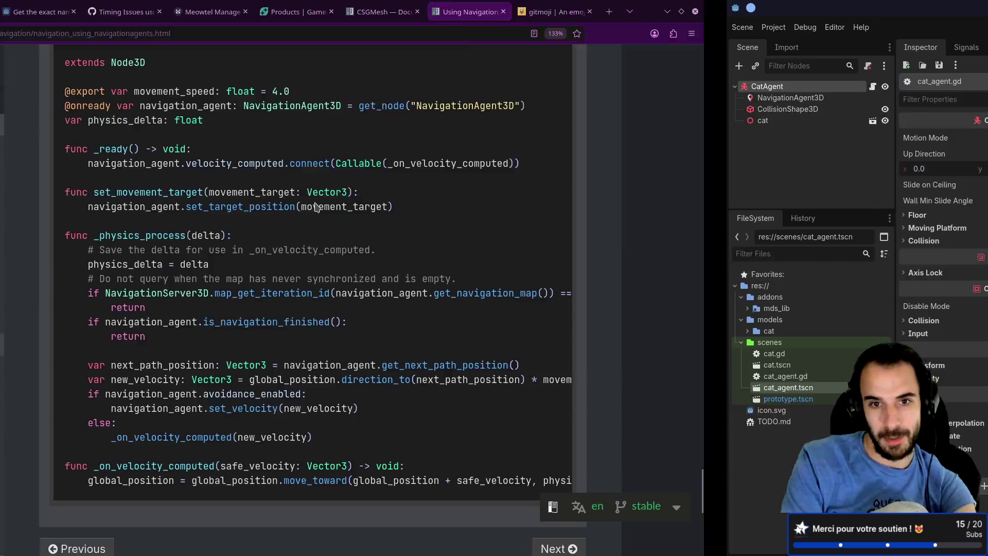
pyautogui.click(599, 113)
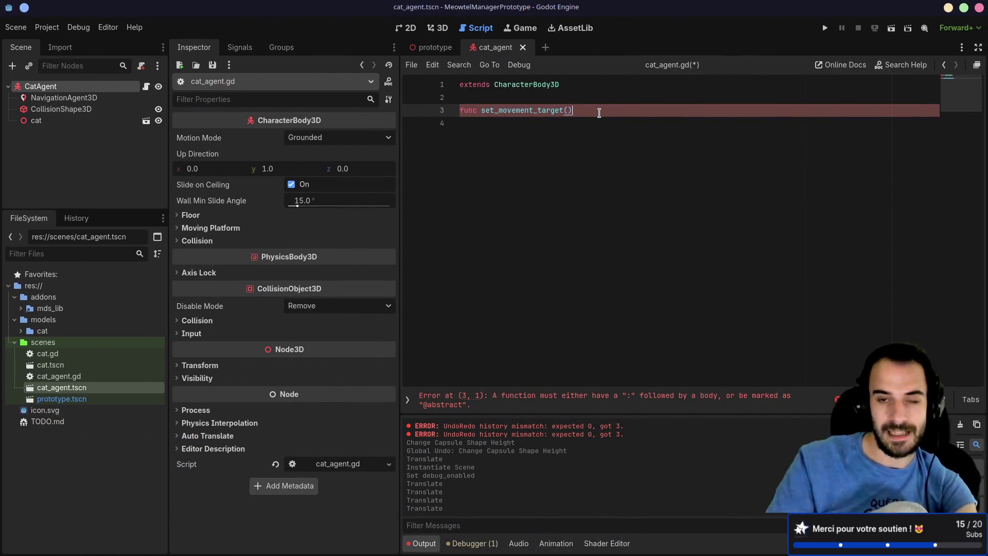
# Complete the declaration as 'func set_movement_target() -> void:' with an indented body line.
pyautogui.write('-> void:')
pyautogui.press('Return')
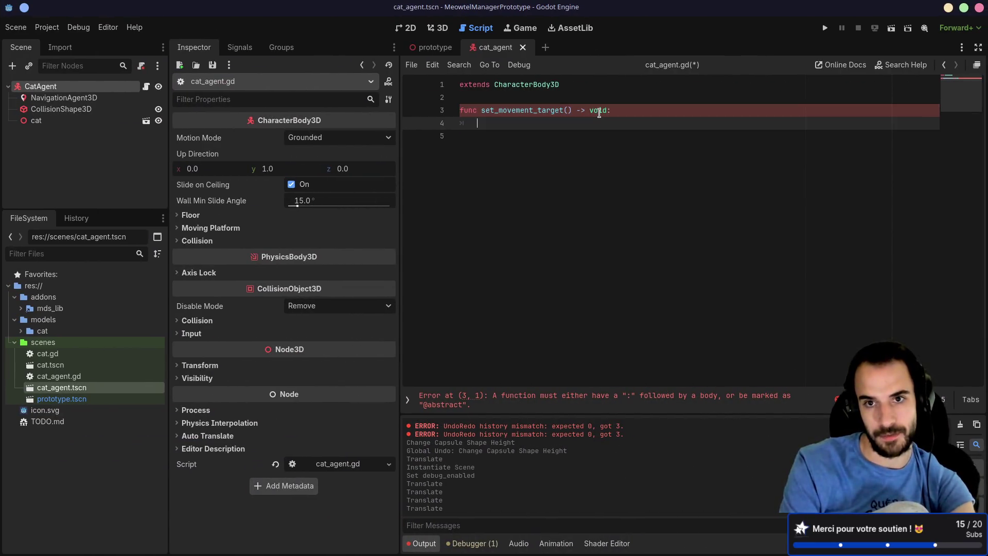
pyautogui.write('pass')
pyautogui.press('BackSpace')
pyautogui.press('BackSpace')
pyautogui.press('BackSpace')
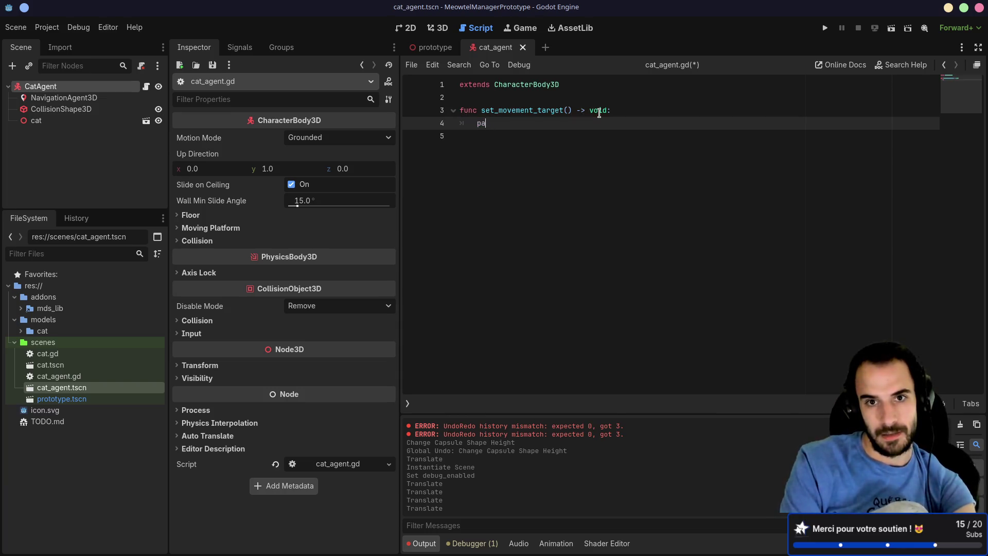
pyautogui.press('BackSpace')
pyautogui.press('Up')
pyautogui.press('Up')
pyautogui.press('Return')
pyautogui.press('Return')
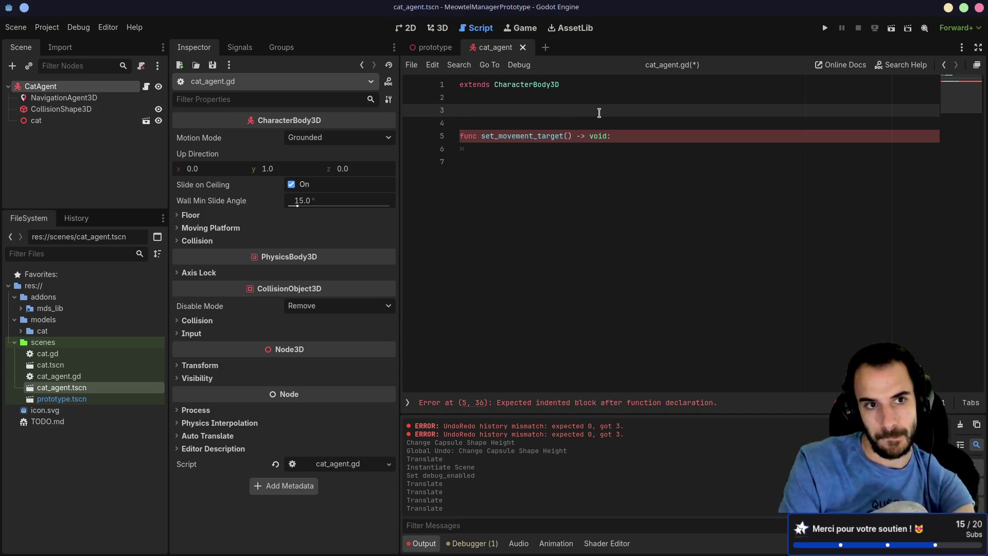
pyautogui.write('var')
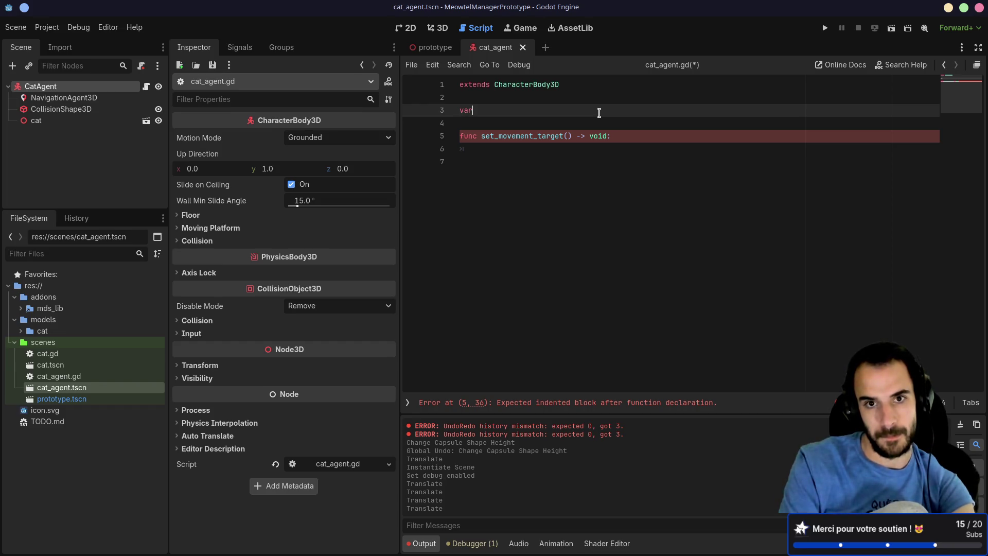
pyautogui.press('BackSpace')
pyautogui.press('BackSpace')
pyautogui.press('BackSpace')
pyautogui.write('@on')
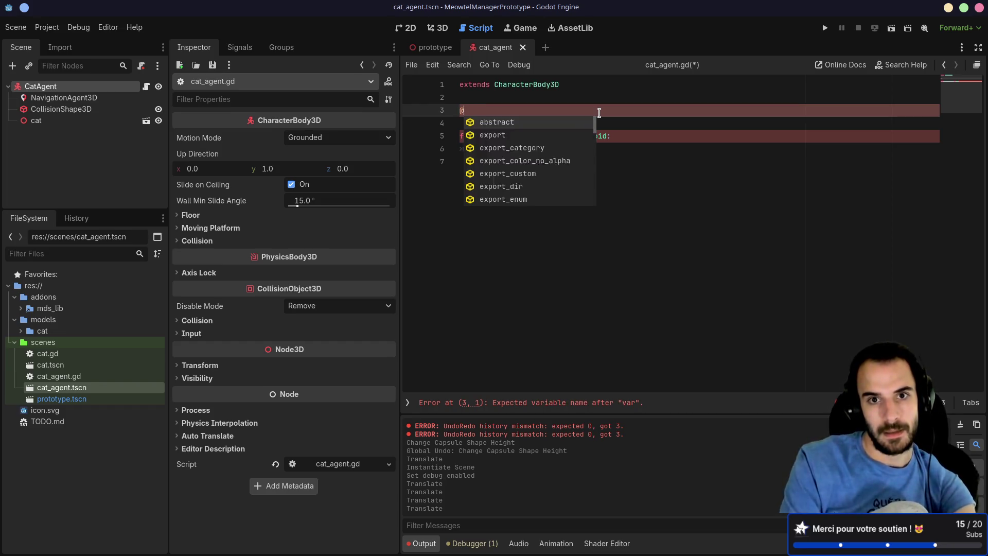
pyautogui.press('Return')
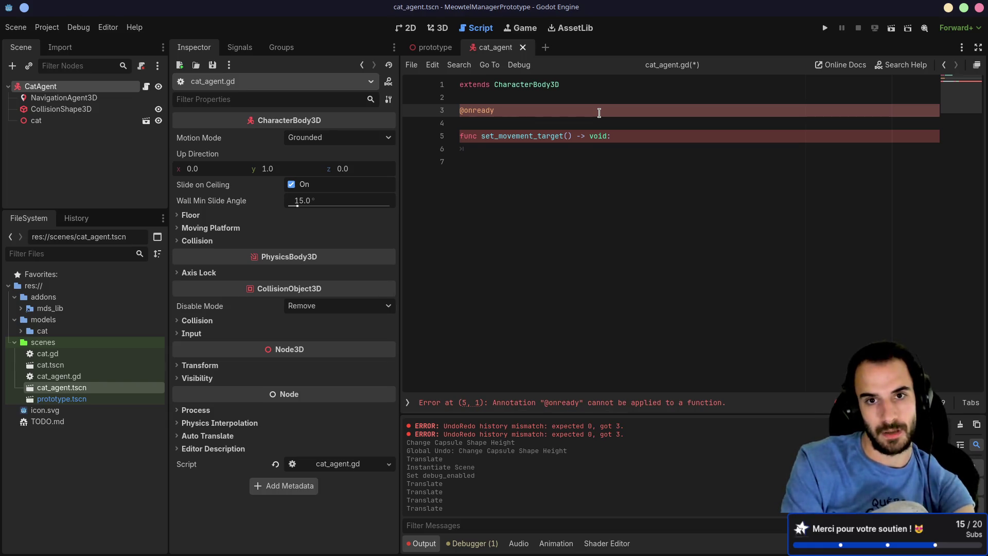
pyautogui.write('var ')
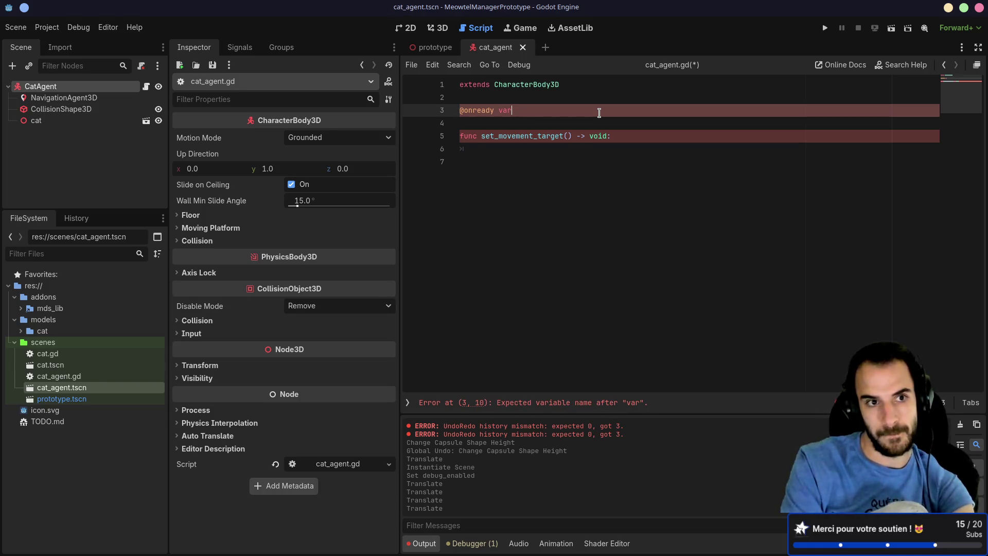
pyautogui.write('navi')
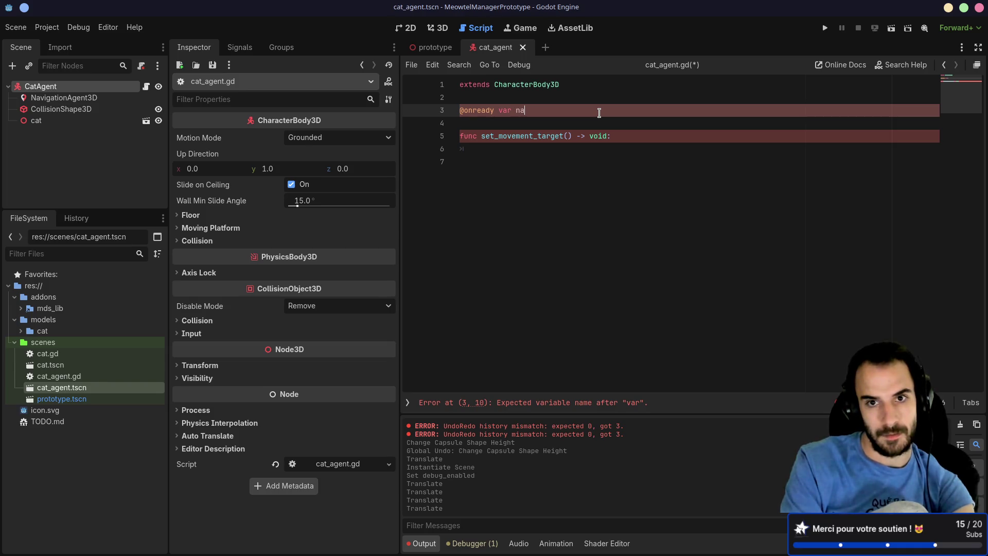
pyautogui.write('gation_agent_3')
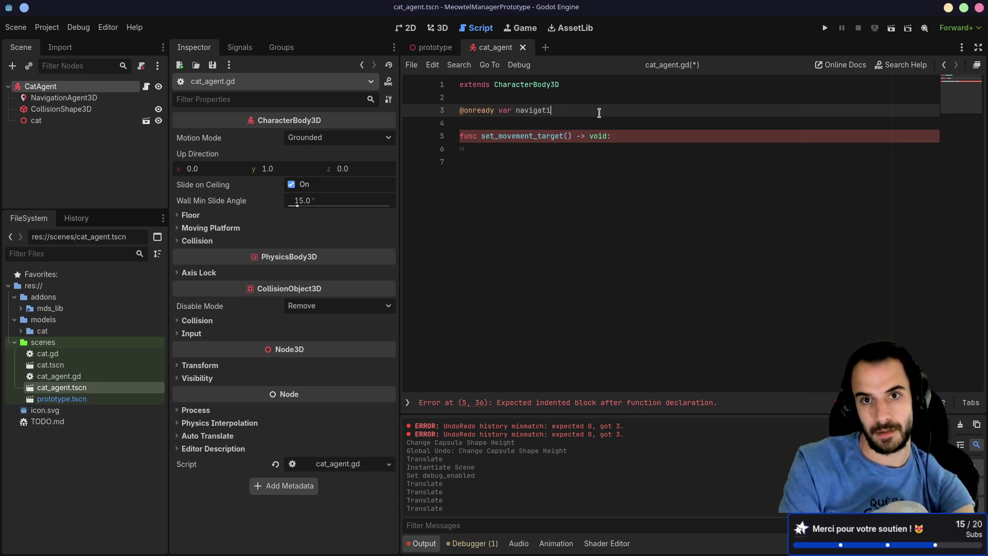
pyautogui.write('d')
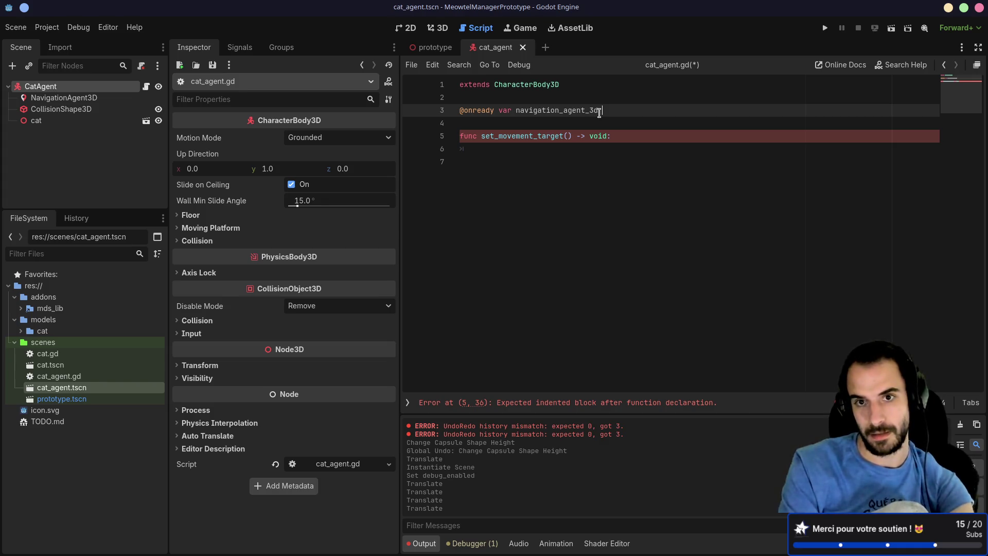
pyautogui.write(': Navi')
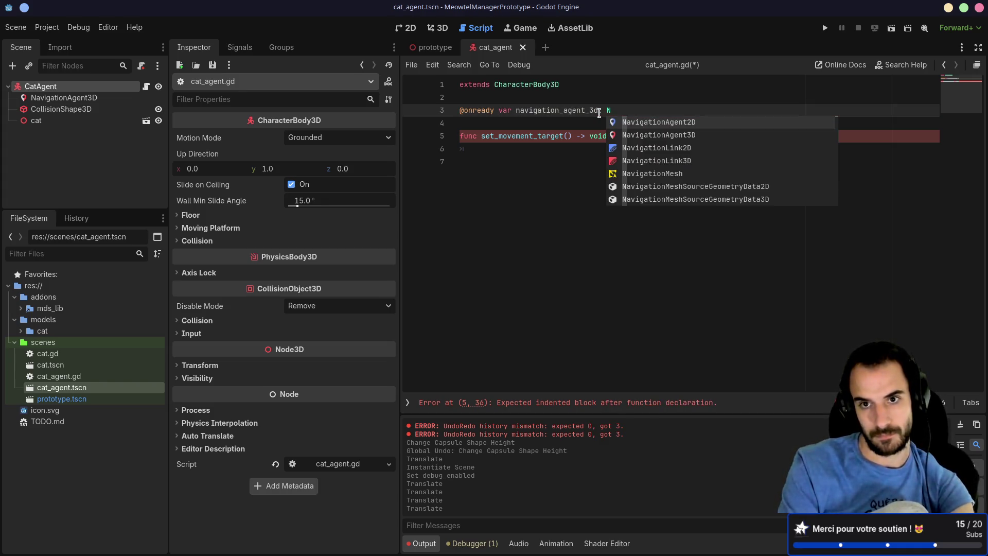
pyautogui.press('Down')
pyautogui.press('Return')
pyautogui.write('= %')
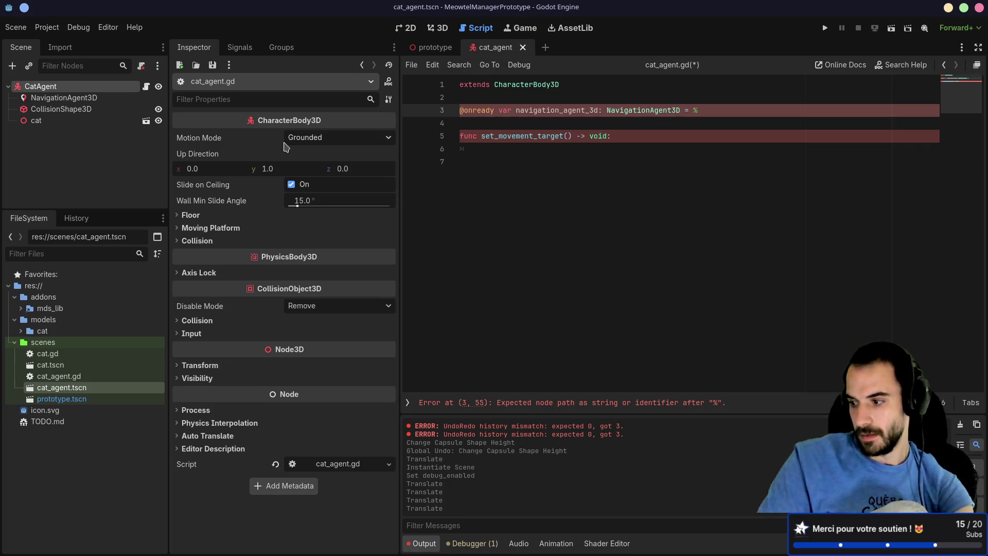
# Make the NavigationAgent3D node accessible by a scene-unique name.
pyautogui.click(86, 99)
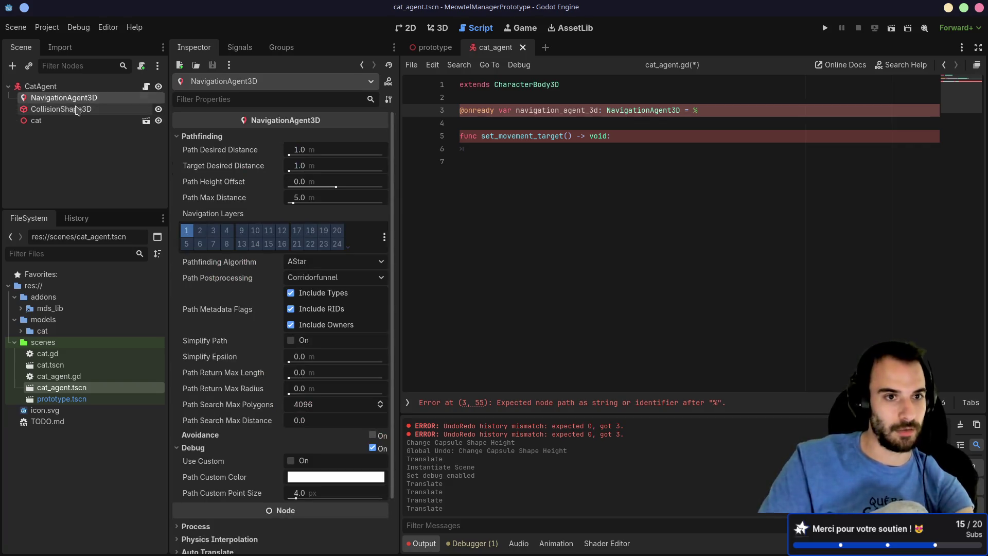
pyautogui.rightClick(86, 98)
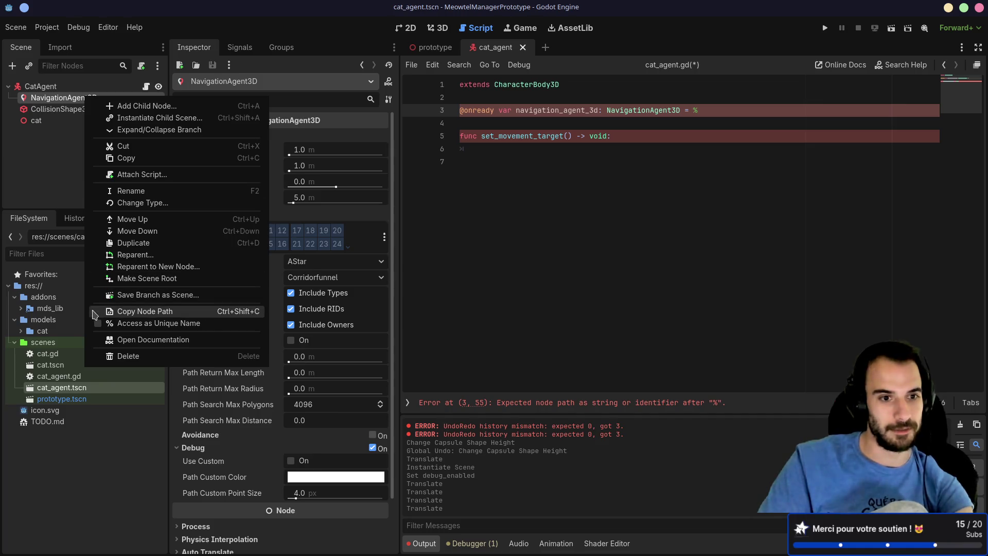
pyautogui.click(103, 323)
# Complete line 3 with %NavigationAgent3D and save cat_agent.gd.
pyautogui.click(725, 114)
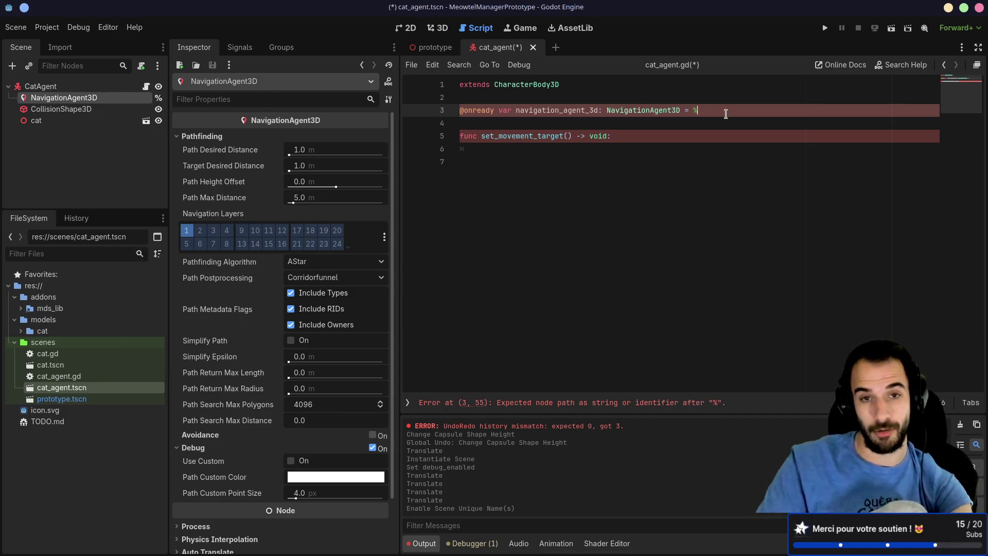
pyautogui.write('Navi')
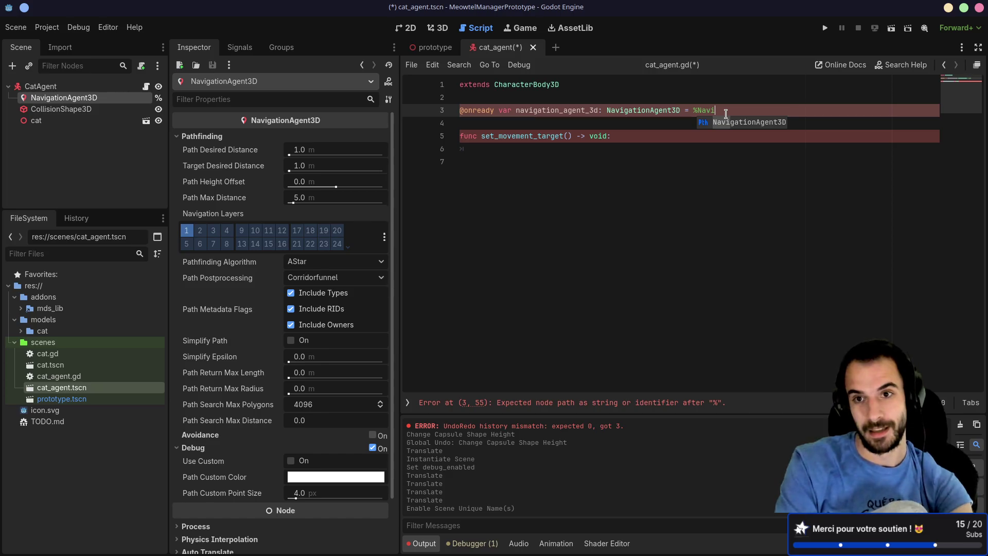
pyautogui.press('Return')
pyautogui.hotkey('ctrl', 's')
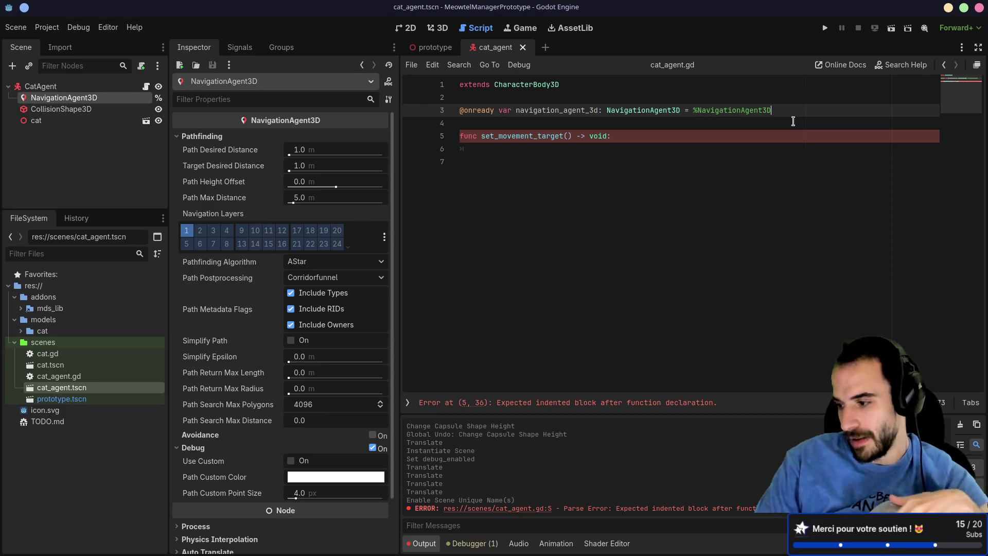
pyautogui.moveTo(744, 103)
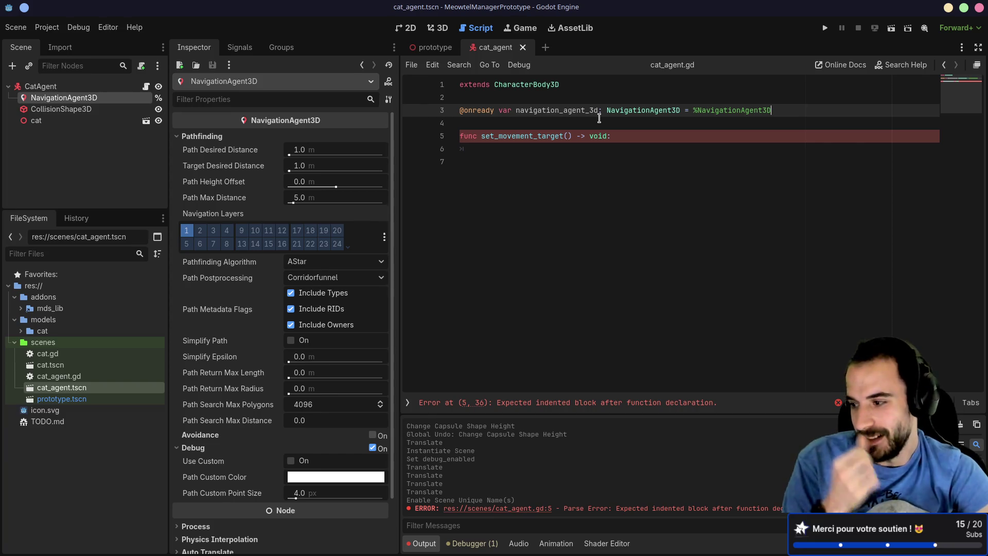
# Add line 6 under set_movement_target() starting with navigation_agent_3d.
pyautogui.click(626, 133)
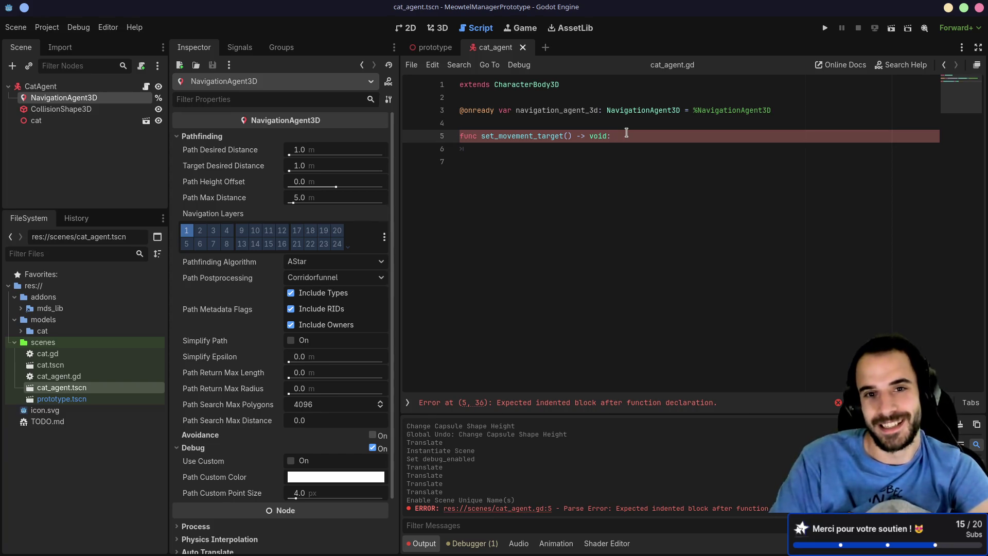
pyautogui.press('Return')
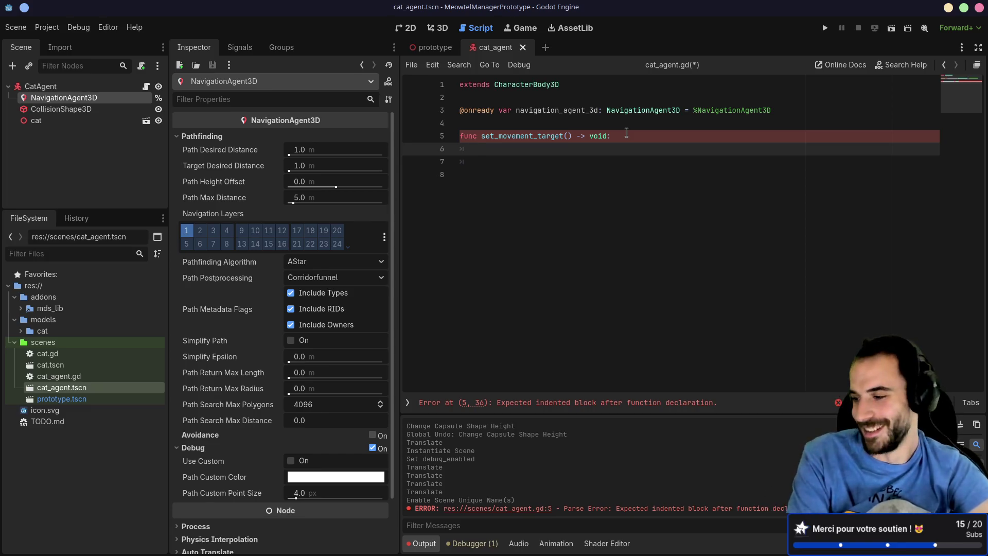
pyautogui.press('BackSpace')
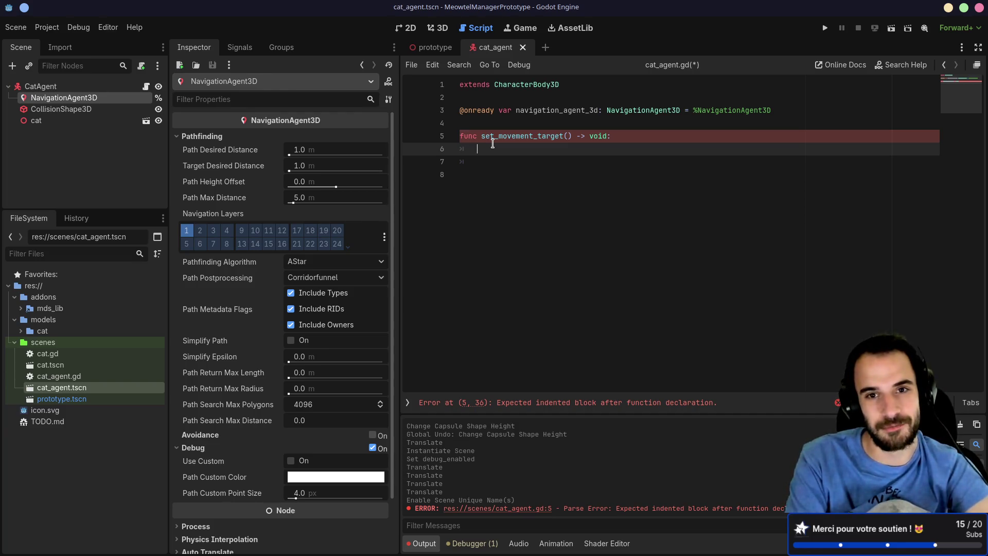
pyautogui.write('na')
pyautogui.press('Return')
# Continue line 6 as navigation_agent_3d.set_target, fixing the typos along the way.
pyautogui.write('.')
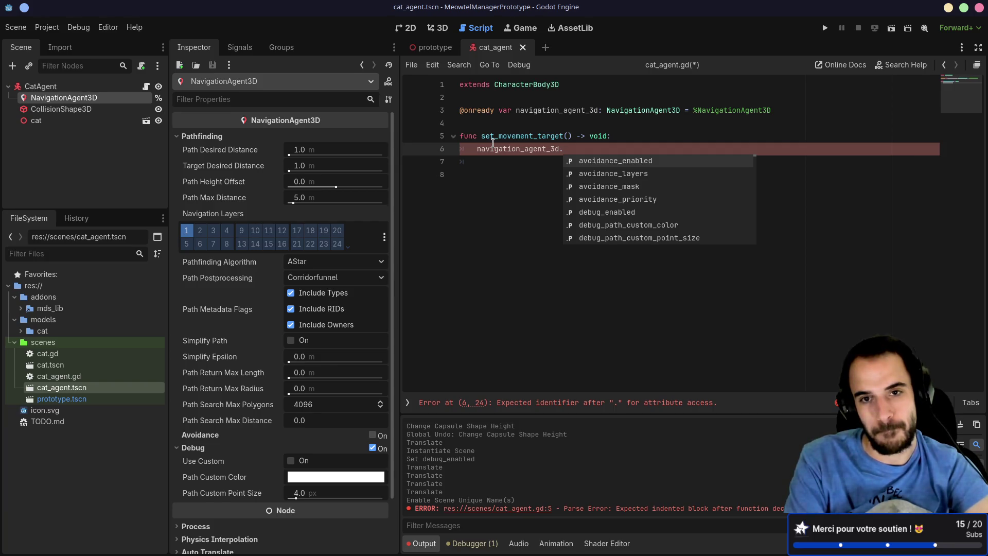
pyautogui.write('set_ne')
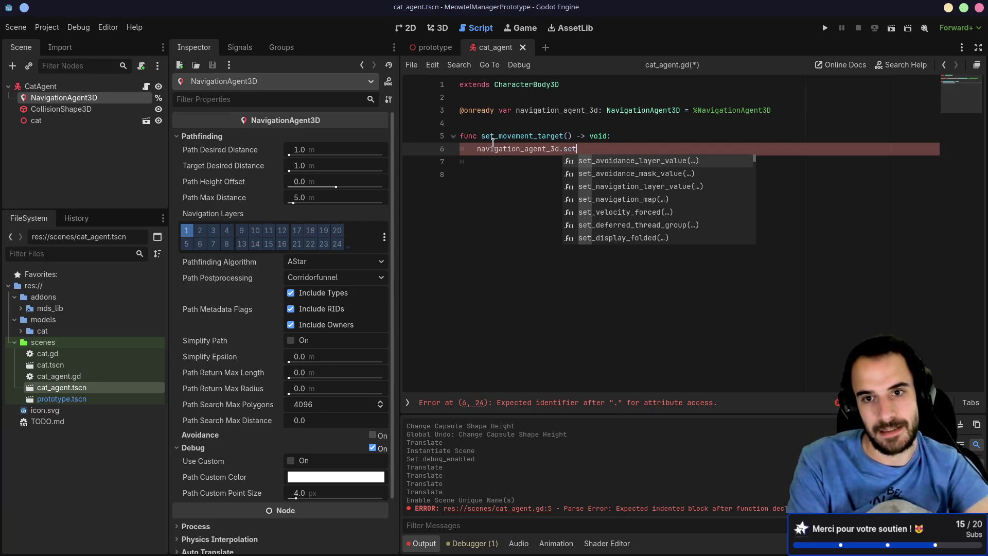
pyautogui.press('BackSpace')
pyautogui.press('BackSpace')
pyautogui.write('tart')
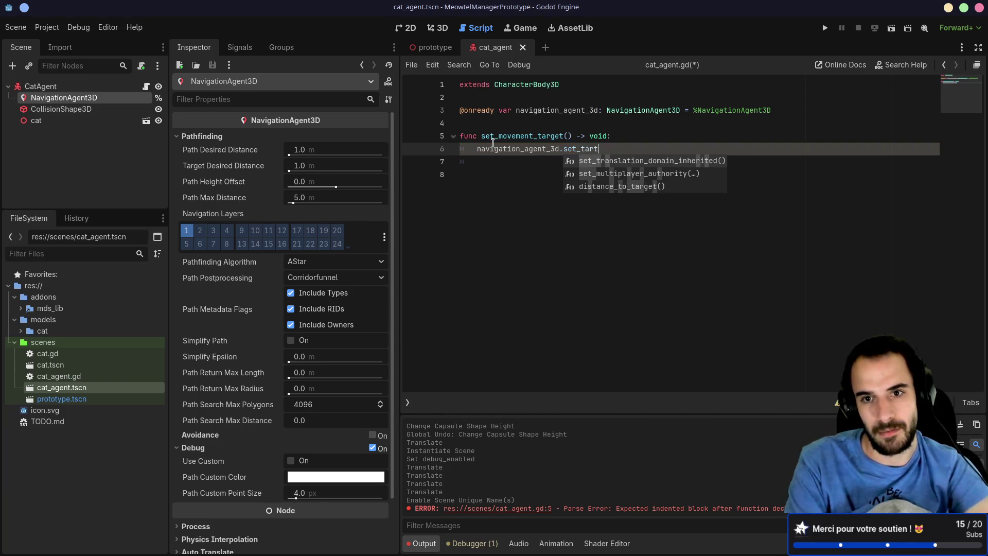
pyautogui.press('BackSpace')
pyautogui.write('ge')
pyautogui.hotkey('alt', 'Tab')
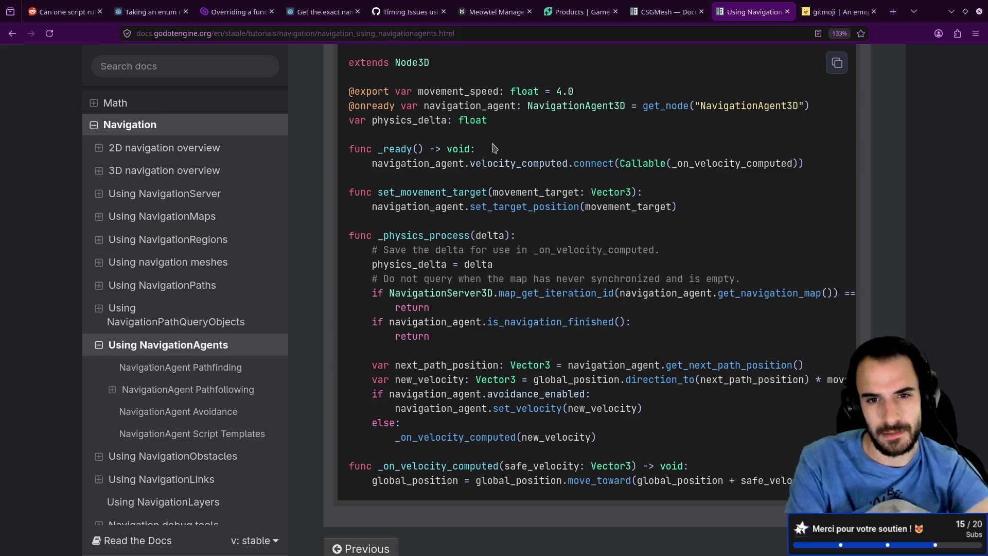
pyautogui.hotkey('alt', 'Tab')
pyautogui.press('BackSpace')
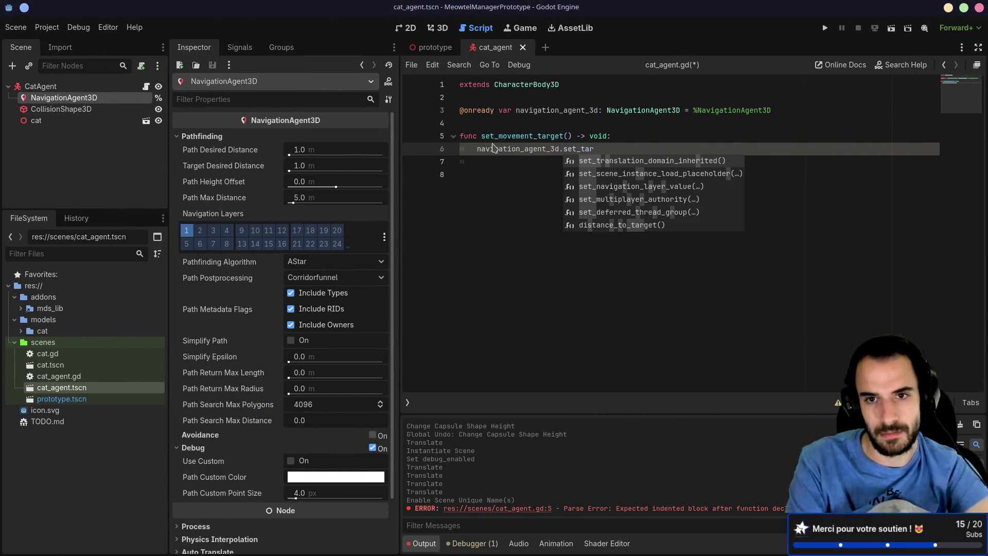
pyautogui.write('get')
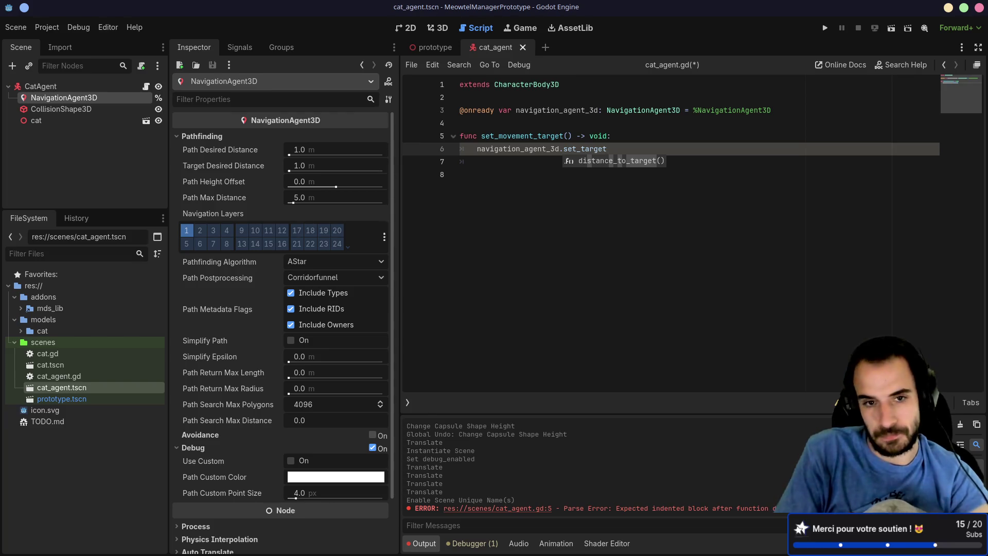
# Look up the target_position property and its set_target_position setter in the NavigationAgent3D docs.
pyautogui.click(635, 147)
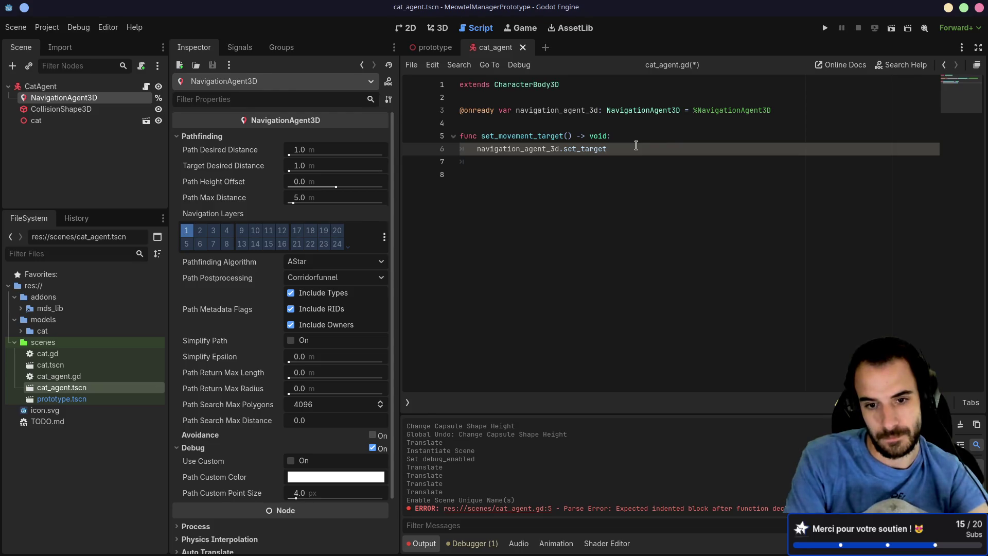
pyautogui.keyDown('ctrl'); pyautogui.click(671, 110); pyautogui.keyUp('ctrl')
pyautogui.scroll(-5, 589, 180)
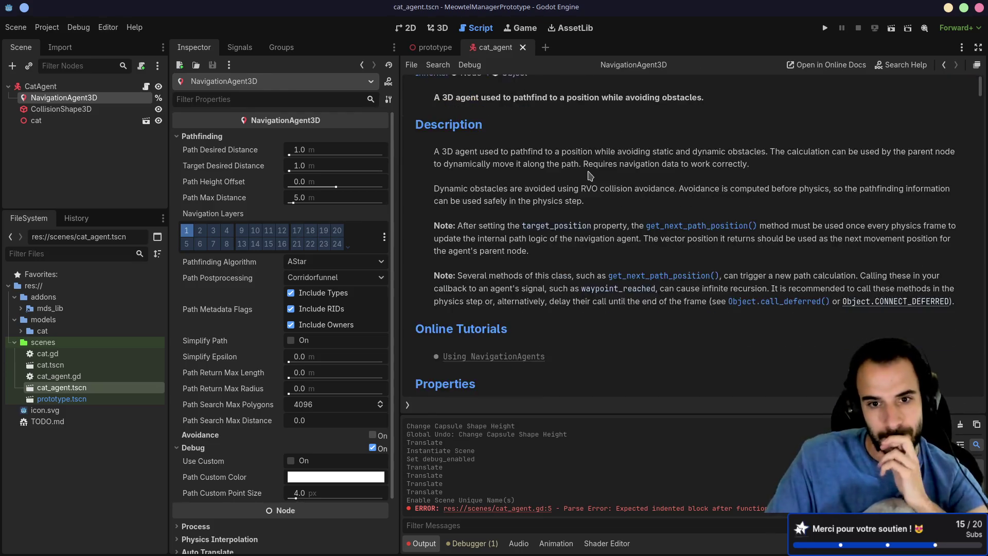
pyautogui.scroll(-10, 588, 194)
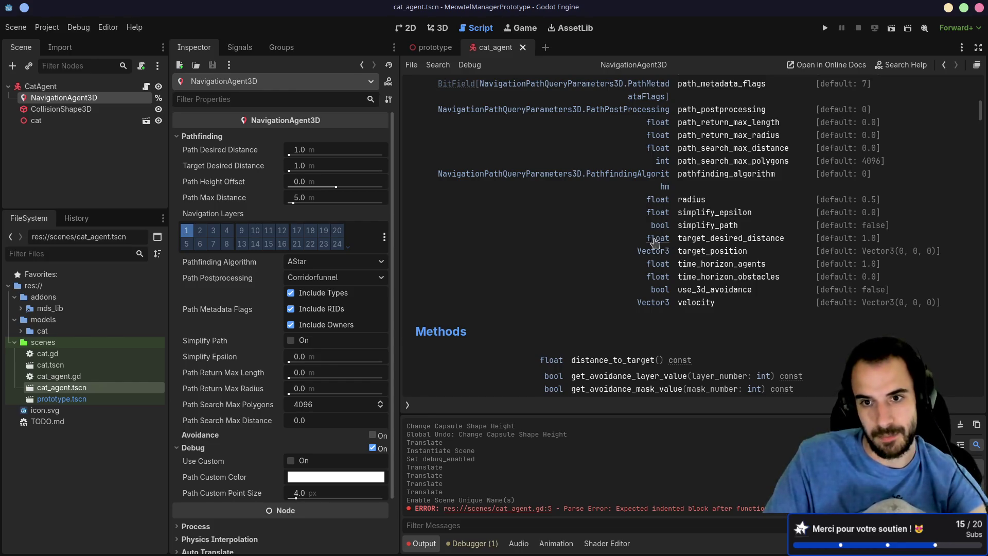
pyautogui.click(692, 251)
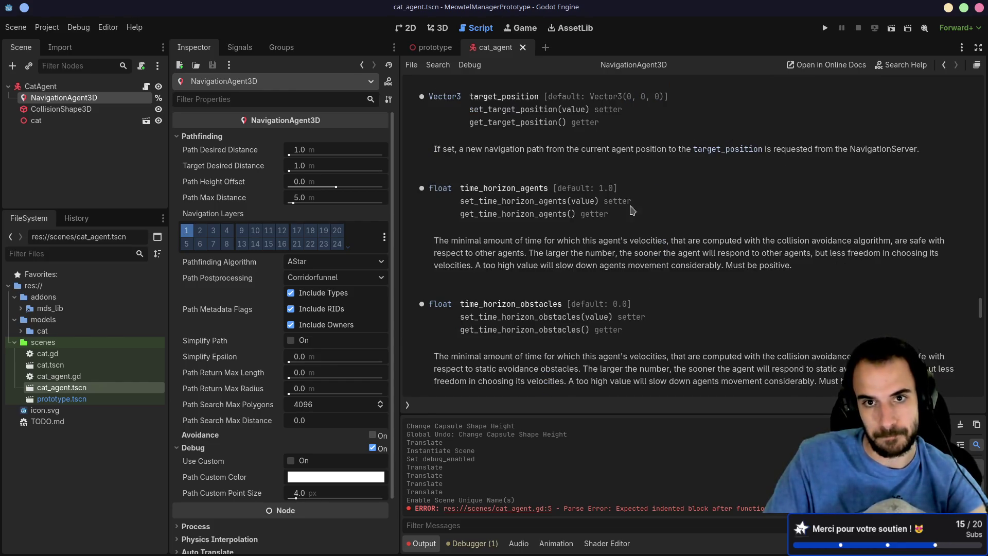
pyautogui.doubleClick(513, 109)
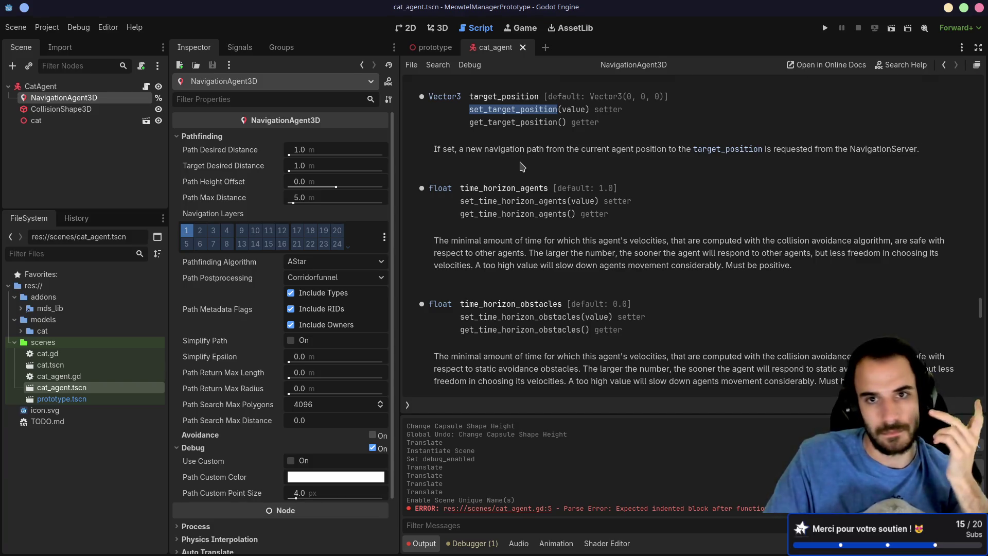
# Return to line 6 of cat_agent.gd, then reopen the NavigationAgent3D class reference.
pyautogui.hotkey('alt', 'Left')
pyautogui.click(521, 150)
pyautogui.doubleClick(522, 149)
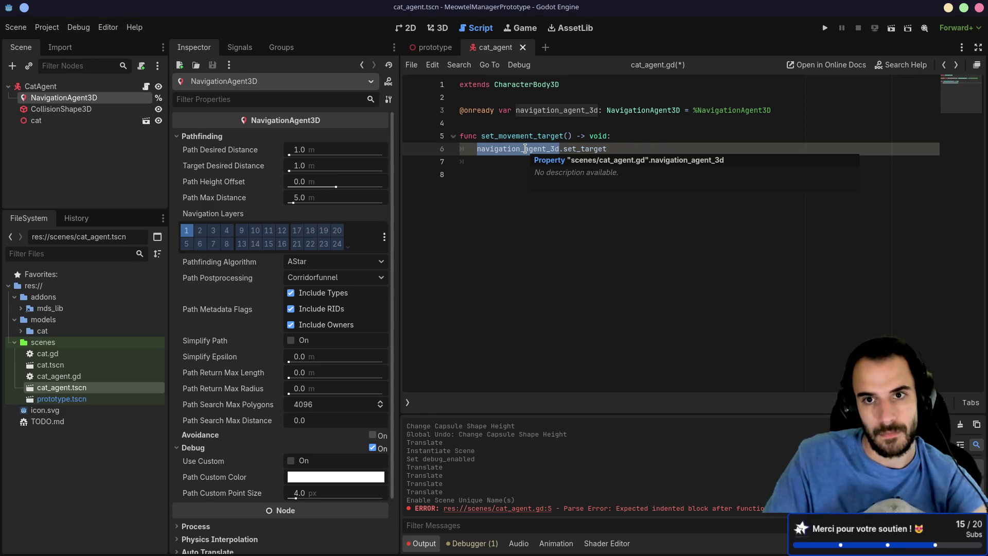
pyautogui.moveTo(614, 107)
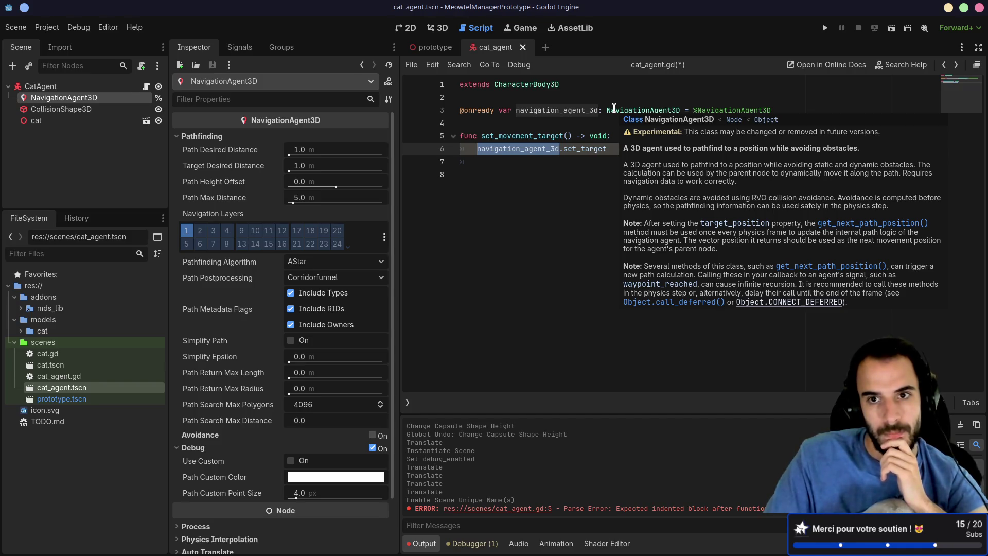
pyautogui.click(620, 111)
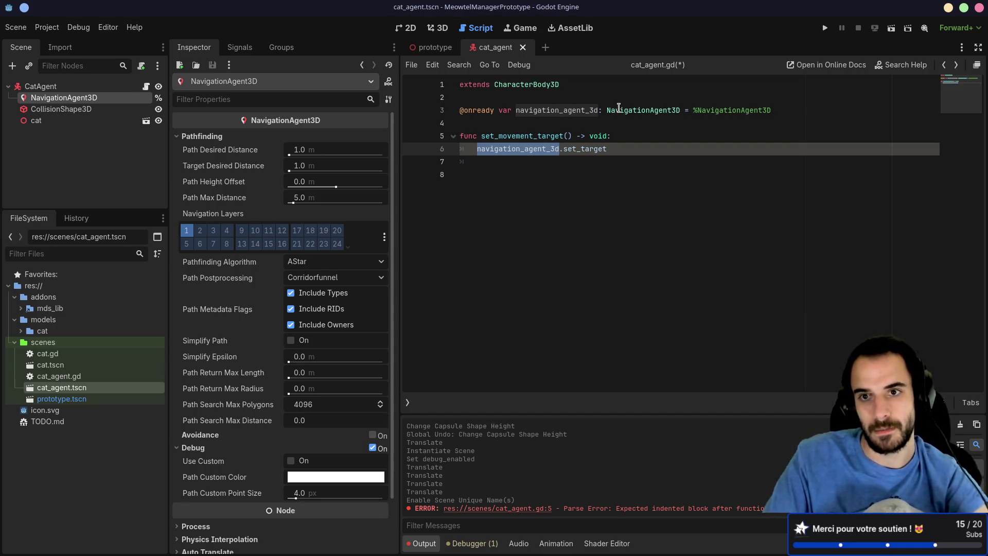
pyautogui.keyDown('ctrl'); pyautogui.click(620, 111); pyautogui.keyUp('ctrl')
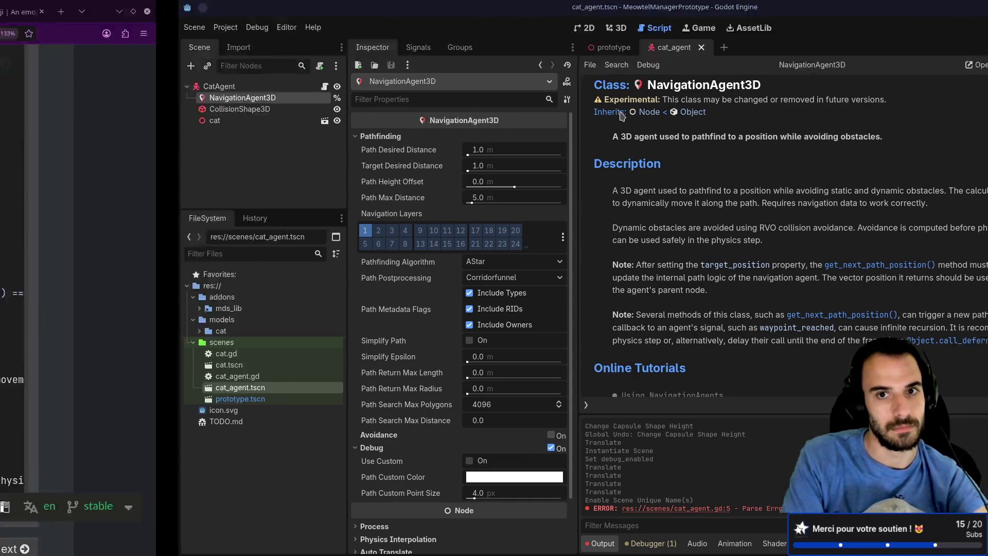
pyautogui.hotkey('alt', 'Tab')
pyautogui.scroll(20, 618, 98)
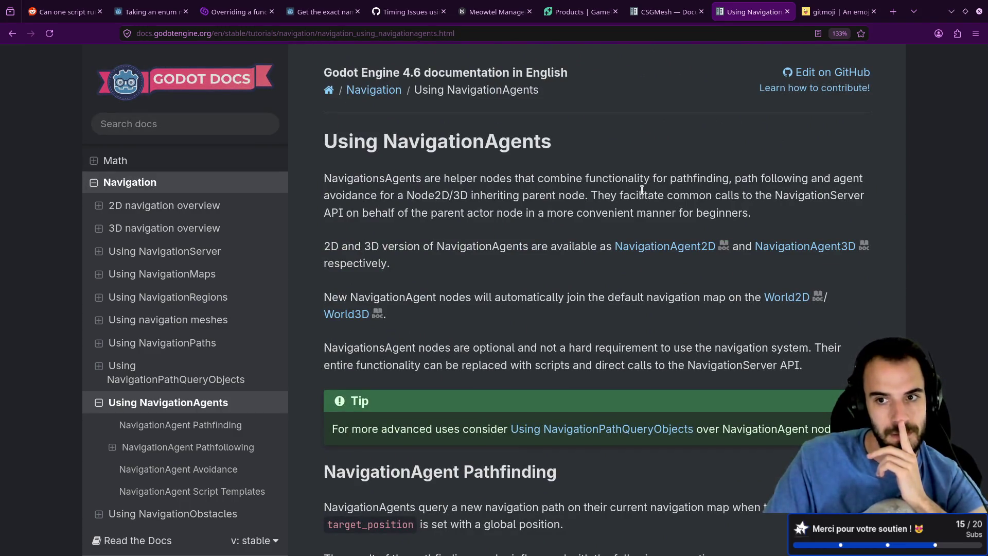
pyautogui.scroll(-3, 642, 190)
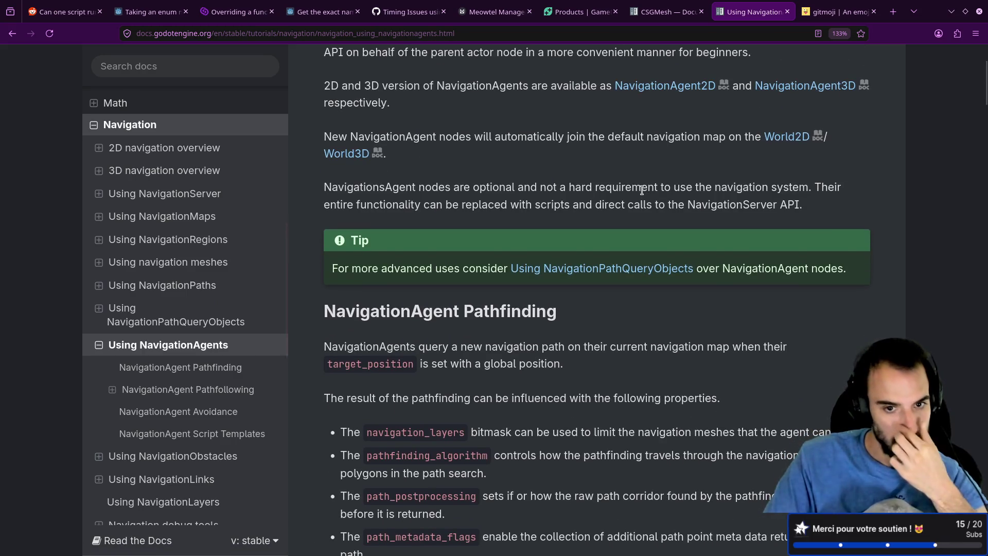
pyautogui.scroll(3, 642, 190)
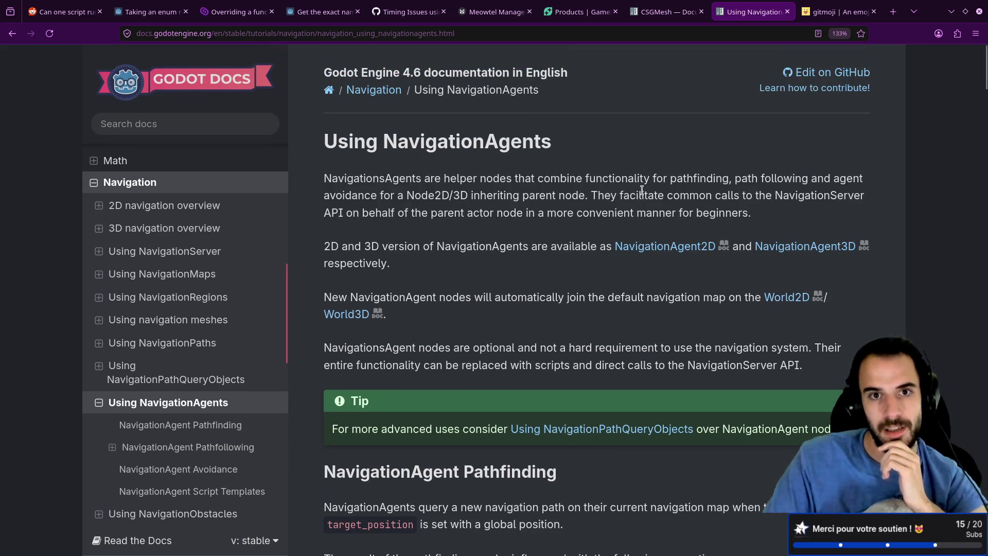
pyautogui.scroll(-9, 642, 191)
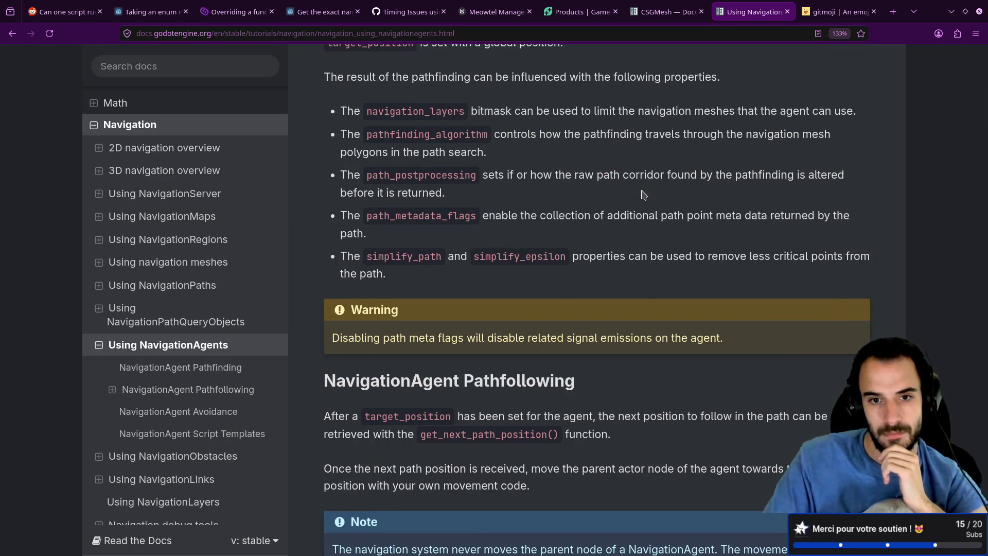
pyautogui.scroll(-18, 642, 194)
pyautogui.scroll(-20, 642, 194)
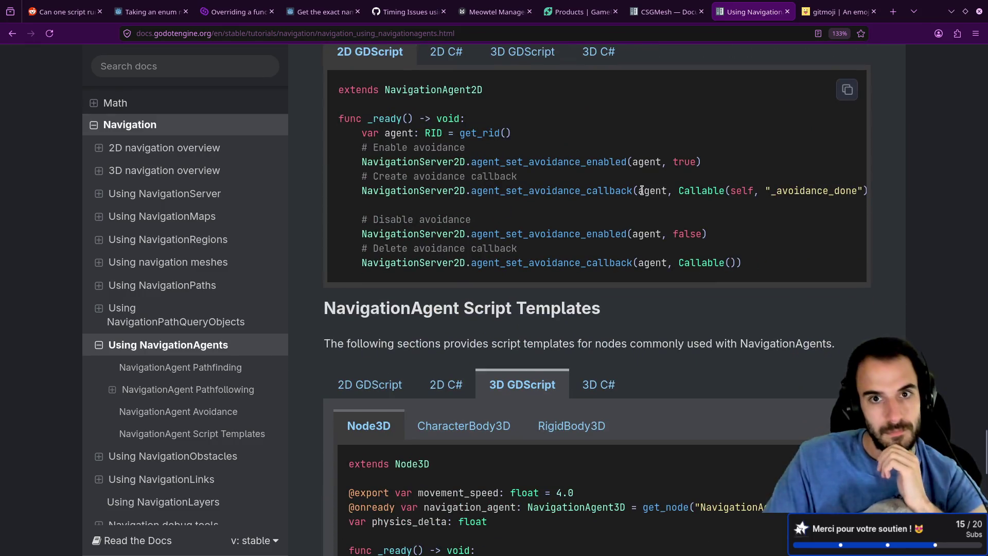
pyautogui.scroll(5, 642, 195)
pyautogui.scroll(-7, 642, 195)
pyautogui.scroll(-3, 642, 194)
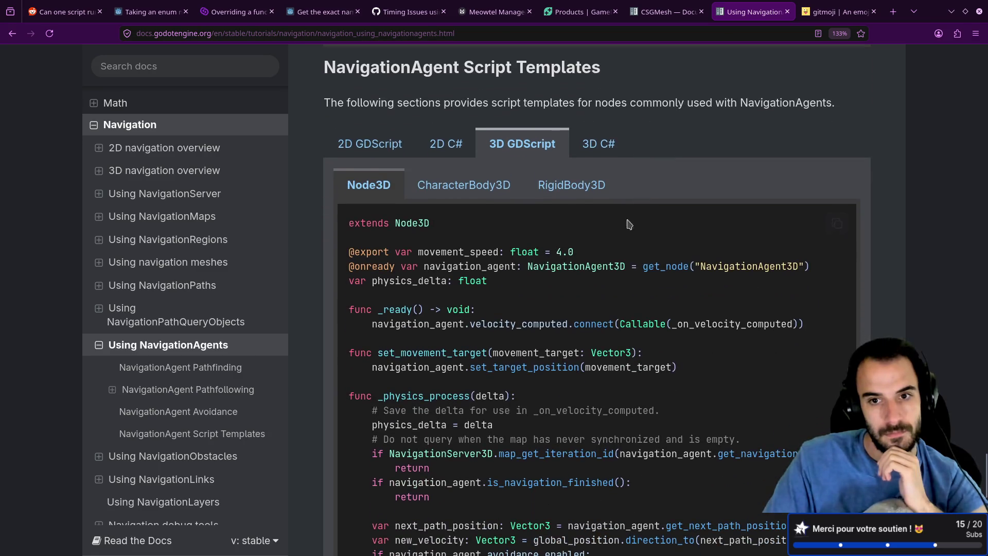
pyautogui.doubleClick(591, 267)
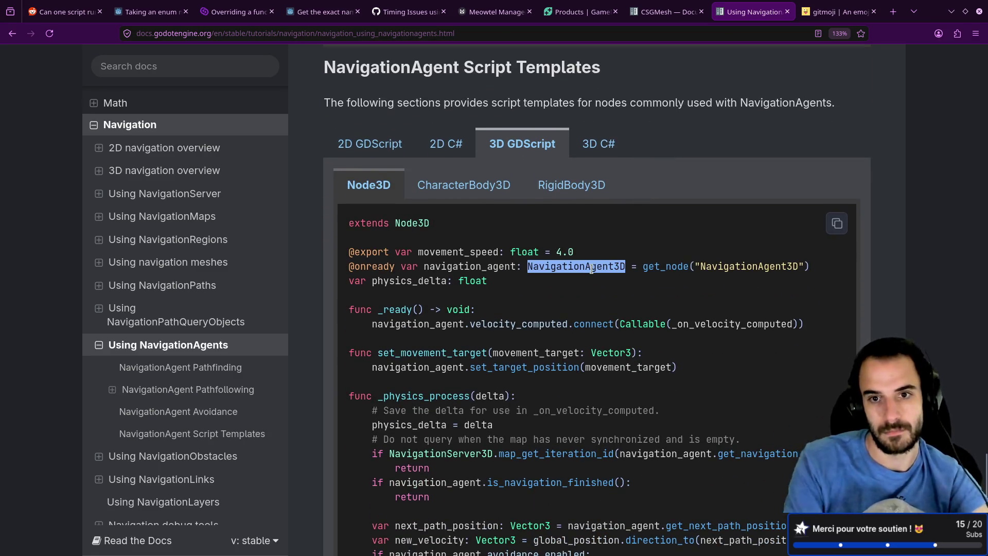
pyautogui.hotkey('alt', 'Tab')
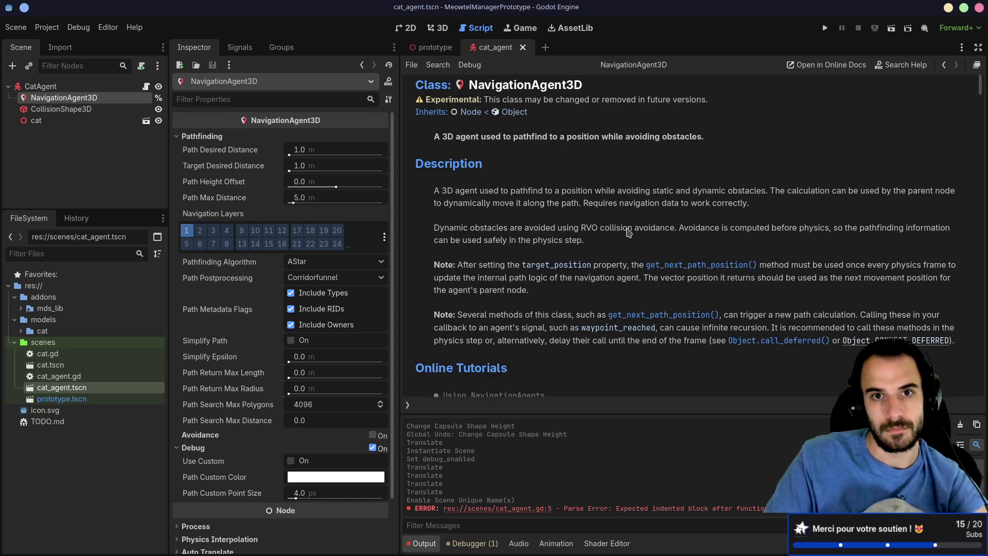
pyautogui.scroll(-5, 583, 205)
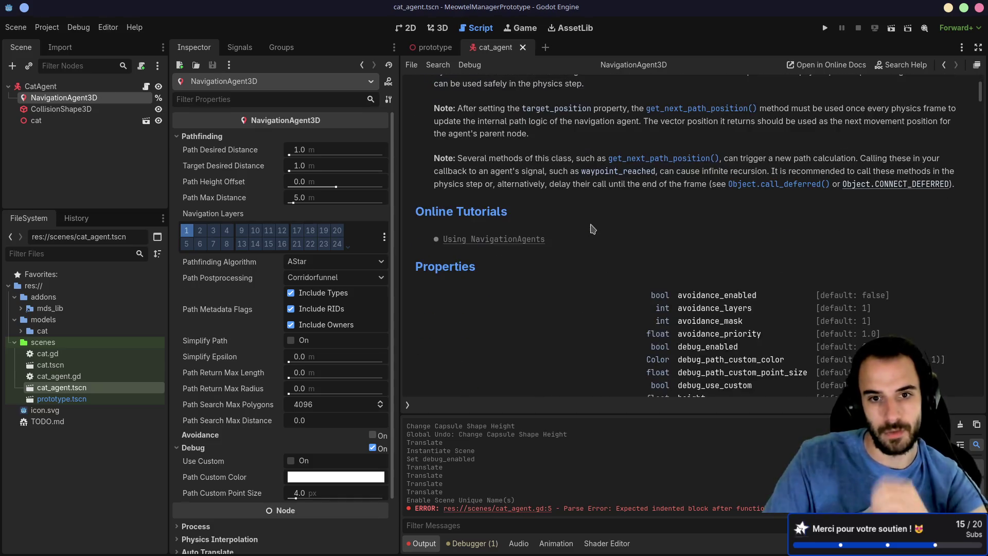
# Scroll through the NavigationAgent3D help, then go back to cat_agent.gd.
pyautogui.scroll(5, 592, 229)
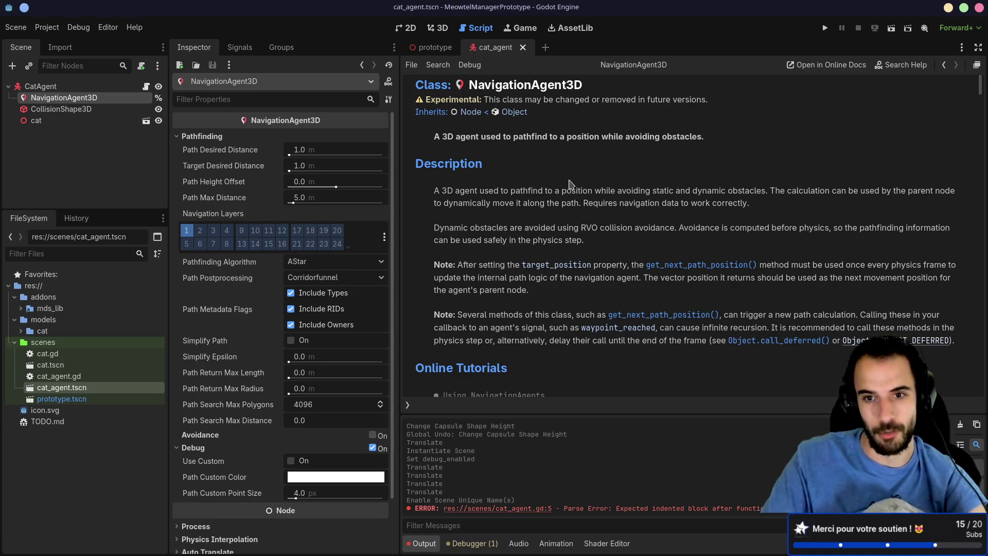
pyautogui.scroll(-6, 568, 180)
pyautogui.hotkey('alt', 'Left')
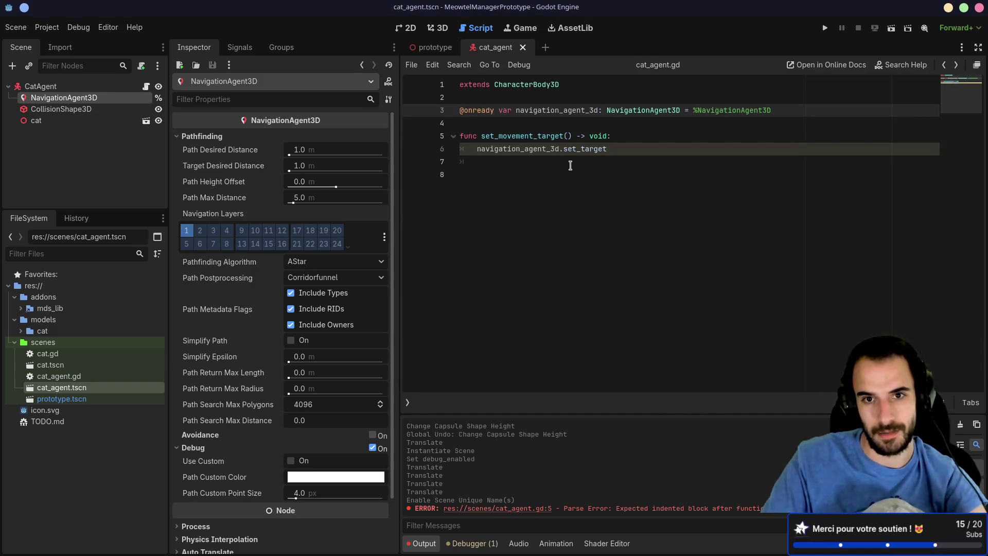
# Replace set_target on line 6 with the target_position property.
pyautogui.click(519, 149)
pyautogui.click(639, 151)
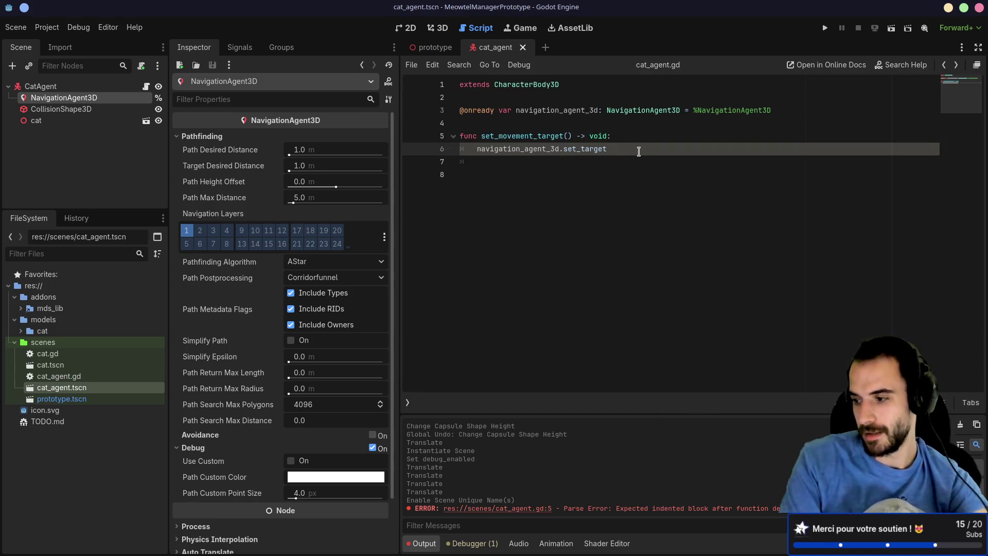
pyautogui.hotkey('ctrl', 'space')
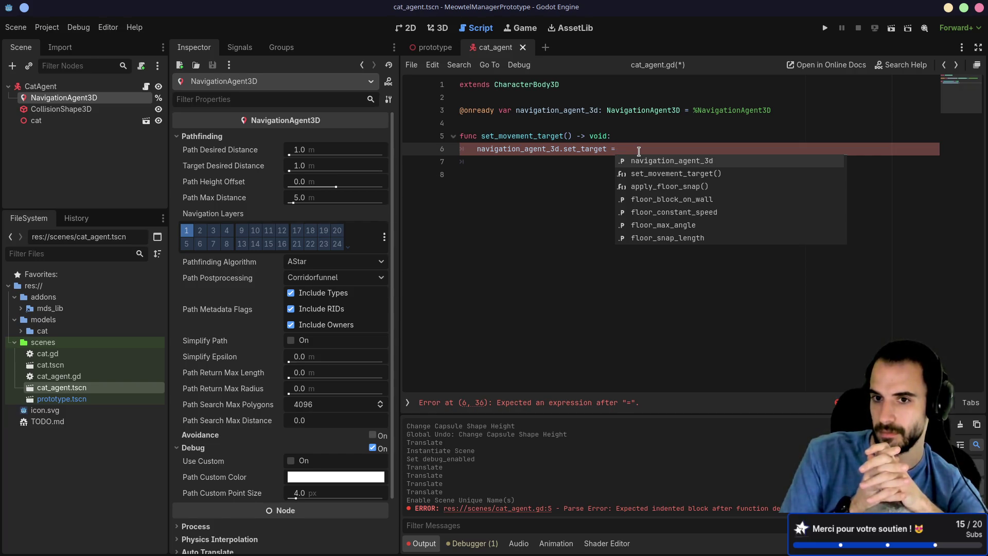
pyautogui.moveTo(639, 150); pyautogui.dragTo(569, 147)
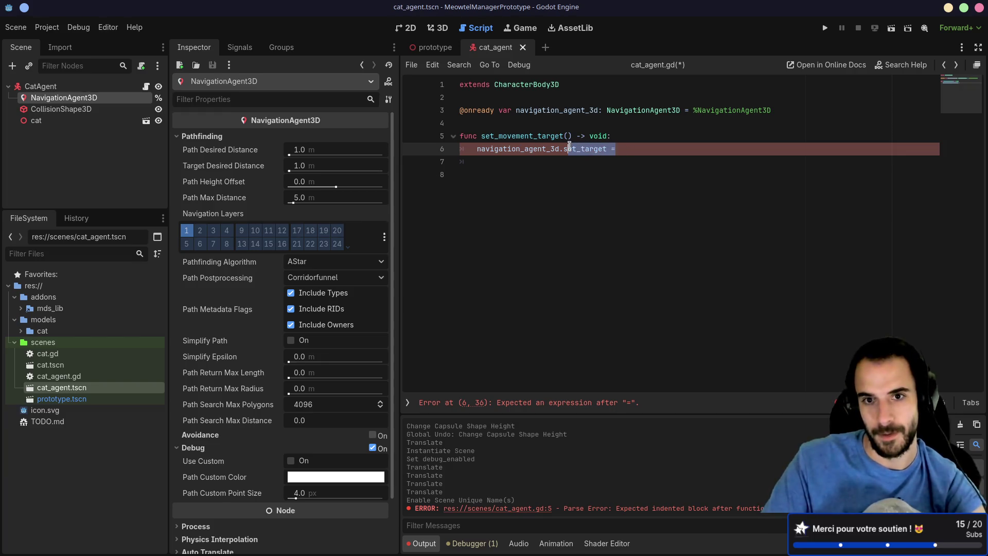
pyautogui.press('BackSpace')
pyautogui.press('BackSpace')
pyautogui.write('t')
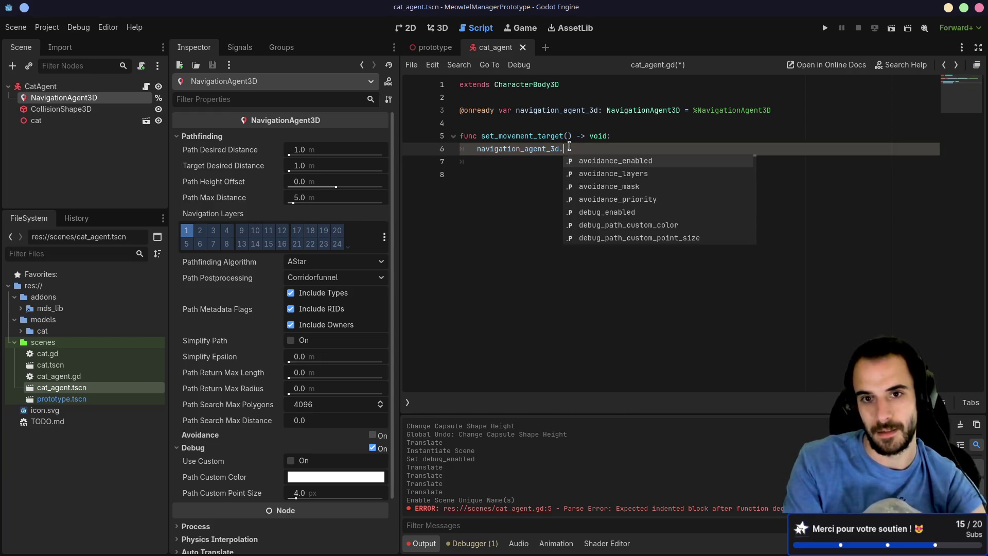
pyautogui.write('a')
pyautogui.press('Down')
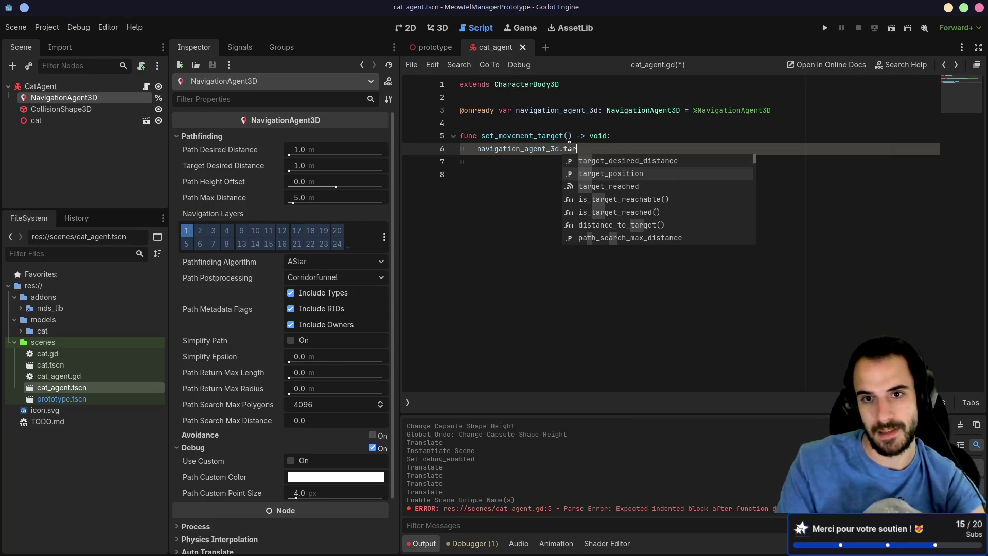
pyautogui.press('Return')
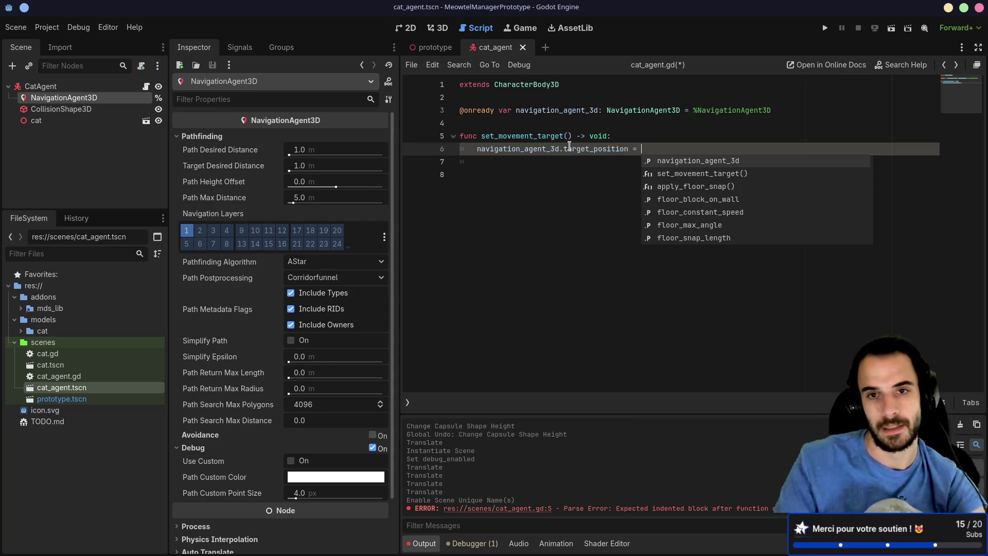
# Name the set_movement_target parameter new_target_position and widen the code editor.
pyautogui.click(569, 135)
pyautogui.write('new_target_')
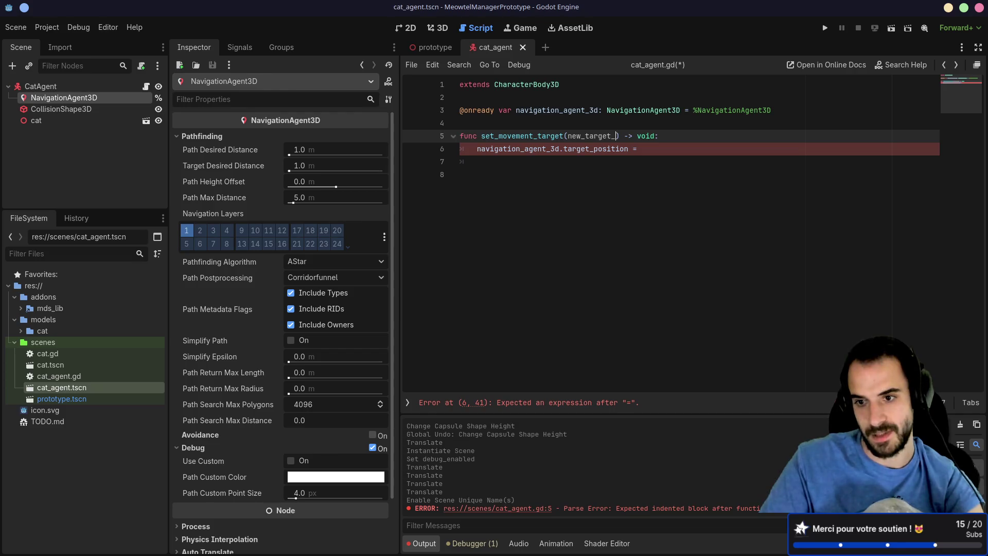
pyautogui.keyDown('ctrl'); pyautogui.scroll(4, 749, 250); pyautogui.keyUp('ctrl')
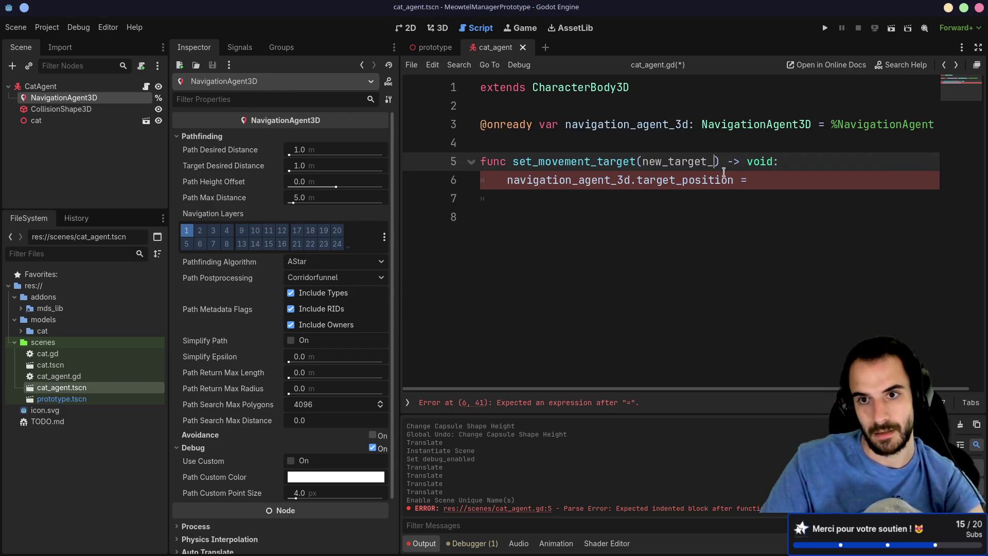
pyautogui.write('position')
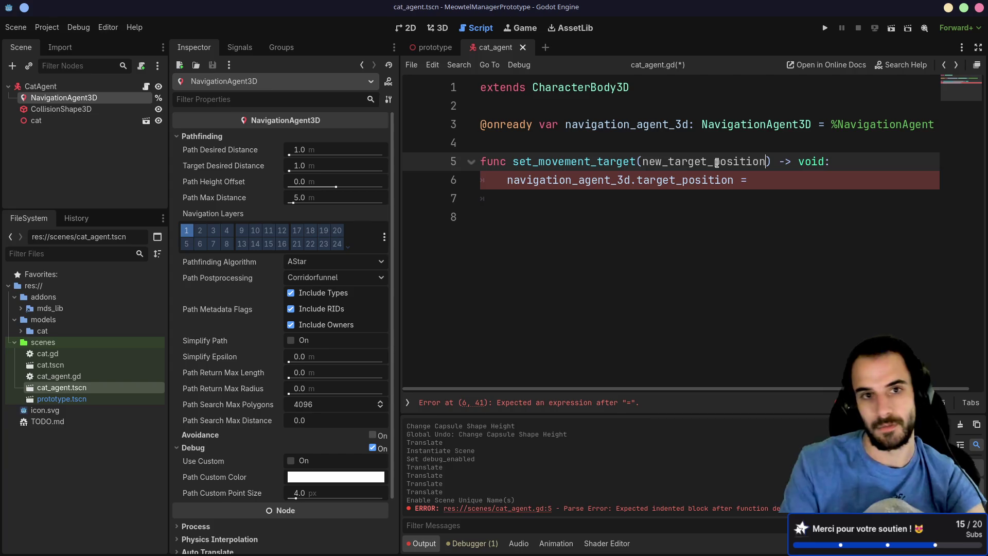
pyautogui.moveTo(170, 163); pyautogui.dragTo(92, 160)
pyautogui.moveTo(399, 156); pyautogui.dragTo(164, 158)
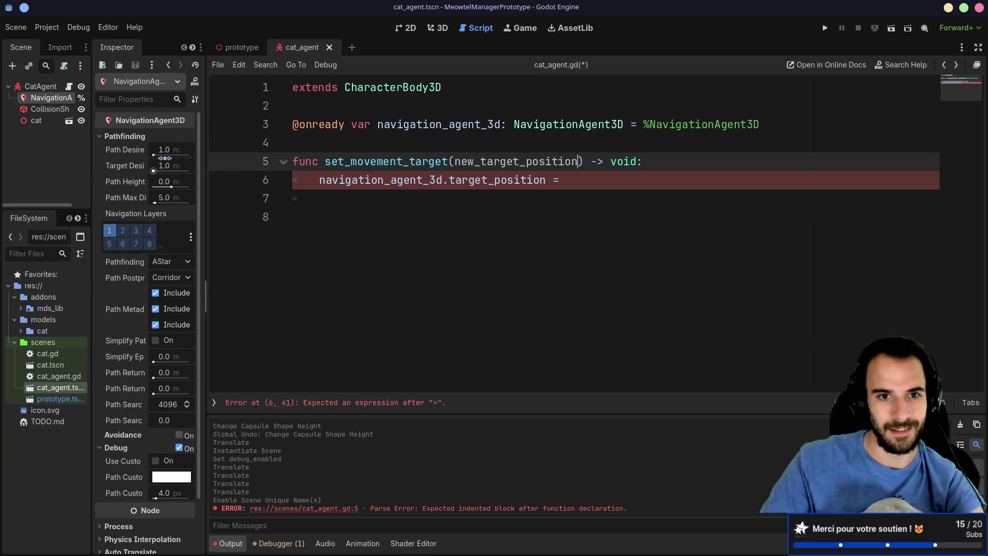
# Type the parameter as Vector3 and assign new_target_position to target_position.
pyautogui.click(580, 184)
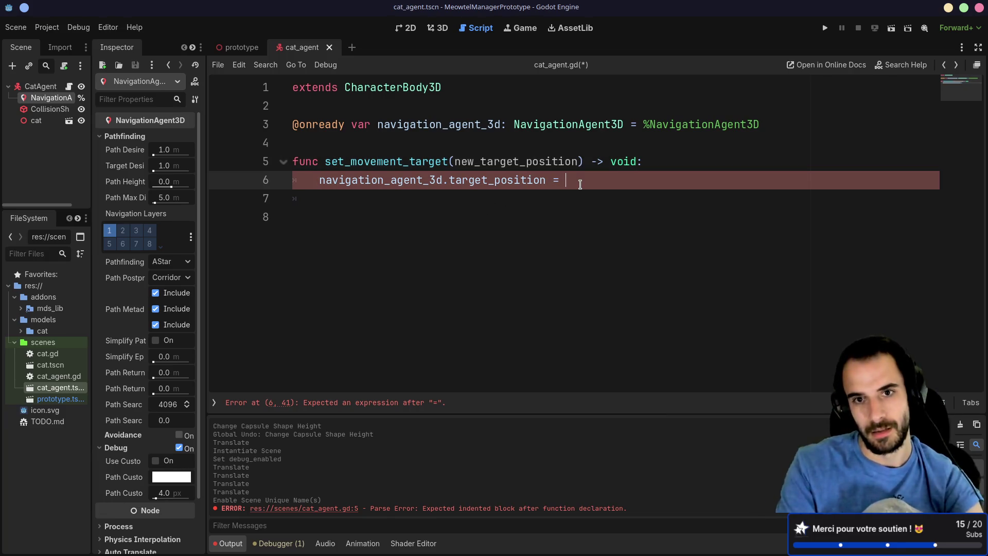
pyautogui.press('Up')
pyautogui.write(': Vec')
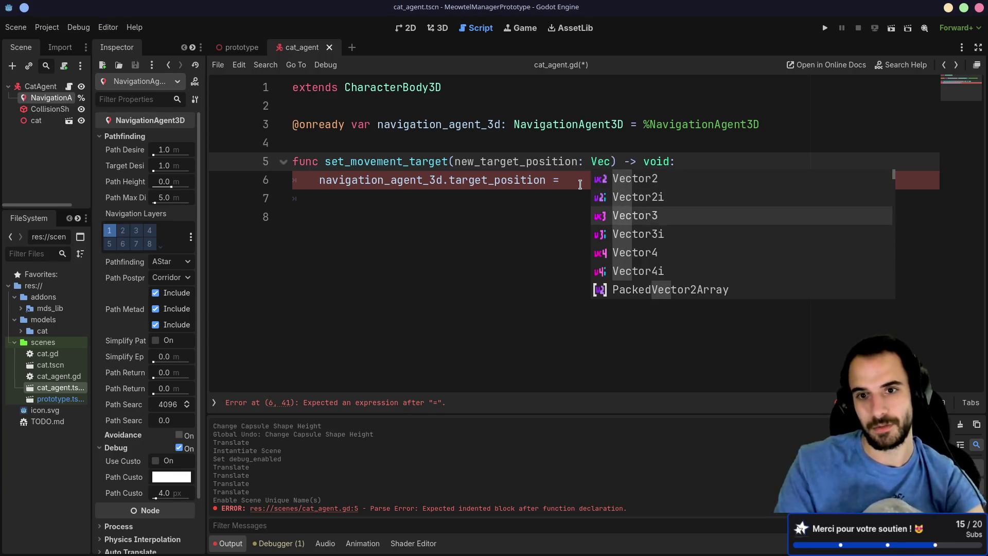
pyautogui.press('Return')
pyautogui.press('Down')
pyautogui.write('new_ta')
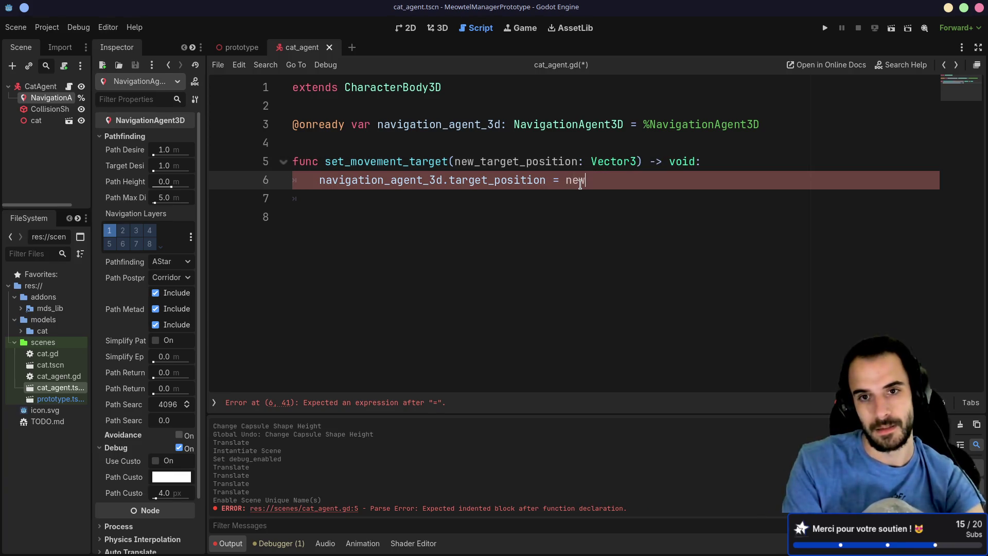
pyautogui.press('Return')
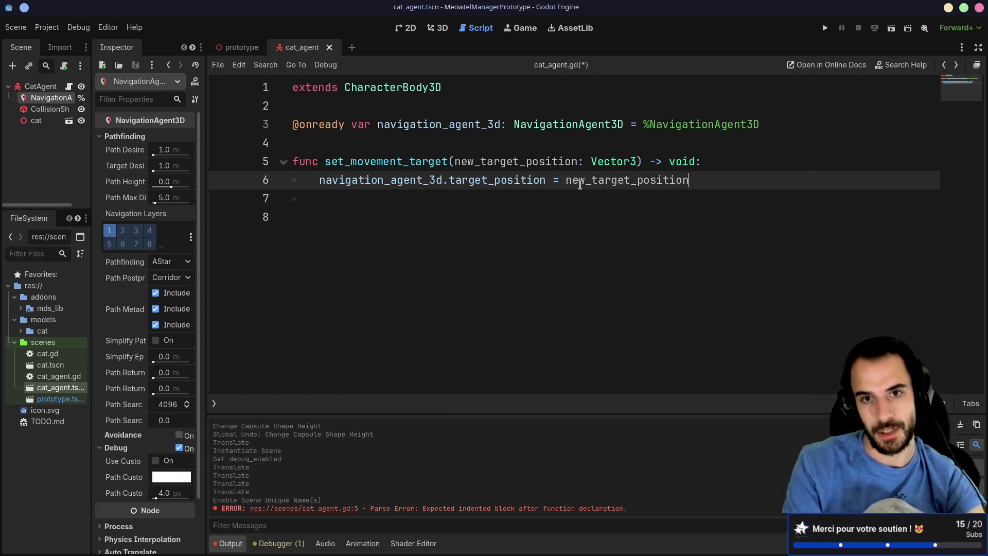
# Save cat_agent.gd and move on to the navigation docs page.
pyautogui.hotkey('ctrl', 's')
pyautogui.click(461, 201)
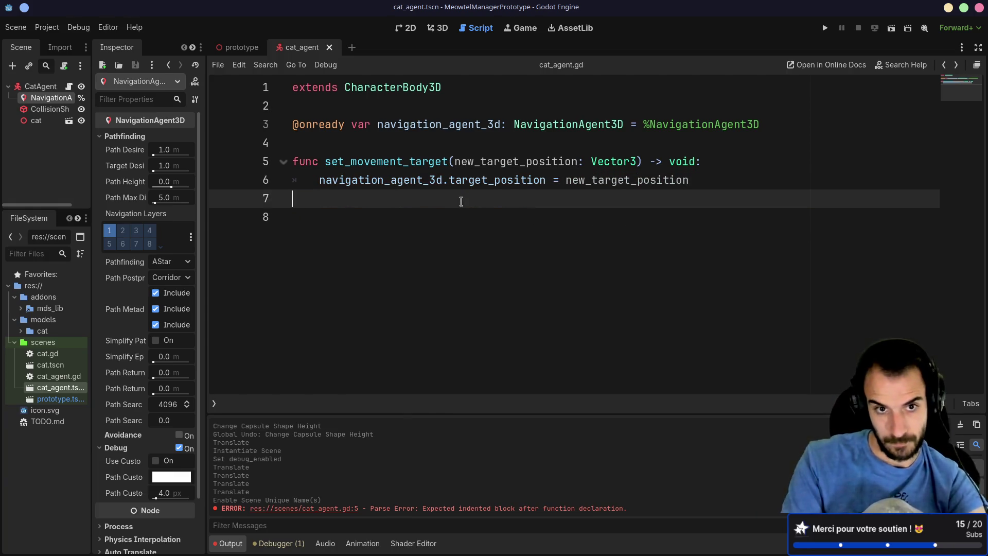
pyautogui.press('Down')
pyautogui.hotkey('alt', 'Tab')
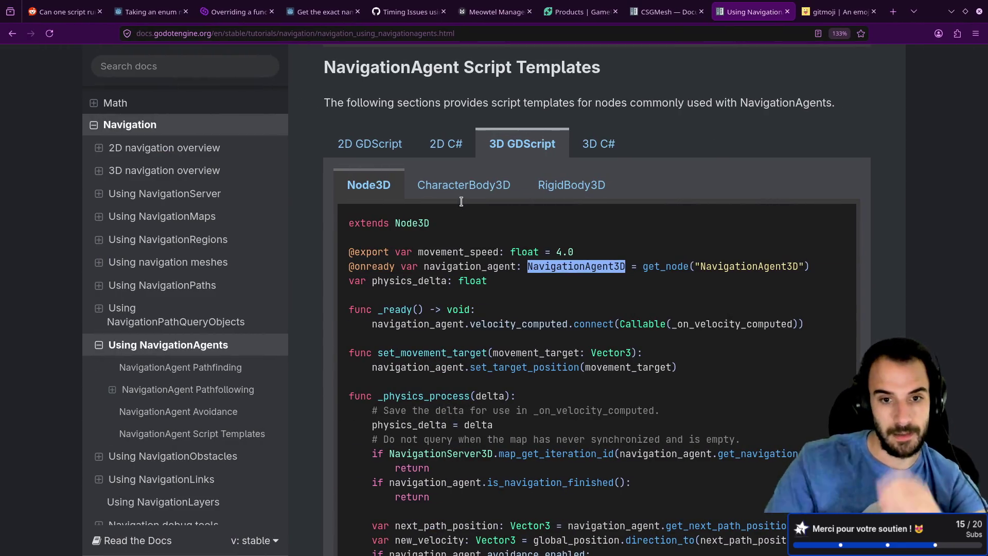
# Scroll the 3D GDScript template, reviewing physics_delta and _on_velocity_computed.
pyautogui.scroll(-5, 461, 202)
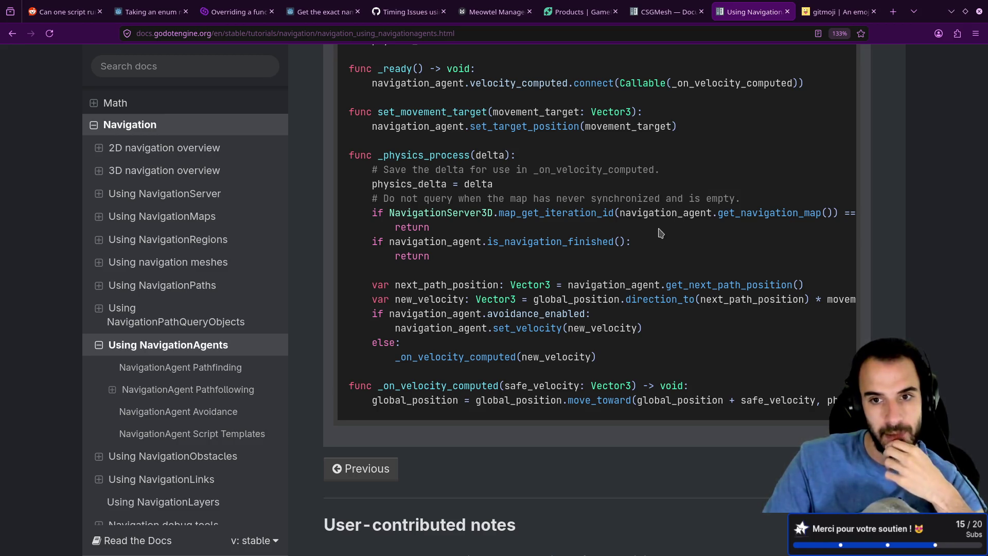
pyautogui.scroll(2, 660, 233)
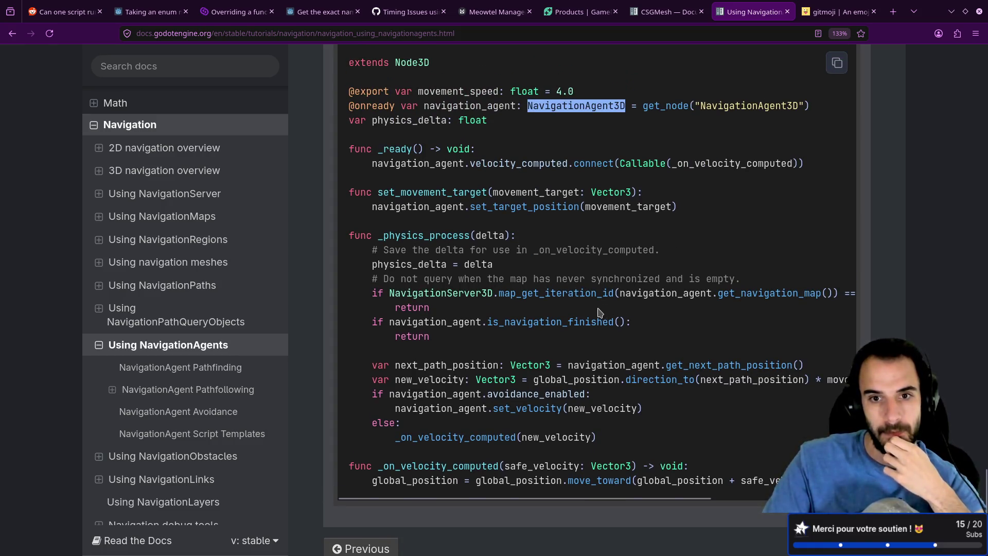
pyautogui.click(536, 294)
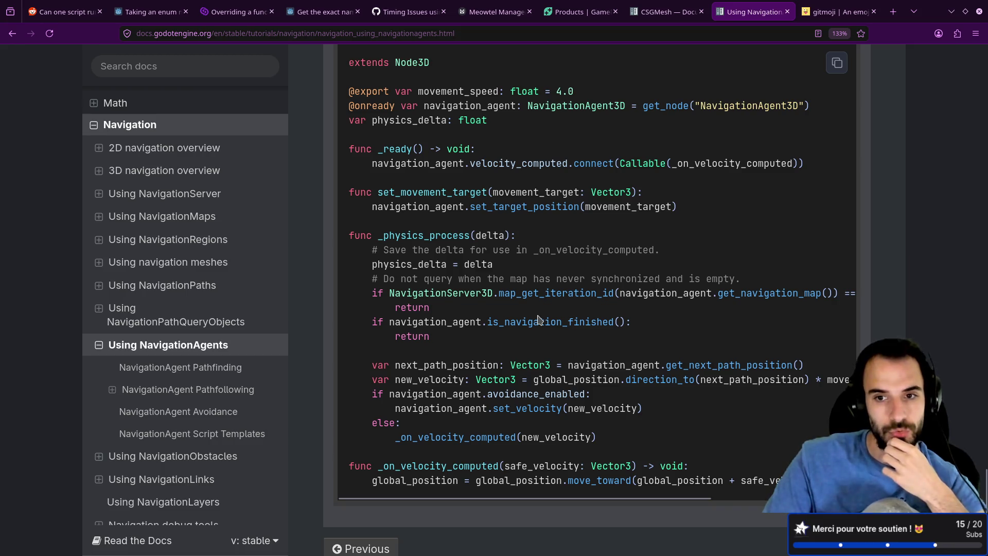
pyautogui.doubleClick(412, 265)
pyautogui.doubleClick(488, 265)
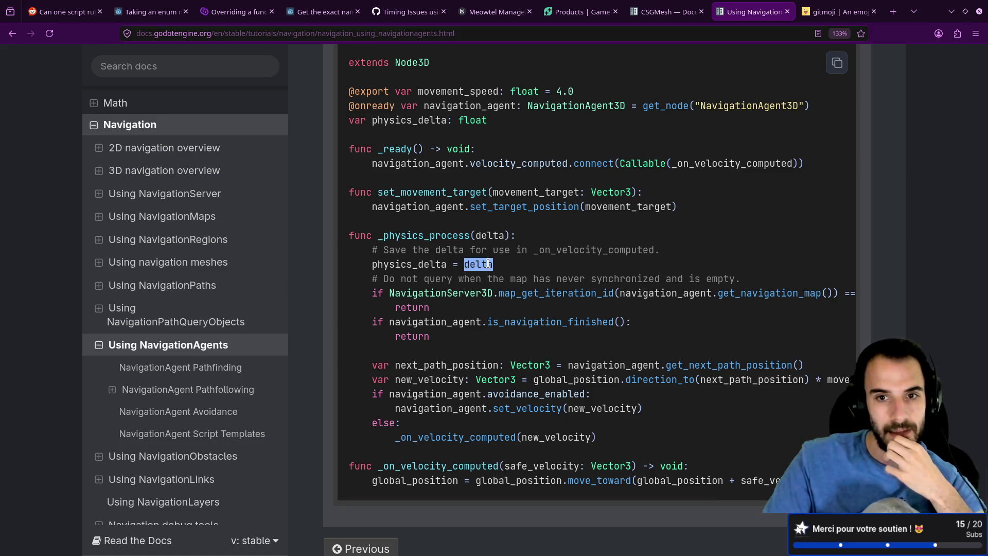
pyautogui.doubleClick(600, 250)
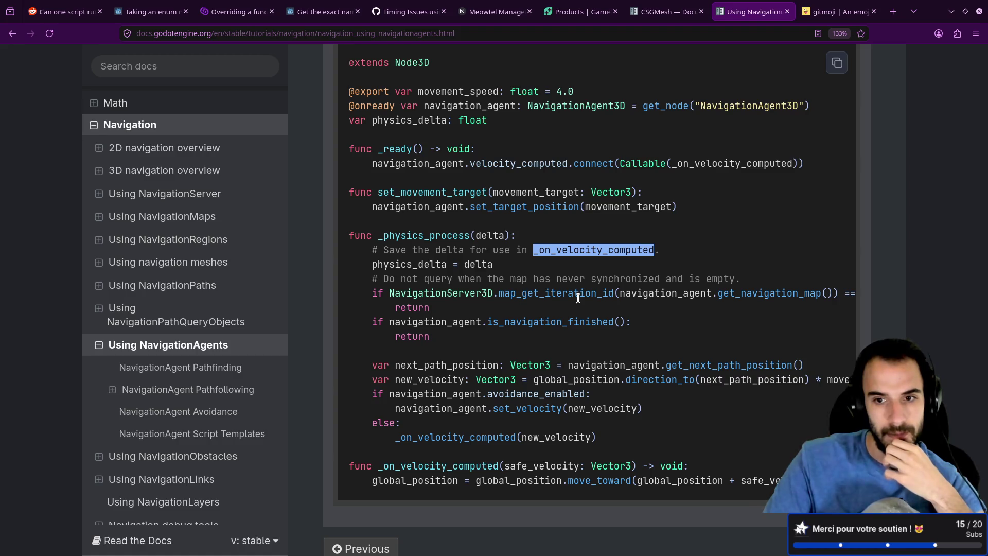
pyautogui.scroll(-2, 578, 299)
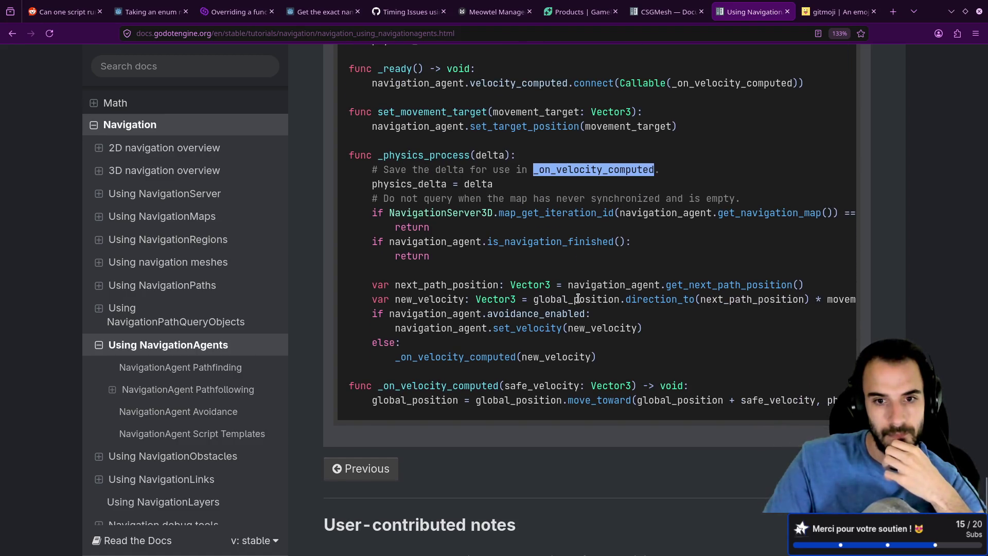
pyautogui.moveTo(504, 418)
pyautogui.mouseDown()
pyautogui.moveTo(670, 420)
pyautogui.moveTo(499, 418)
pyautogui.mouseUp()
pyautogui.scroll(2, 518, 369)
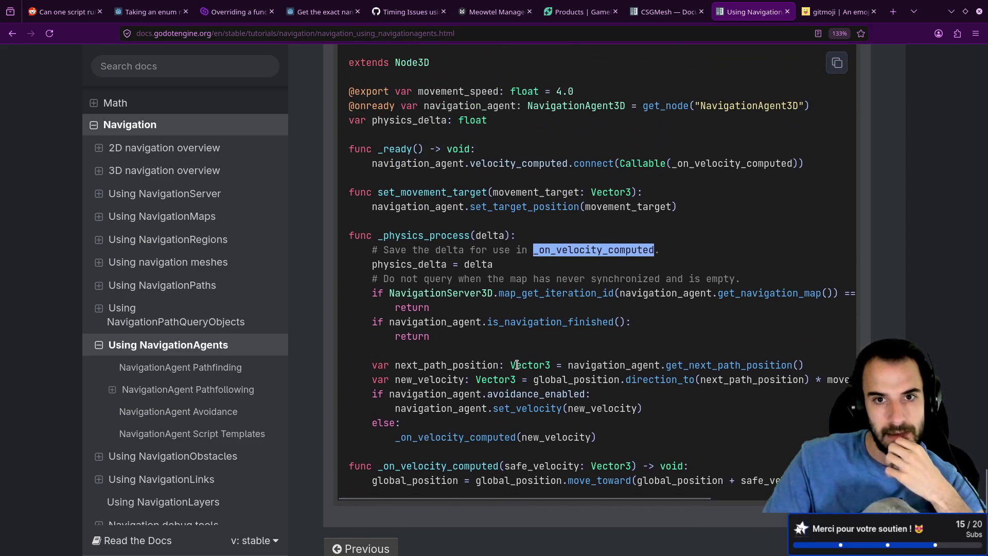
# Select the template's func _ready() block and return to cat_agent.gd at line 4.
pyautogui.doubleClick(535, 205)
pyautogui.doubleClick(621, 207)
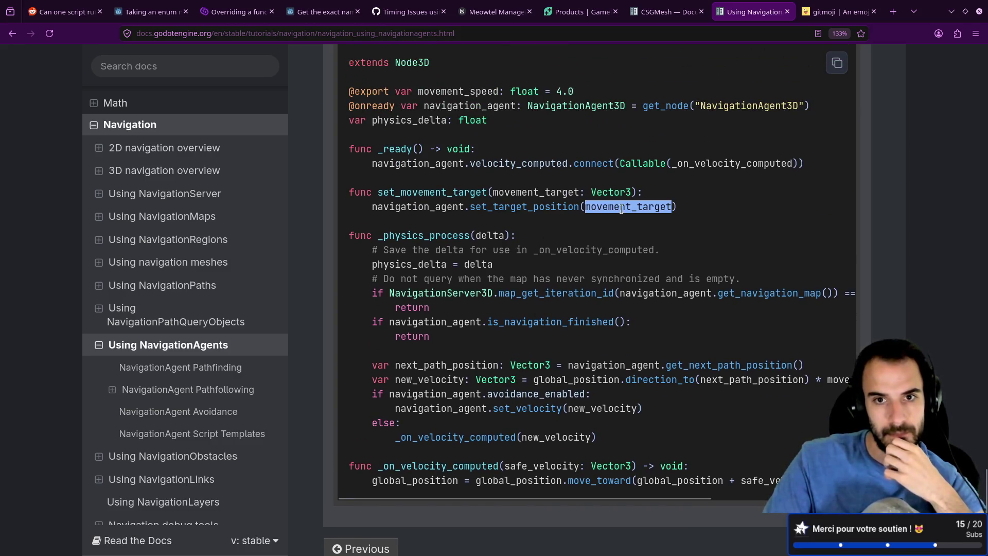
pyautogui.doubleClick(548, 191)
pyautogui.doubleClick(530, 163)
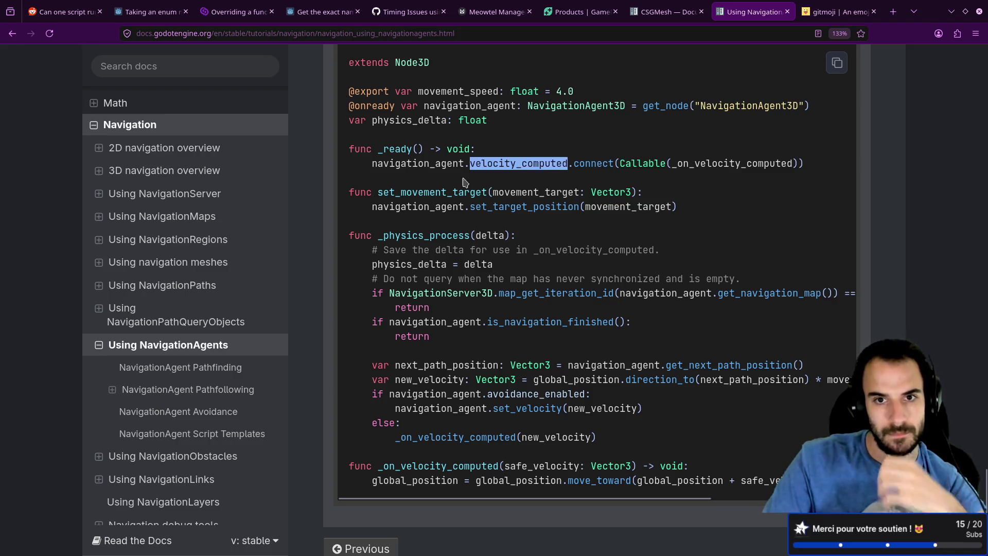
pyautogui.click(396, 164)
pyautogui.moveTo(368, 179); pyautogui.dragTo(338, 144)
pyautogui.hotkey('ctrl', 'c')
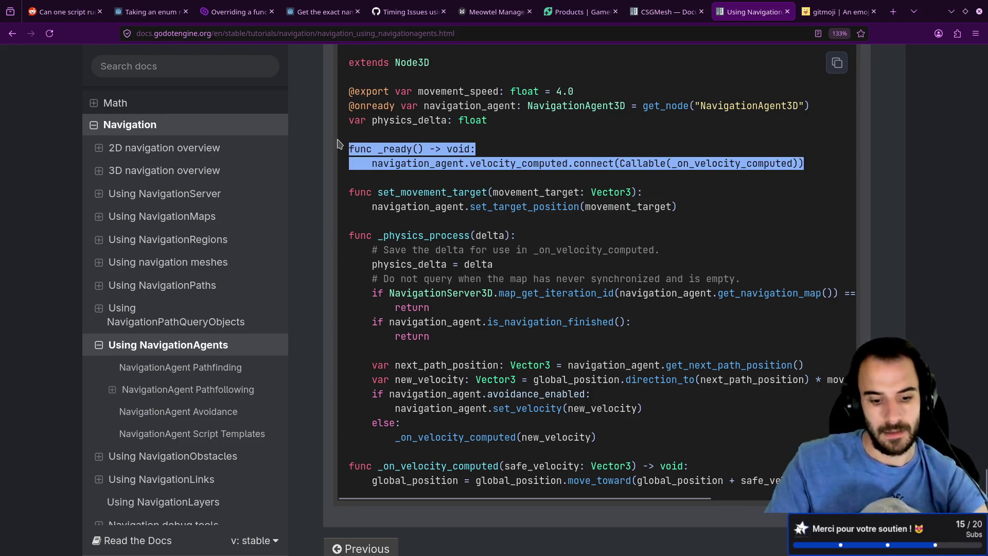
pyautogui.hotkey('alt', 'Tab')
pyautogui.click(353, 138)
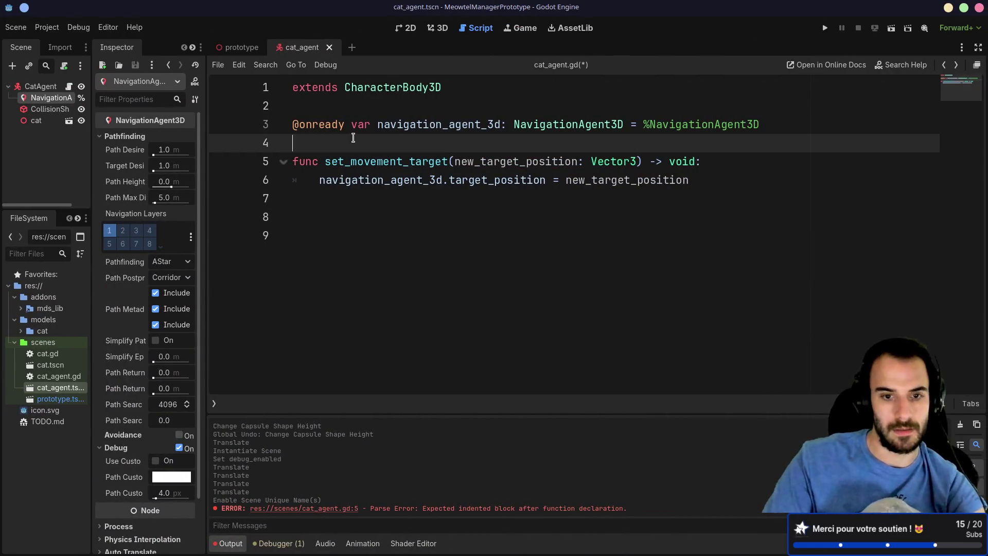
# Paste the _ready() block at line 4 and remove the extra blank line.
pyautogui.press('Return')
pyautogui.hotkey('ctrl', 'v')
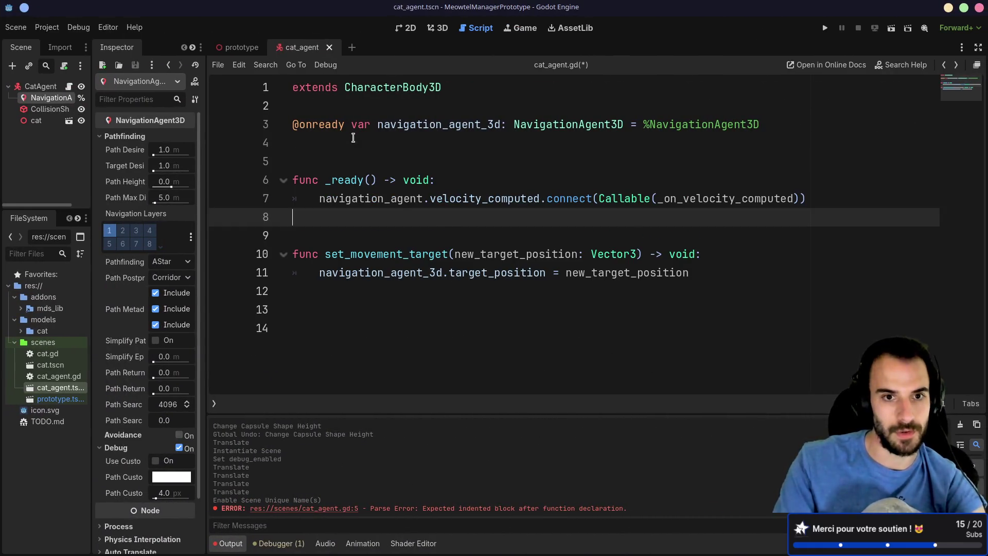
pyautogui.press('Delete')
# Copy _physics_process and _on_velocity_computed from the docs and paste them at line 11.
pyautogui.hotkey('alt', 'Tab')
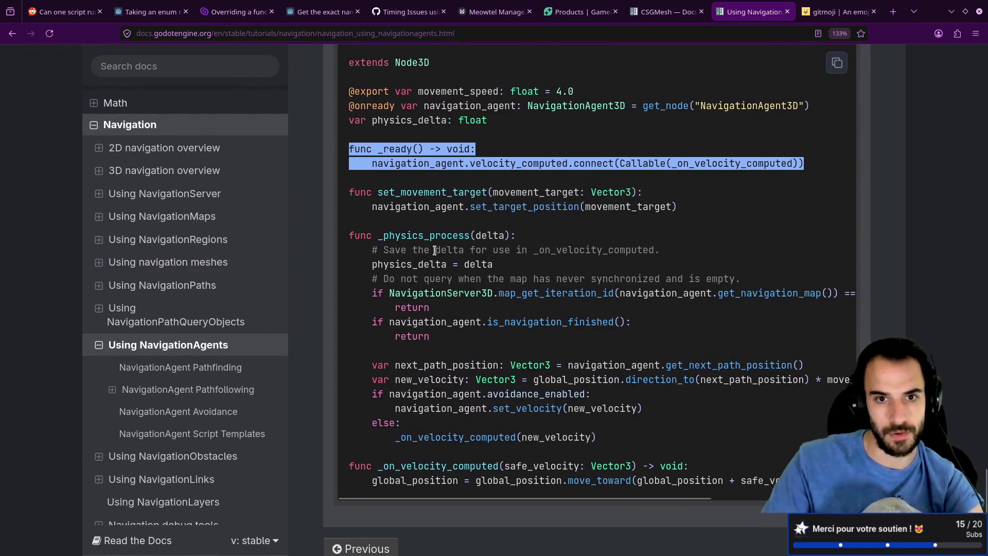
pyautogui.scroll(-8, 450, 214)
pyautogui.scroll(5, 499, 265)
pyautogui.scroll(3, 500, 265)
pyautogui.scroll(-2, 536, 463)
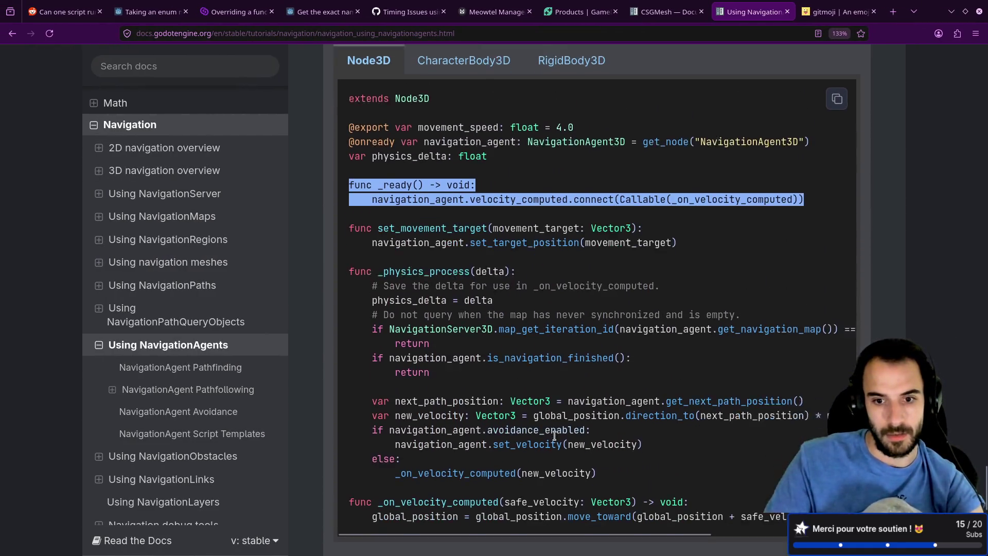
pyautogui.hscroll(-1, 530, 499)
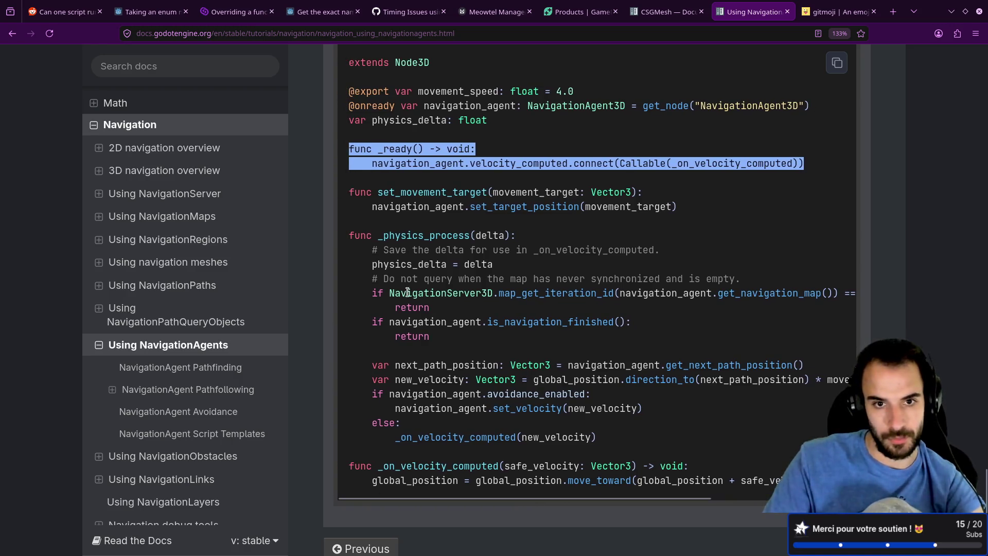
pyautogui.moveTo(349, 234)
pyautogui.mouseDown()
pyautogui.moveTo(697, 468)
pyautogui.moveTo(350, 465)
pyautogui.moveTo(339, 237)
pyautogui.mouseUp()
pyautogui.hscroll(3, 696, 468)
pyautogui.click(655, 331)
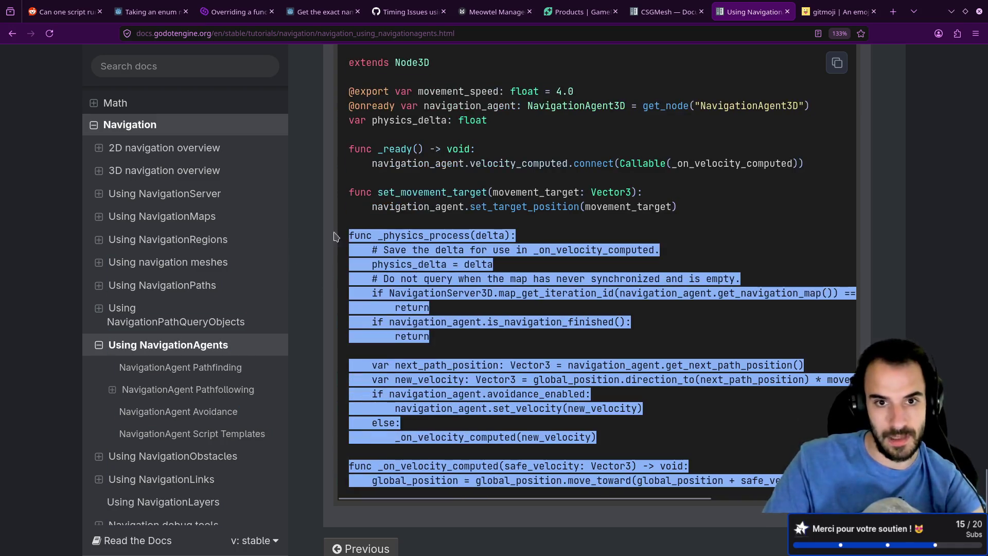
pyautogui.hotkey('alt', 'Tab')
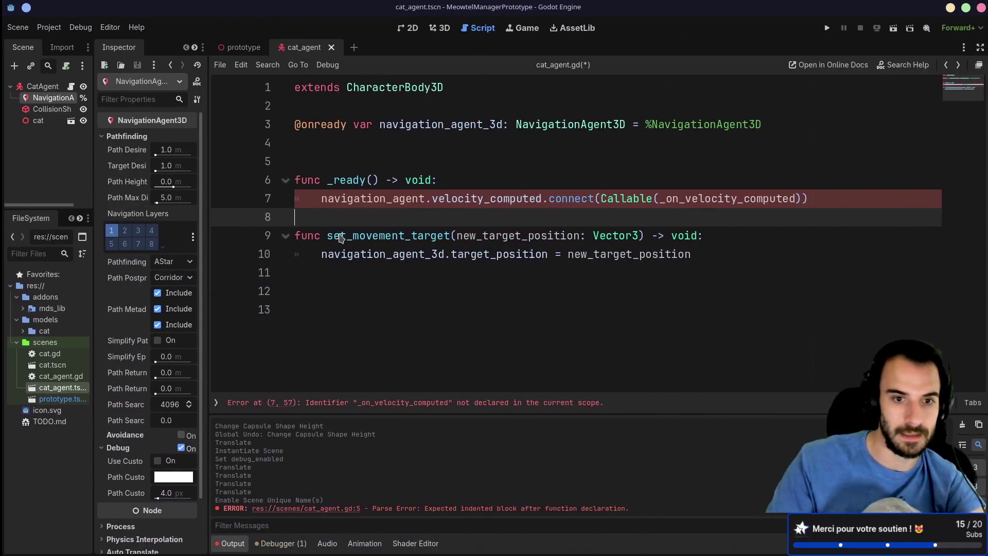
pyautogui.click(310, 275)
pyautogui.hotkey('ctrl', 'v')
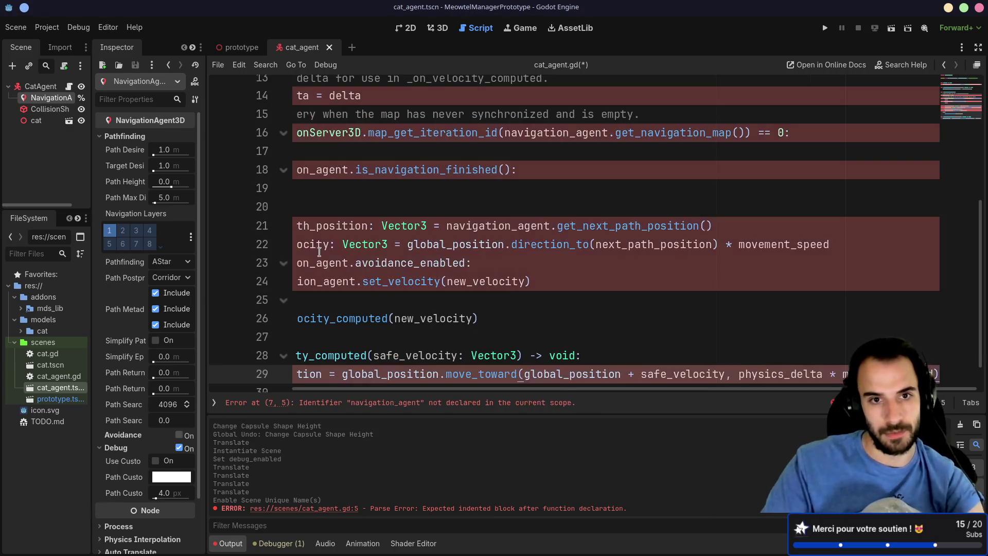
# Check the template's variable declarations, including physics_delta, against the pasted code.
pyautogui.moveTo(378, 389); pyautogui.dragTo(340, 387)
pyautogui.scroll(3, 458, 239)
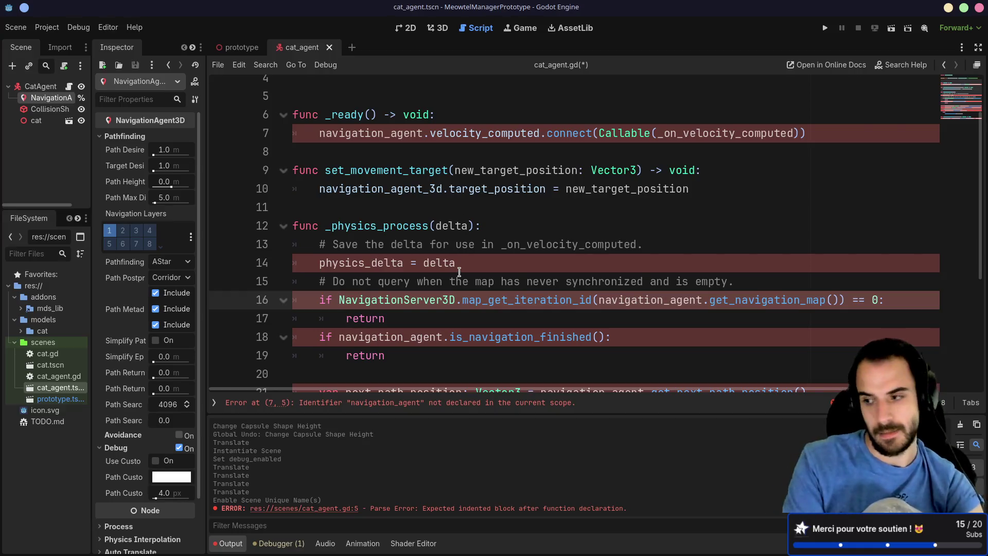
pyautogui.hotkey('alt', 'Tab')
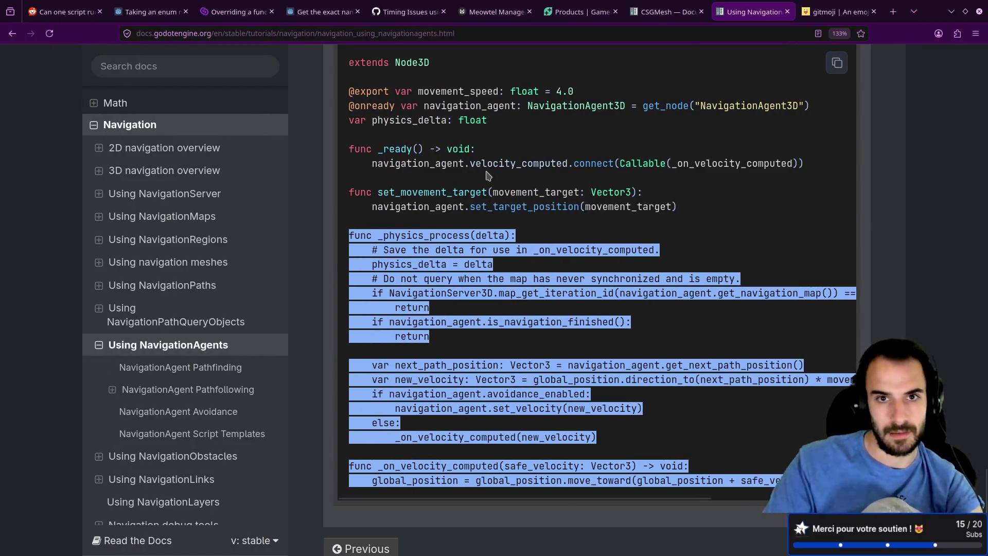
pyautogui.click(489, 155)
pyautogui.moveTo(498, 124); pyautogui.dragTo(355, 107)
pyautogui.click(476, 120)
pyautogui.moveTo(493, 124); pyautogui.dragTo(342, 121)
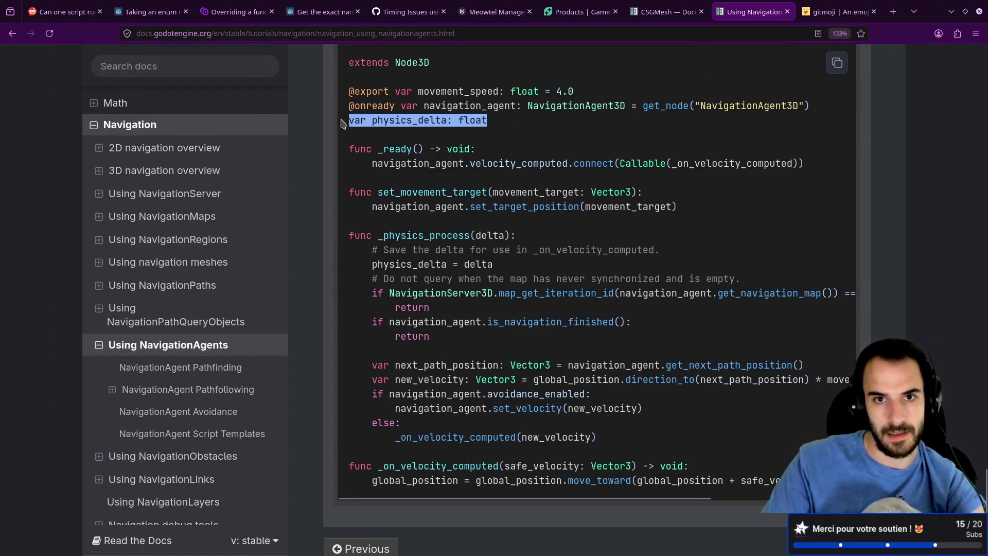
pyautogui.click(476, 540)
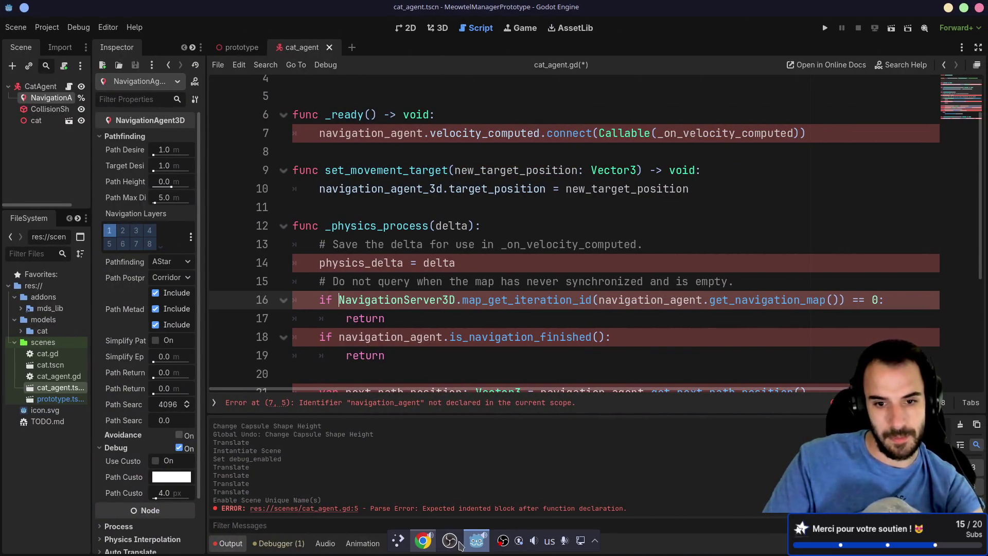
pyautogui.moveTo(455, 544)
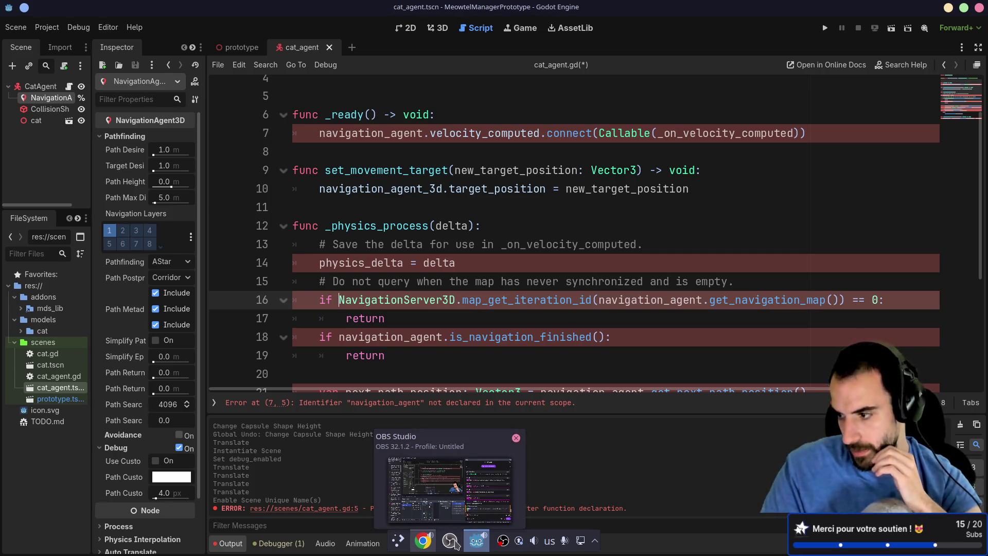
pyautogui.click(455, 544)
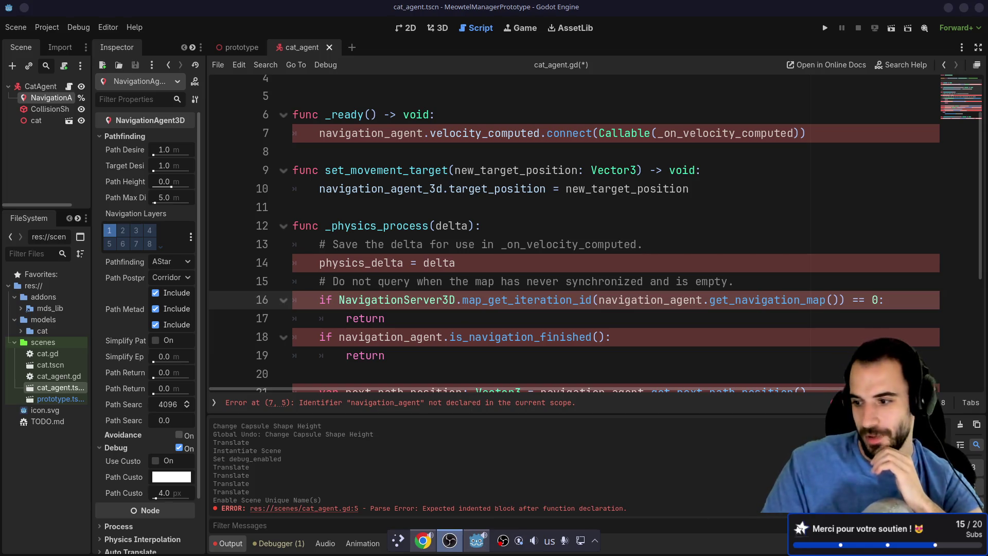
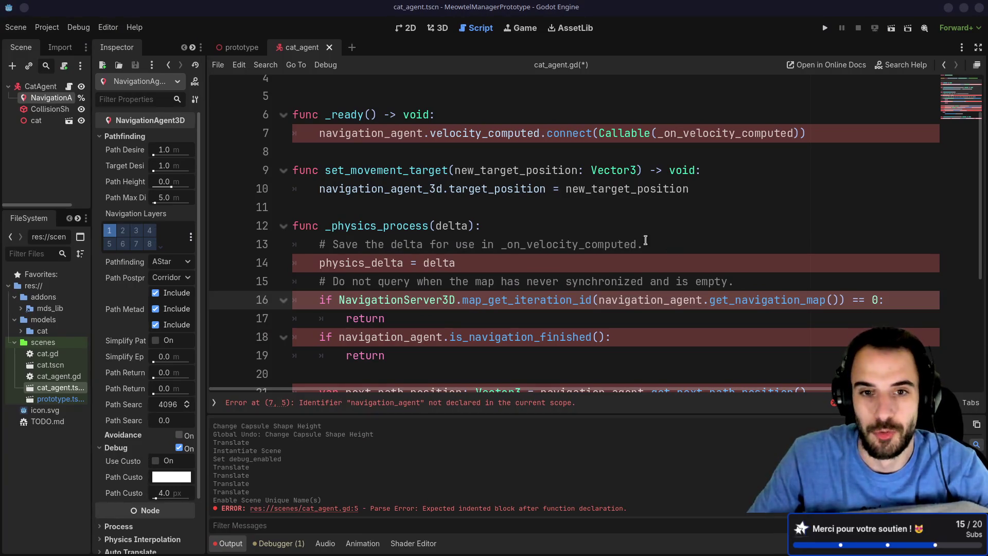
# Copy the movement_speed export line from the NavigationAgents docs into cat_agent.gd and remove the extra blank line.
pyautogui.click(576, 226)
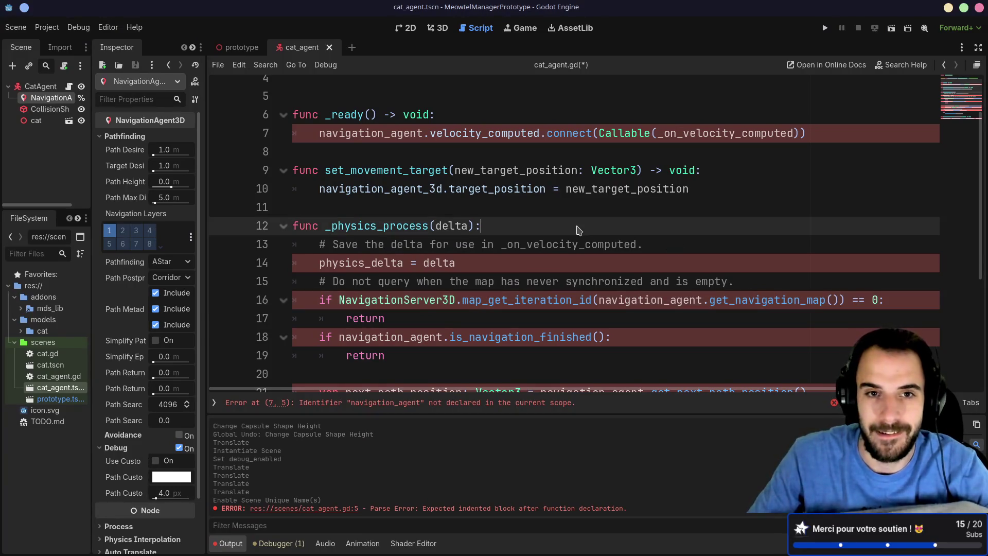
pyautogui.scroll(1, 576, 227)
pyautogui.scroll(-3, 524, 256)
pyautogui.scroll(4, 524, 256)
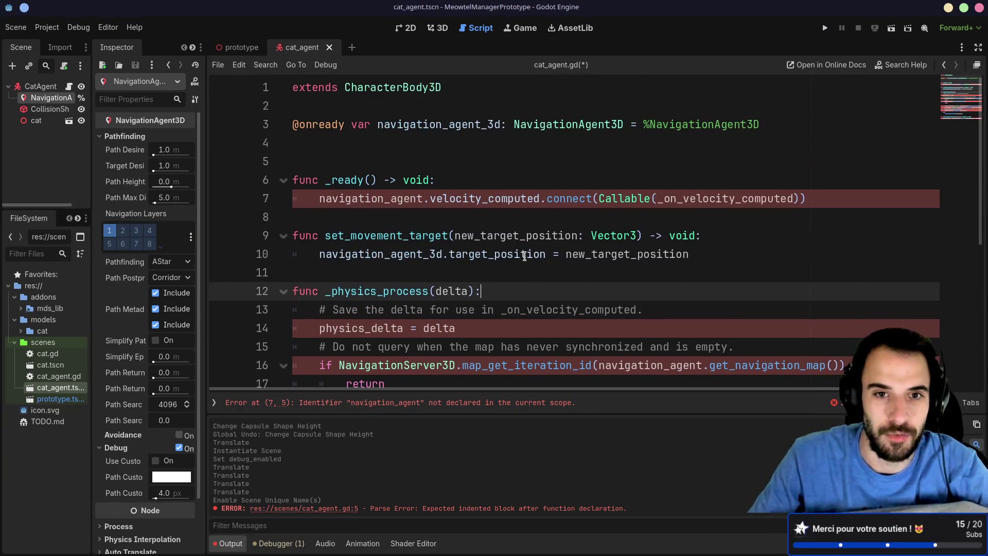
pyautogui.click(390, 156)
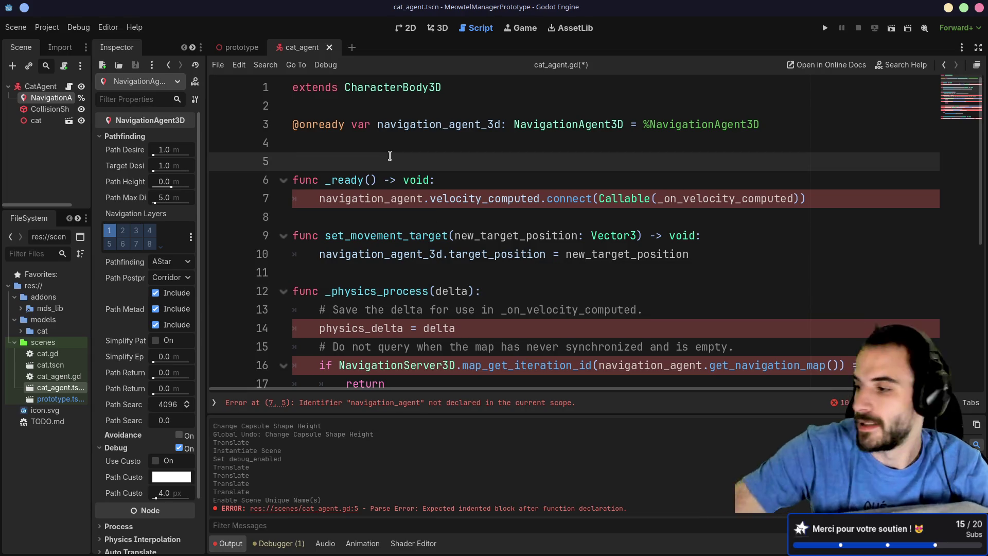
pyautogui.press('Up')
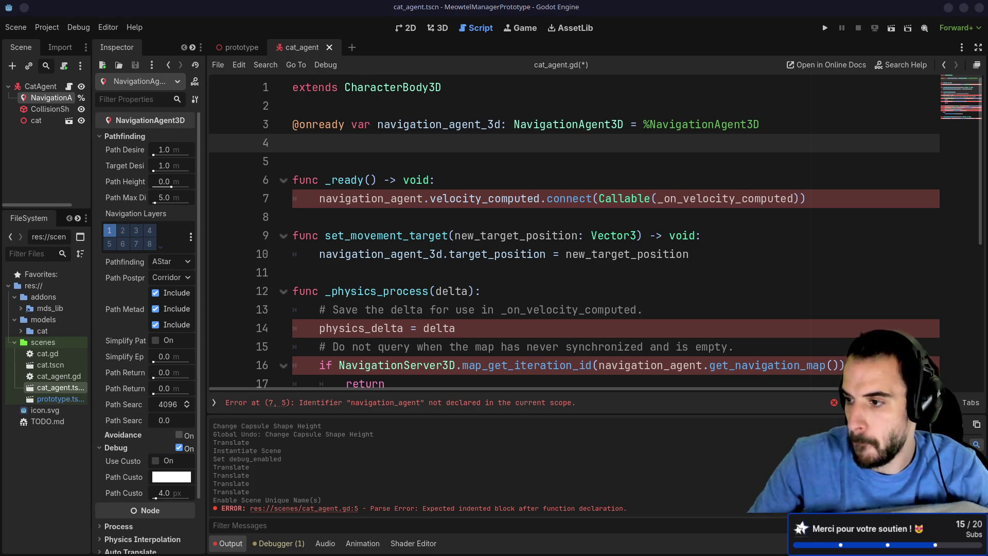
pyautogui.click(629, 187)
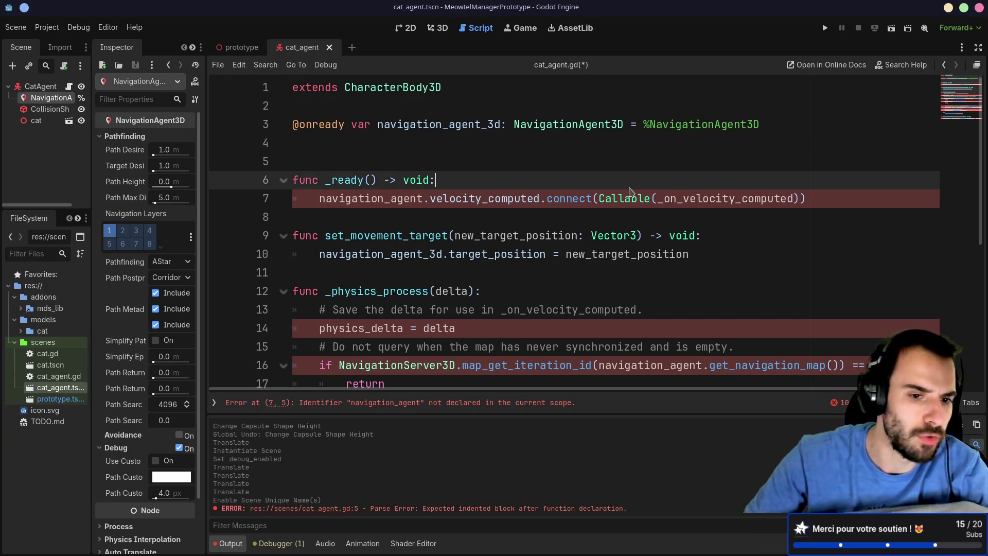
pyautogui.hotkey('alt', 'Tab')
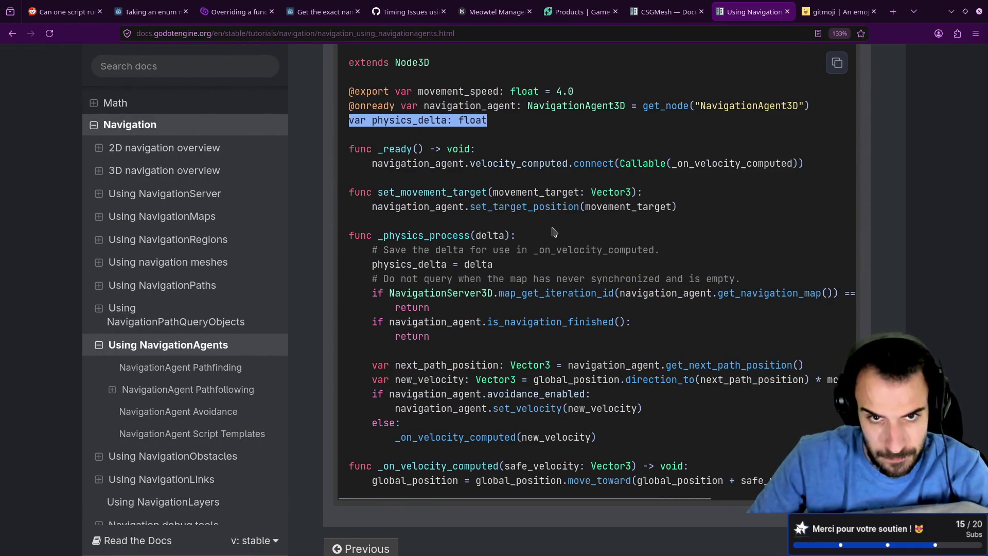
pyautogui.tripleClick(602, 92)
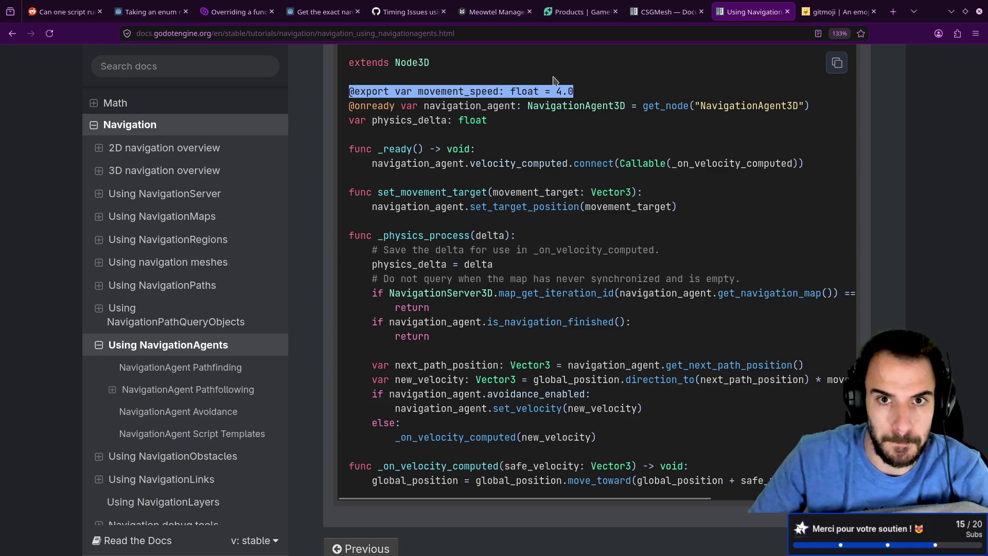
pyautogui.hotkey('alt', 'Tab')
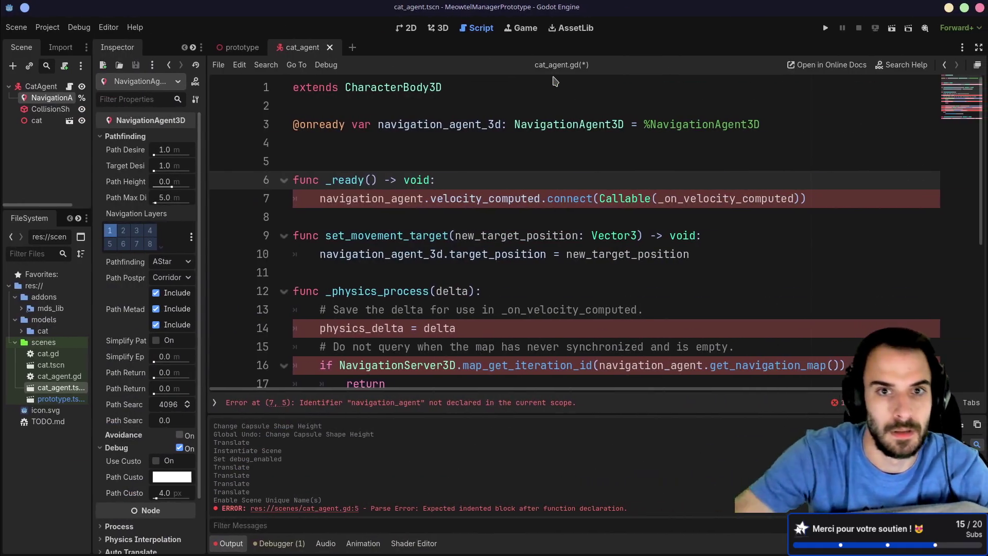
pyautogui.click(359, 146)
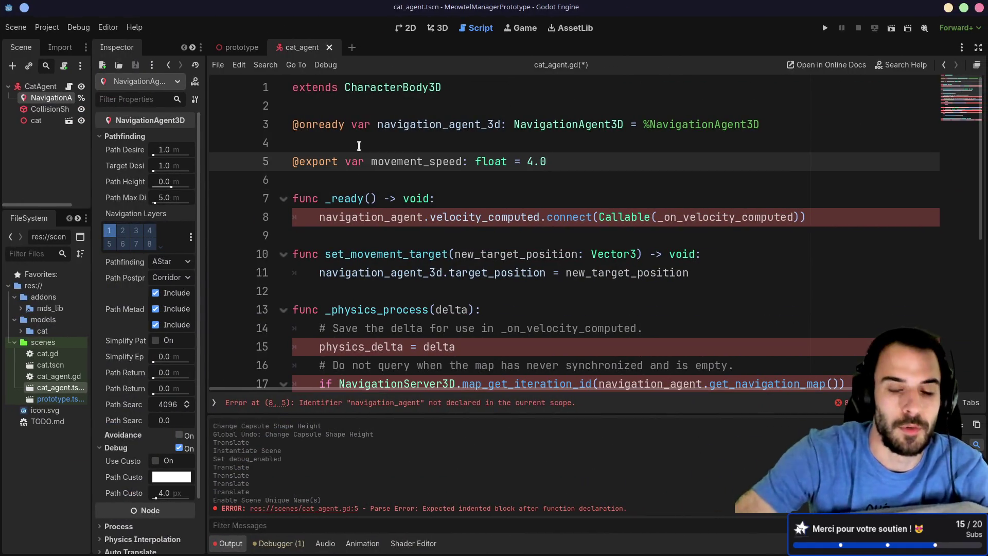
pyautogui.click(358, 145)
pyautogui.press('Delete')
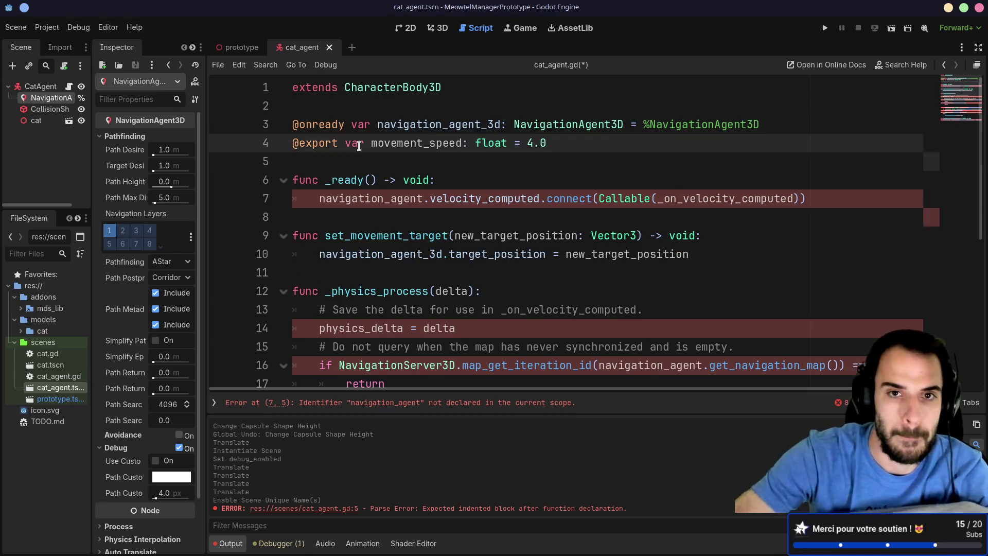
# Paste the physics_delta declaration from the docs on line 5 and save the script.
pyautogui.hotkey('alt', 'Tab')
pyautogui.moveTo(488, 121); pyautogui.dragTo(351, 110)
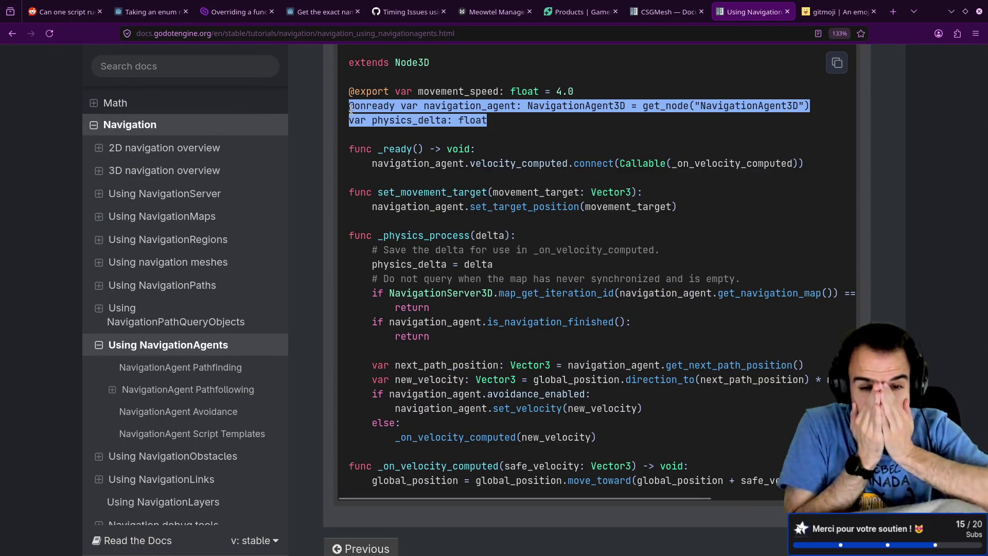
pyautogui.click(449, 135)
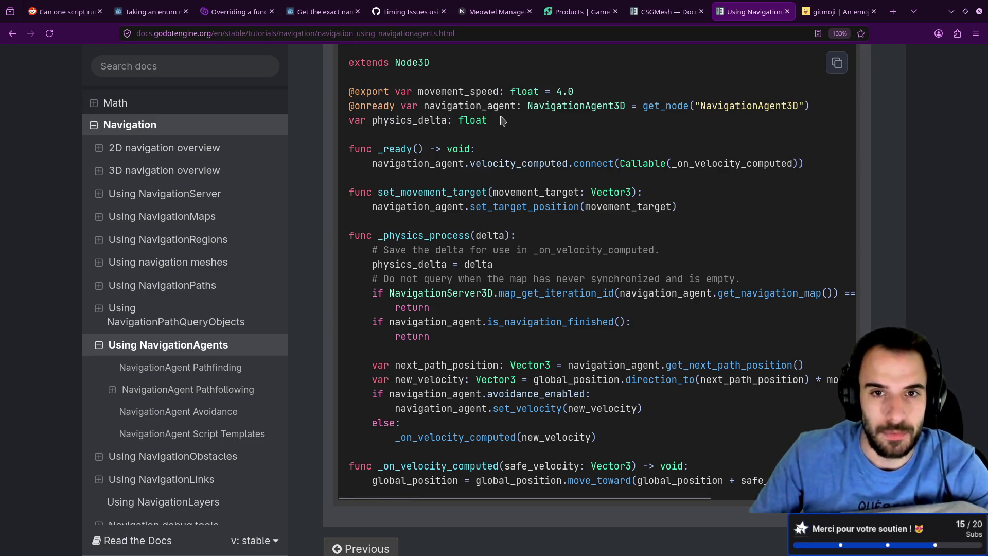
pyautogui.moveTo(503, 121); pyautogui.dragTo(335, 121)
pyautogui.hotkey('ctrl', 'c')
pyautogui.hotkey('alt', 'Tab')
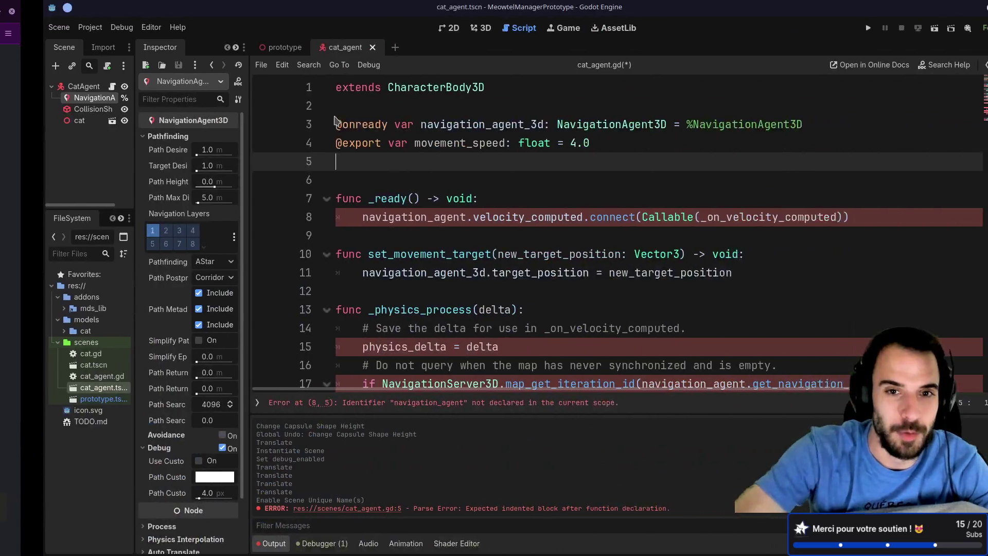
pyautogui.hotkey('ctrl', 'v')
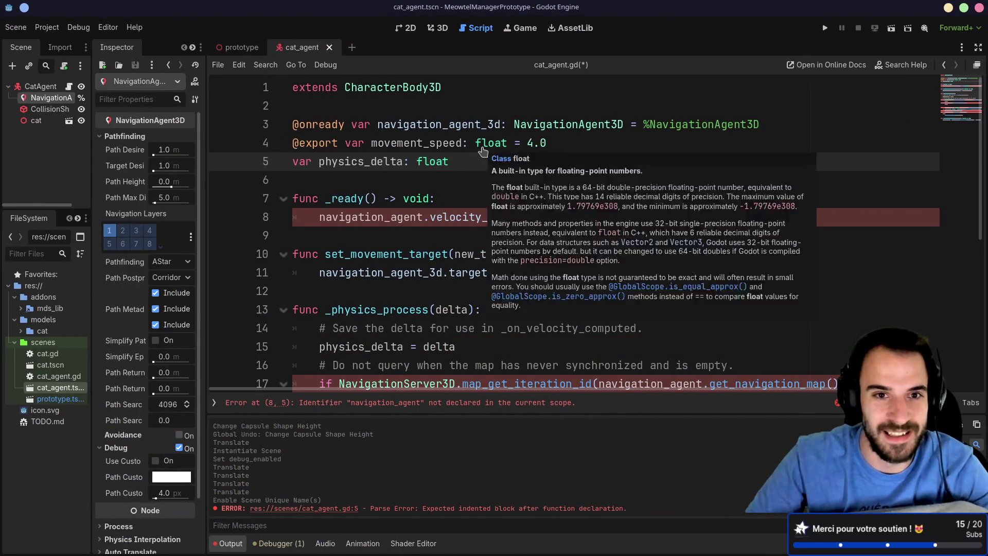
pyautogui.hotkey('ctrl', 's')
# Rename navigation_agent to navigation_agent_3d on lines 8, 17 and 19.
pyautogui.click(480, 247)
pyautogui.doubleClick(393, 218)
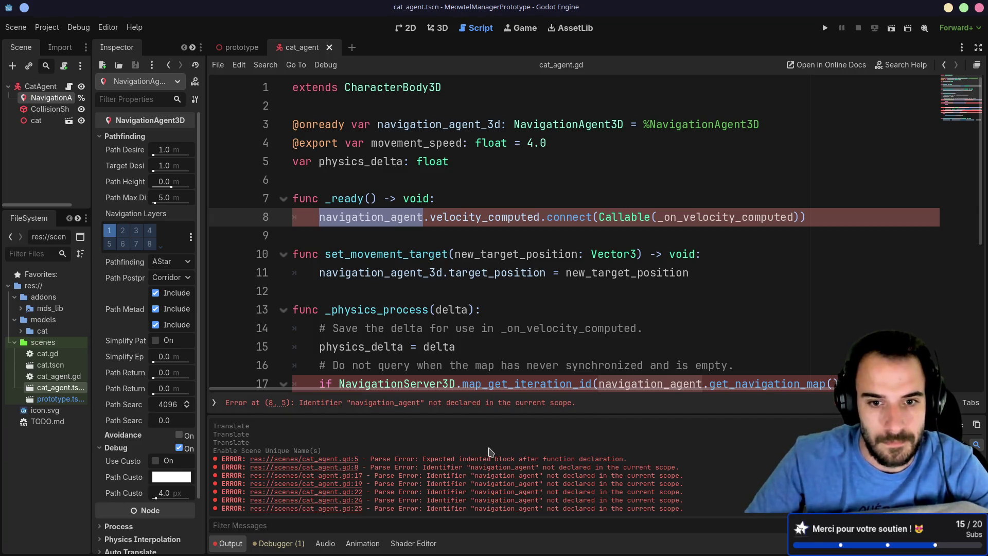
pyautogui.doubleClick(386, 403)
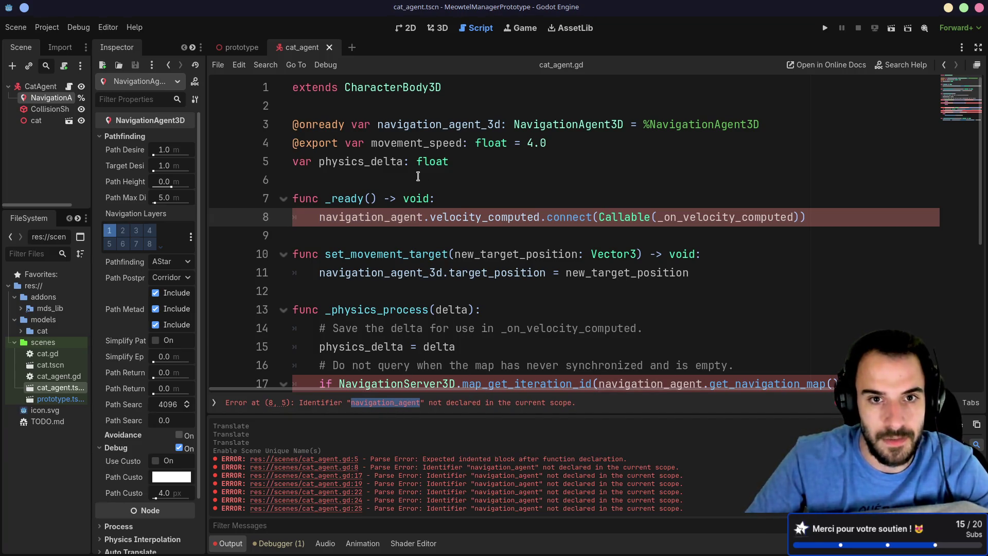
pyautogui.doubleClick(427, 128)
pyautogui.hotkey('ctrl', 'c')
pyautogui.doubleClick(370, 215)
pyautogui.hotkey('ctrl', 'v')
pyautogui.scroll(-5, 404, 177)
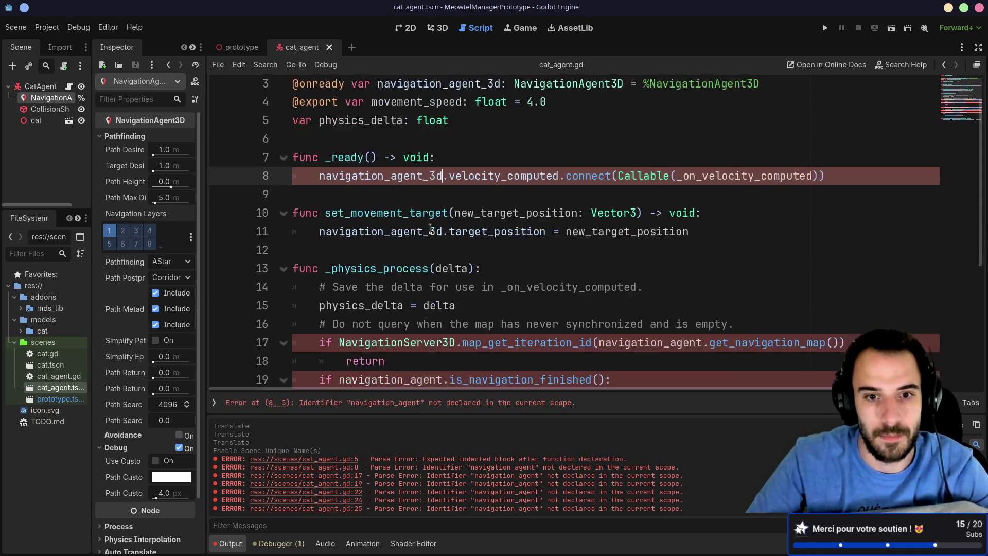
pyautogui.doubleClick(630, 113)
pyautogui.hotkey('ctrl', 'v')
pyautogui.doubleClick(422, 151)
pyautogui.hotkey('ctrl', 'v')
# Rename navigation_agent to navigation_agent_3d on lines 22, 24 and 25, then save the script.
pyautogui.click(568, 207)
pyautogui.doubleClick(568, 206)
pyautogui.hotkey('ctrl', 'v')
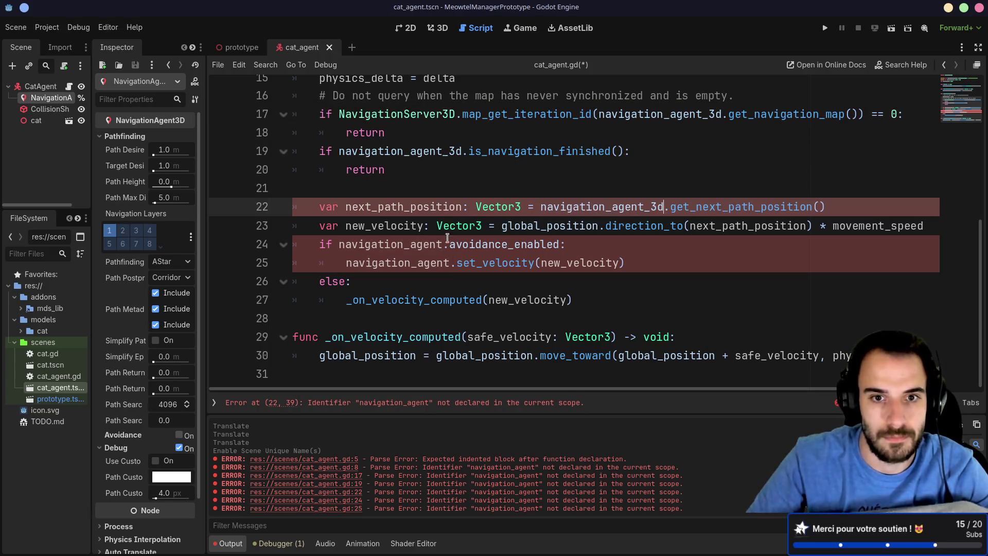
pyautogui.doubleClick(393, 244)
pyautogui.hotkey('ctrl', 'v')
pyautogui.doubleClick(410, 263)
pyautogui.hotkey('ctrl', 'v')
pyautogui.hotkey('ctrl', 's')
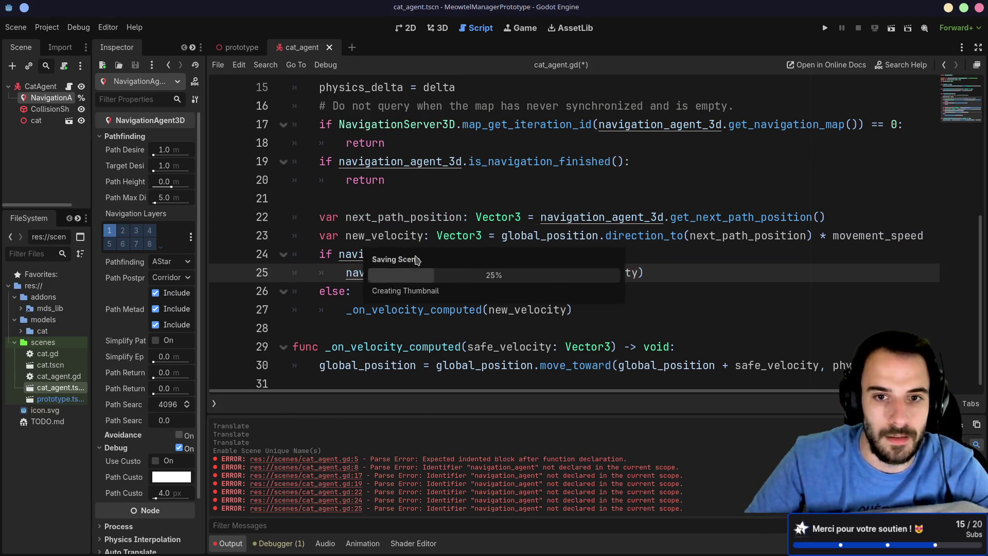
pyautogui.scroll(5, 444, 311)
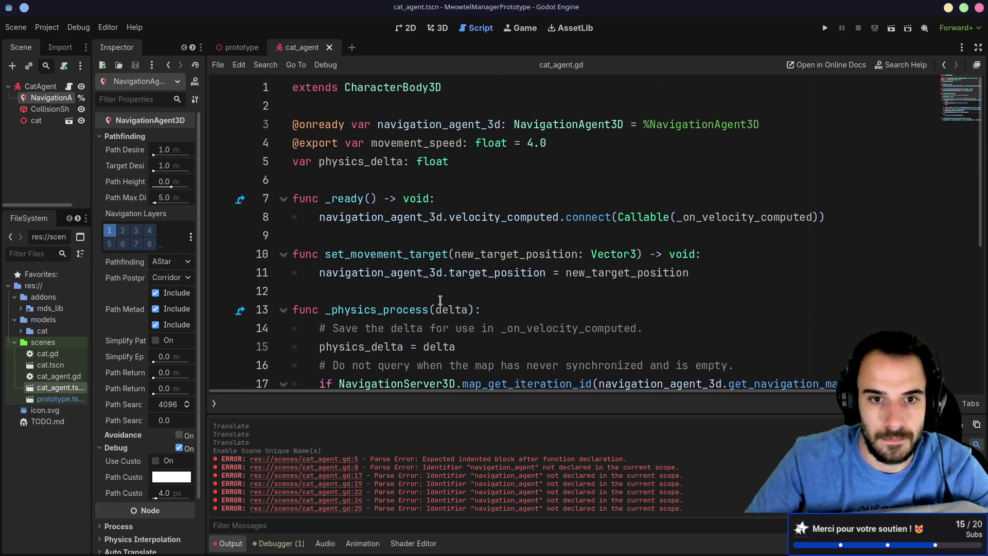
pyautogui.scroll(-5, 440, 300)
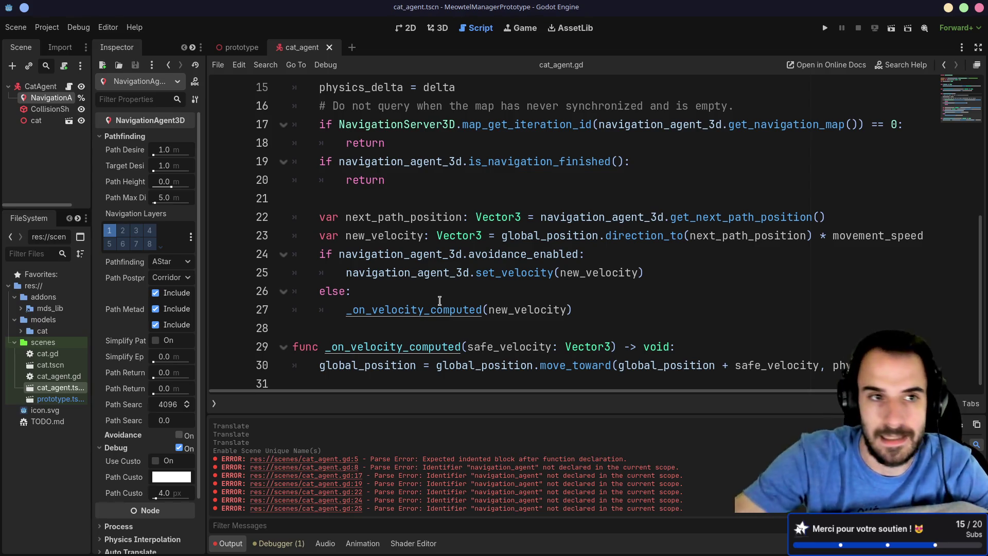
pyautogui.moveTo(91, 297); pyautogui.dragTo(168, 297)
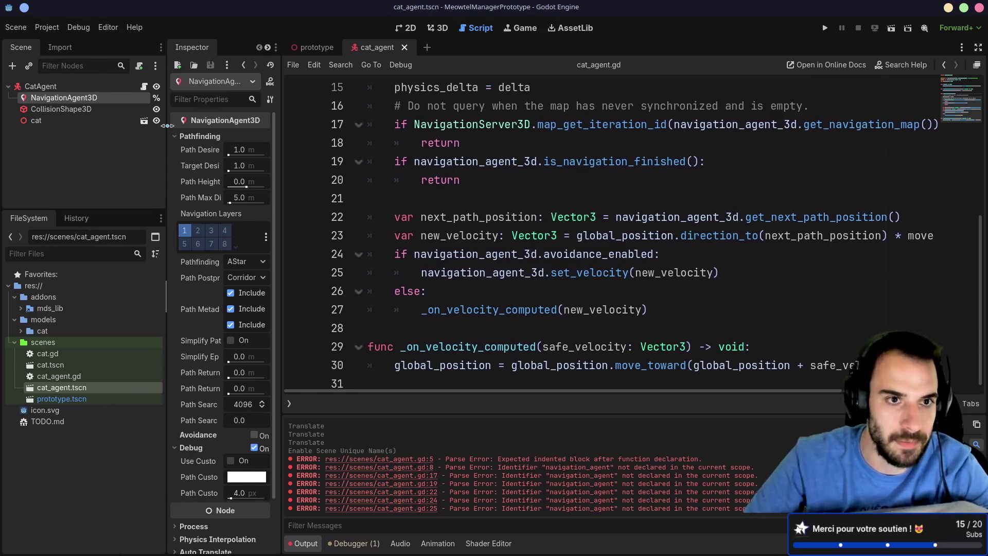
# Attach a new prototype.gd script to the Prototype root node and add a _ready function.
pyautogui.click(315, 47)
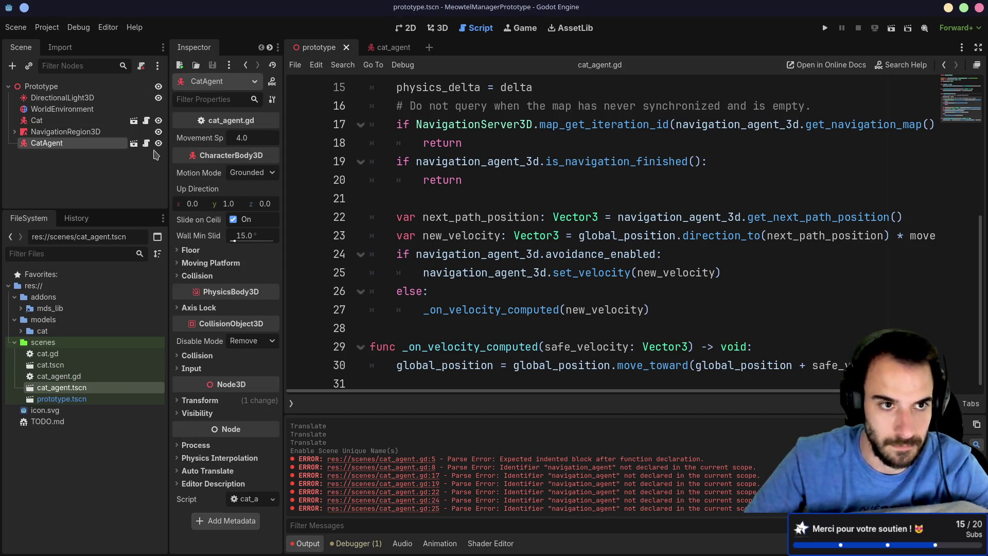
pyautogui.click(103, 86)
pyautogui.click(141, 66)
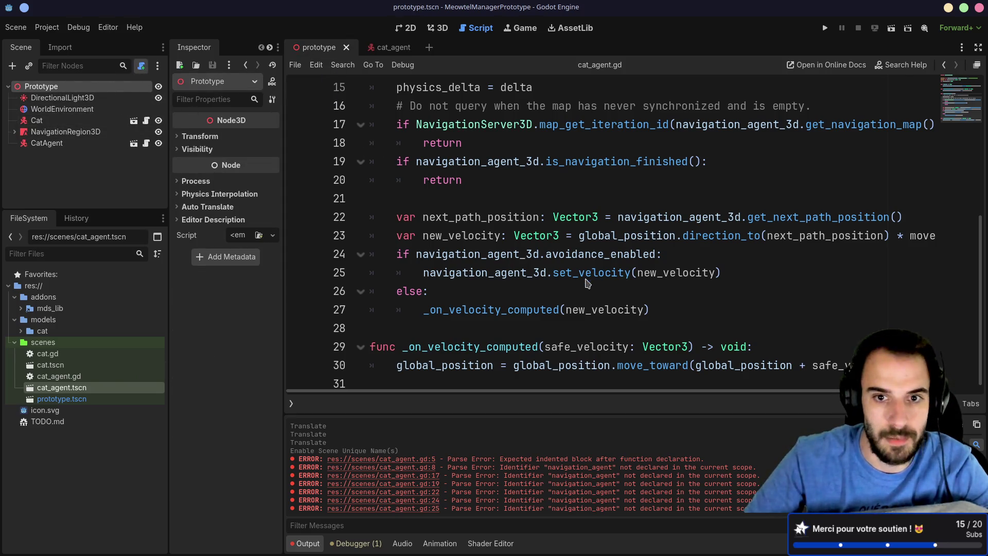
pyautogui.click(441, 360)
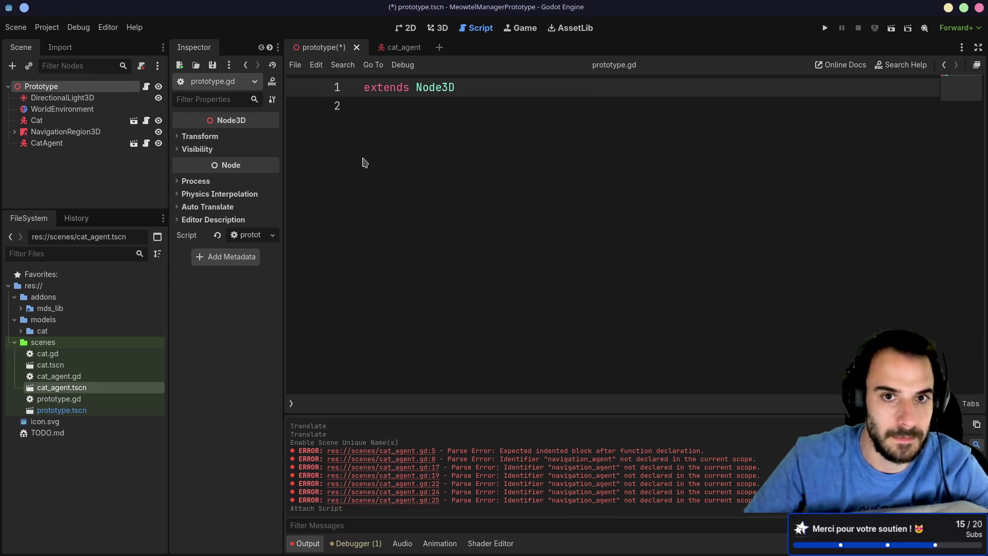
pyautogui.click(401, 110)
pyautogui.press('Return')
pyautogui.write('func _re')
pyautogui.press('Return')
pyautogui.press('Return')
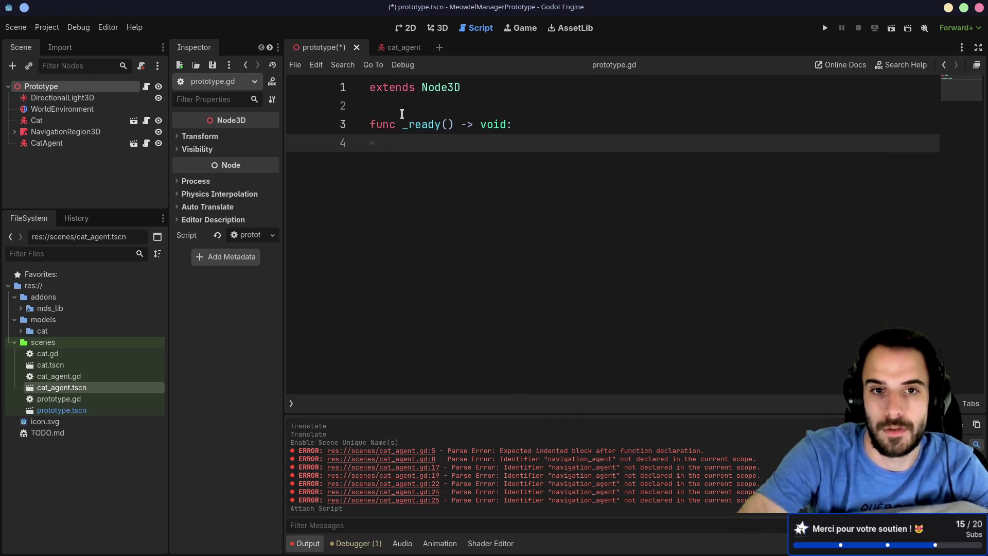
# Give CatAgent a unique name and call %CatAgent.set_movement_target(Vector3()) in _ready.
pyautogui.click(98, 143)
pyautogui.rightClick(98, 143)
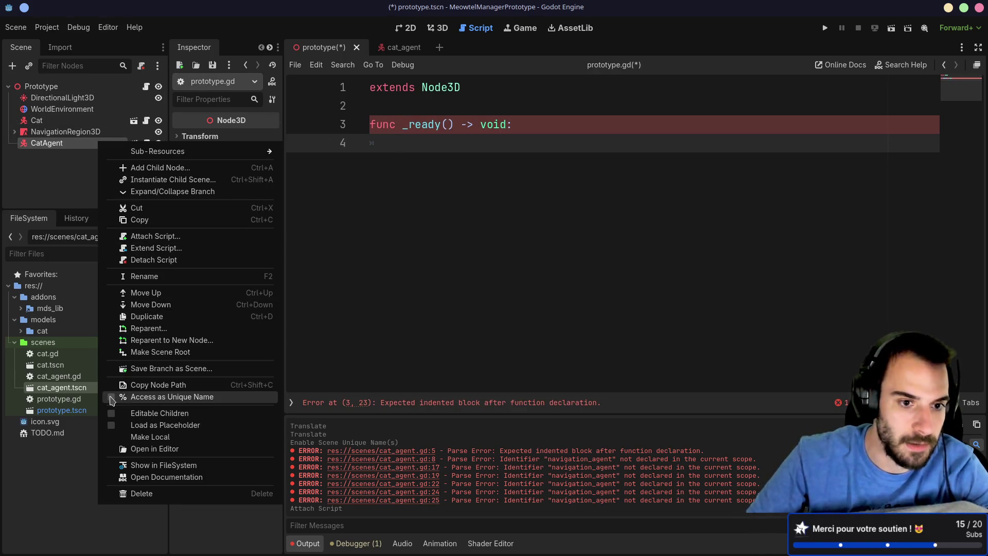
pyautogui.click(155, 396)
pyautogui.write('%Age')
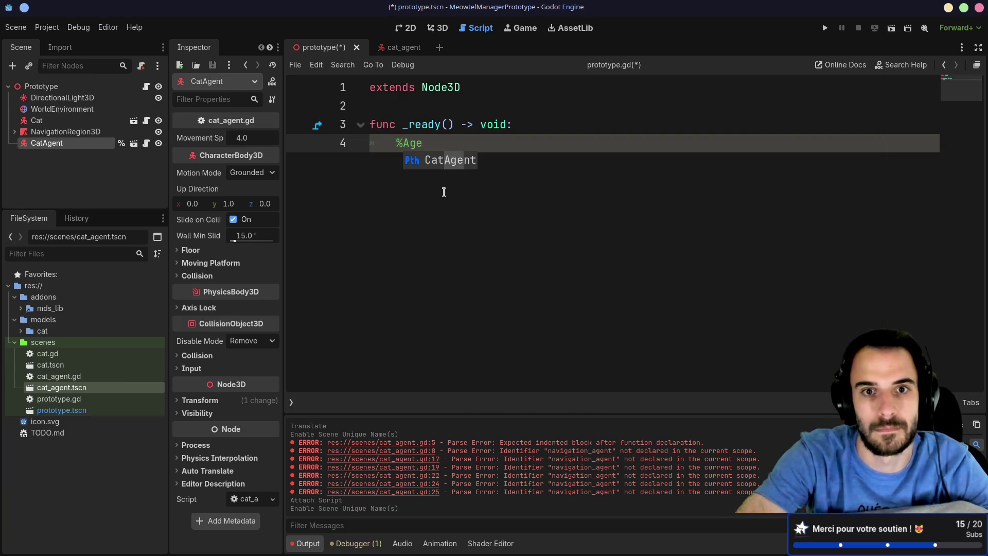
pyautogui.press('Return')
pyautogui.write('set_')
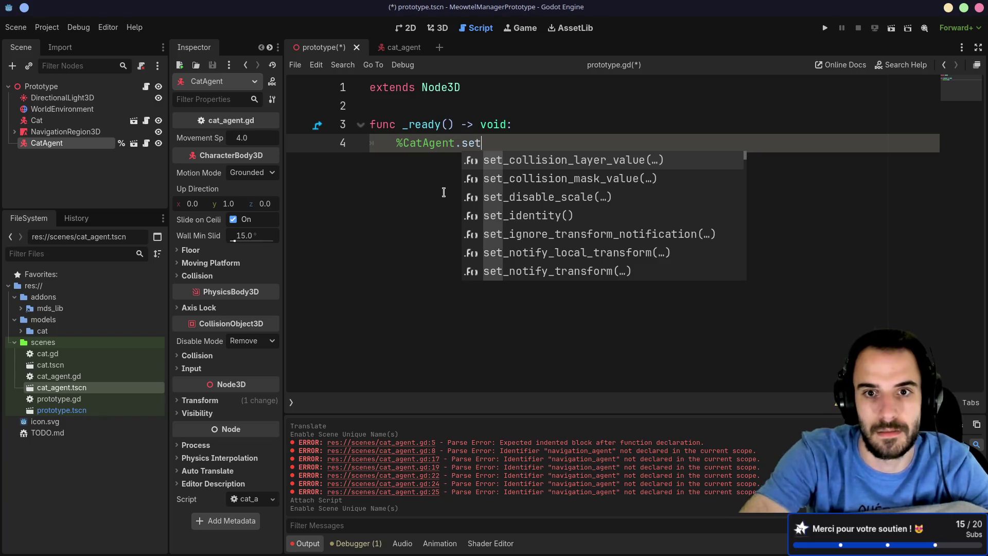
pyautogui.write('tar')
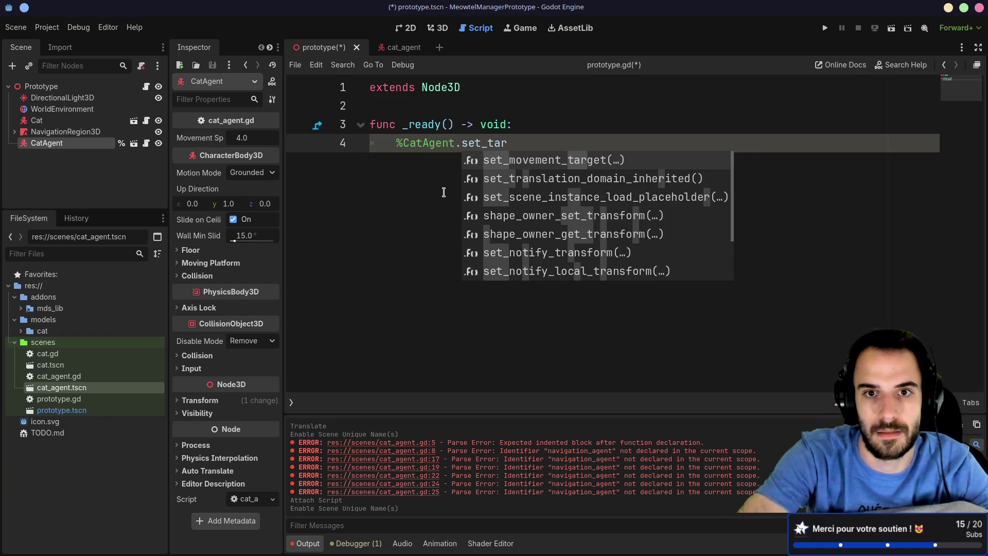
pyautogui.press('Return')
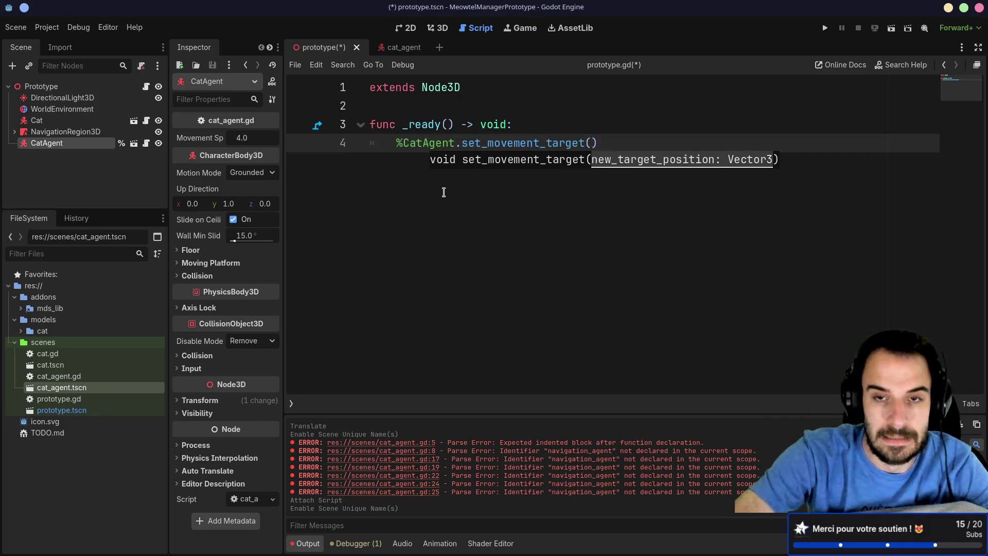
pyautogui.write('Vec')
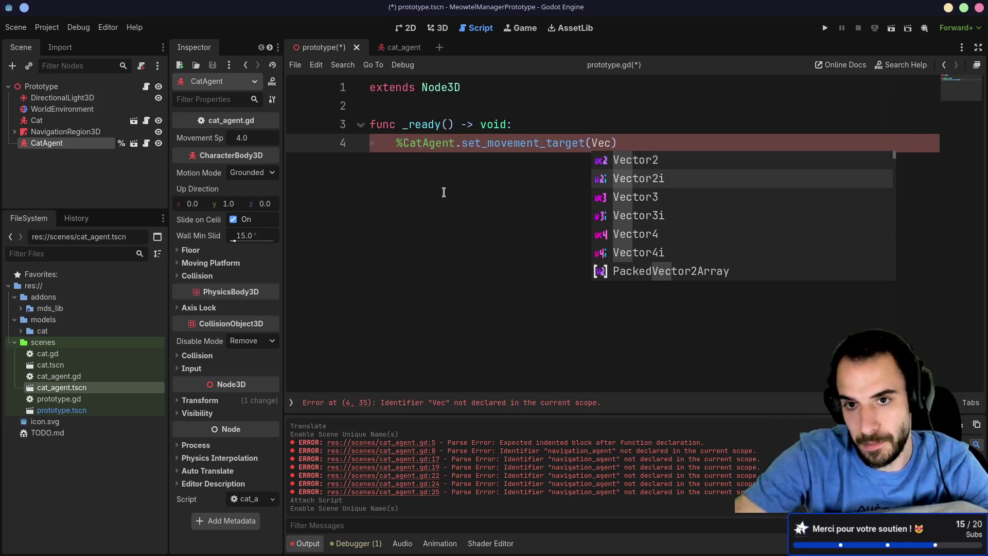
pyautogui.write('tor3(')
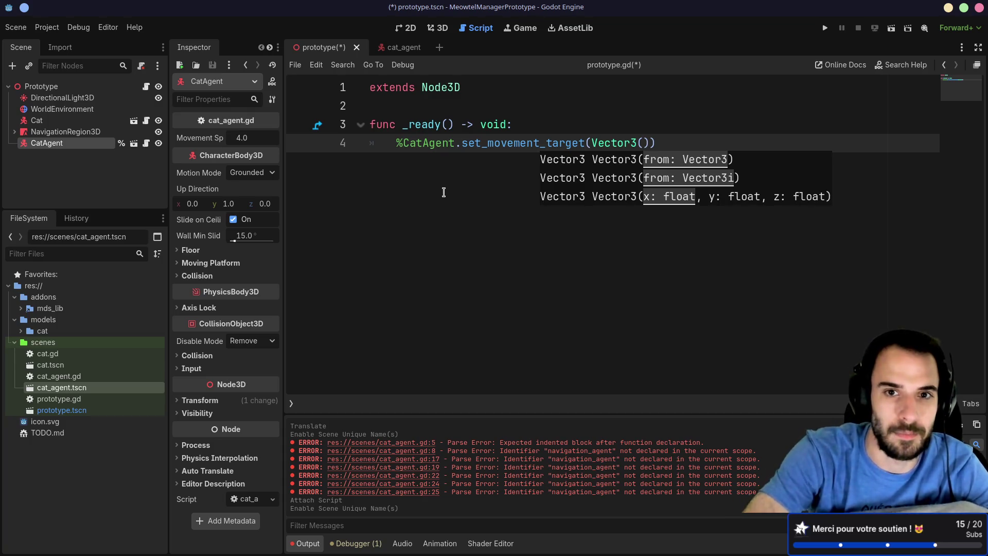
pyautogui.hotkey('alt', 'Tab')
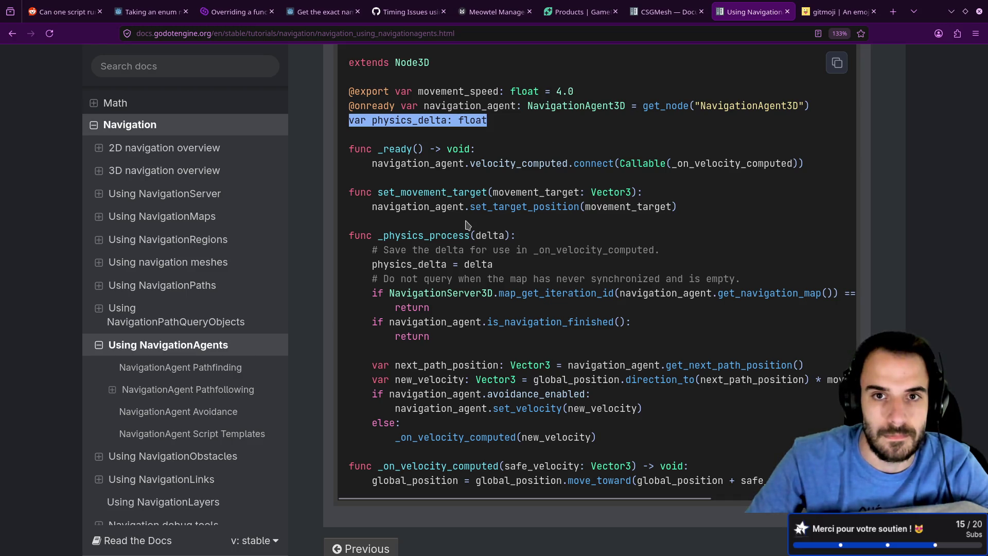
# Review the NavigationAgents script template, then read through the Using NavigationRegions docs page.
pyautogui.scroll(2, 467, 224)
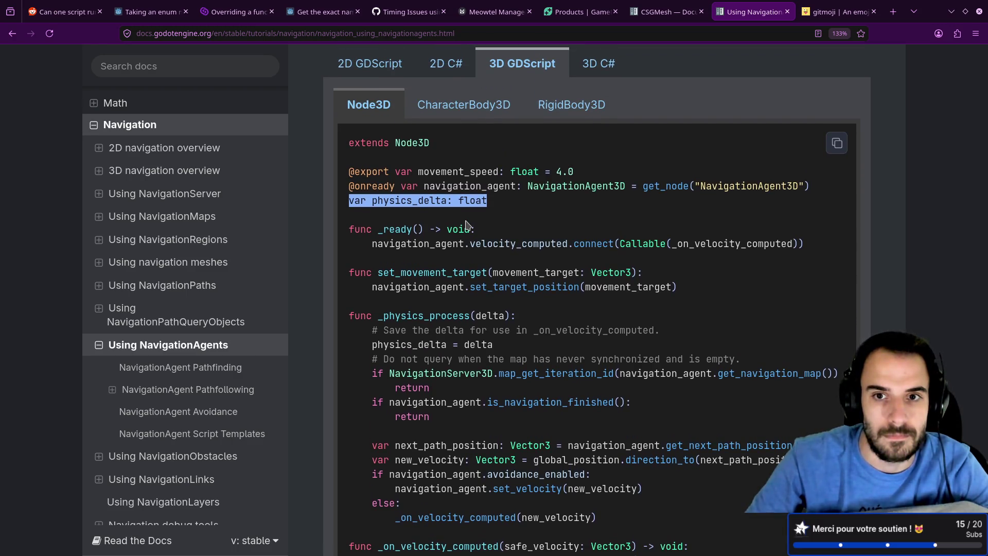
pyautogui.scroll(-6, 479, 261)
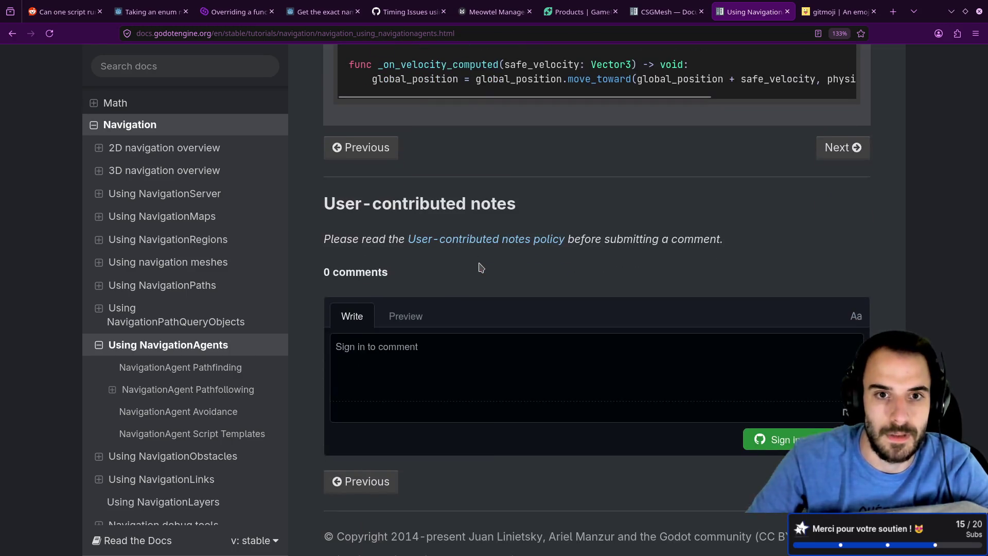
pyautogui.scroll(5, 480, 263)
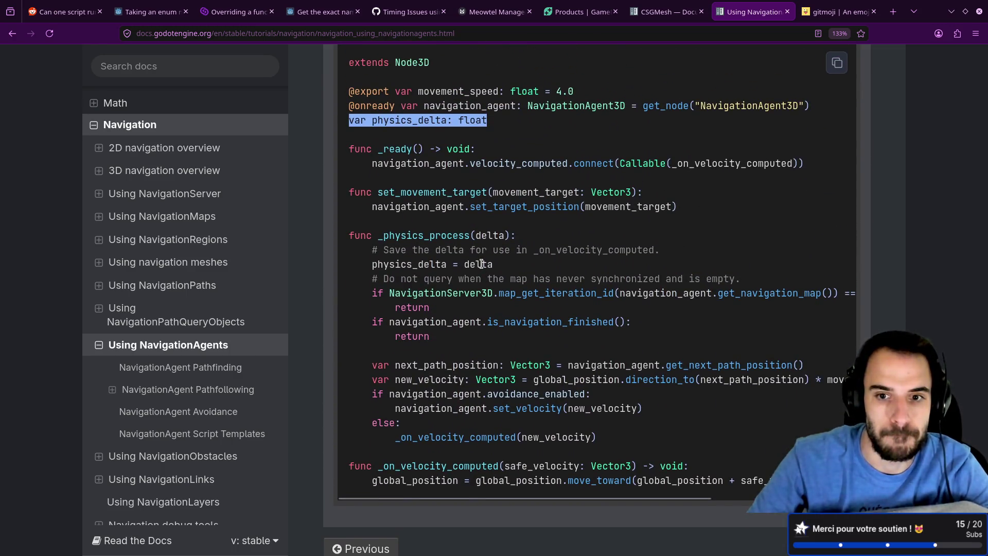
pyautogui.scroll(10, 493, 273)
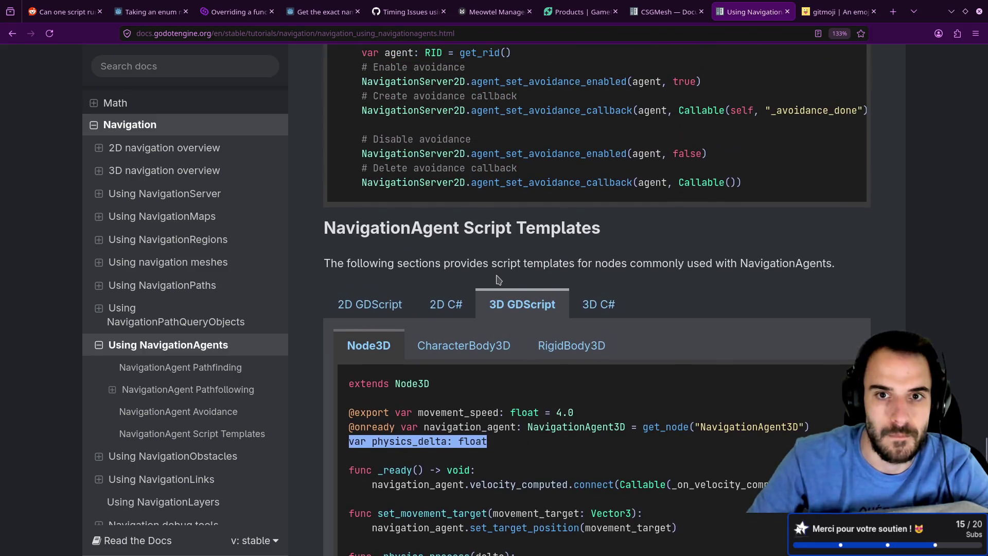
pyautogui.scroll(3, 498, 279)
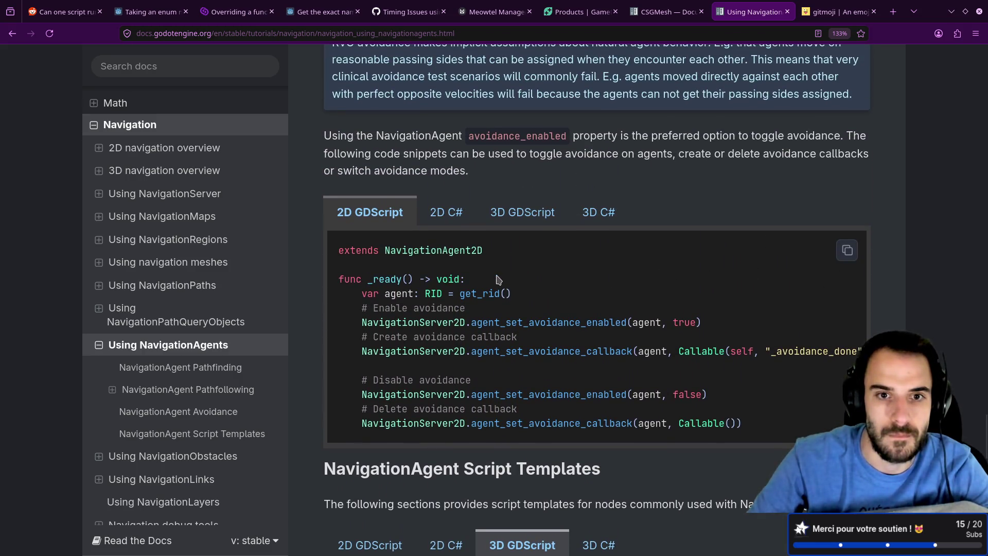
pyautogui.click(219, 246)
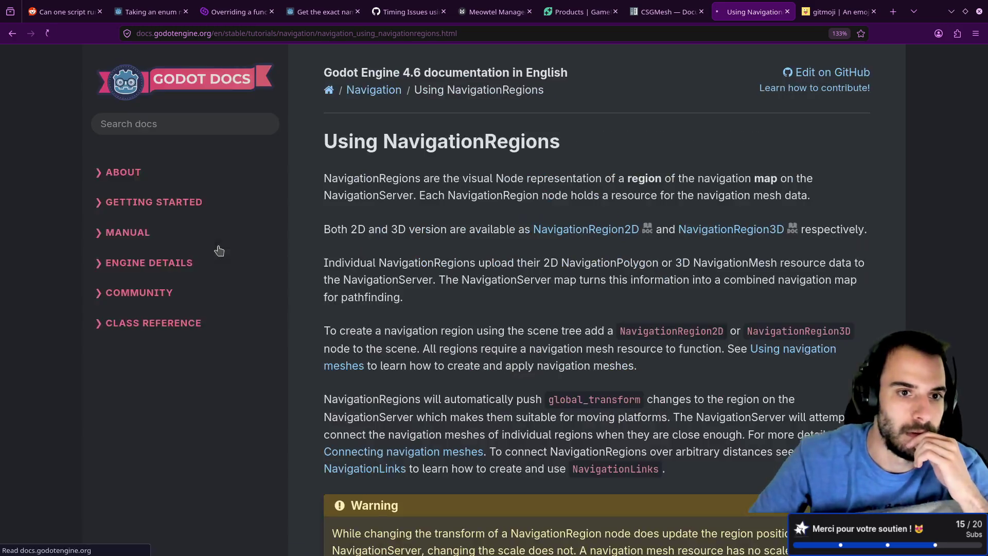
pyautogui.scroll(-10, 443, 297)
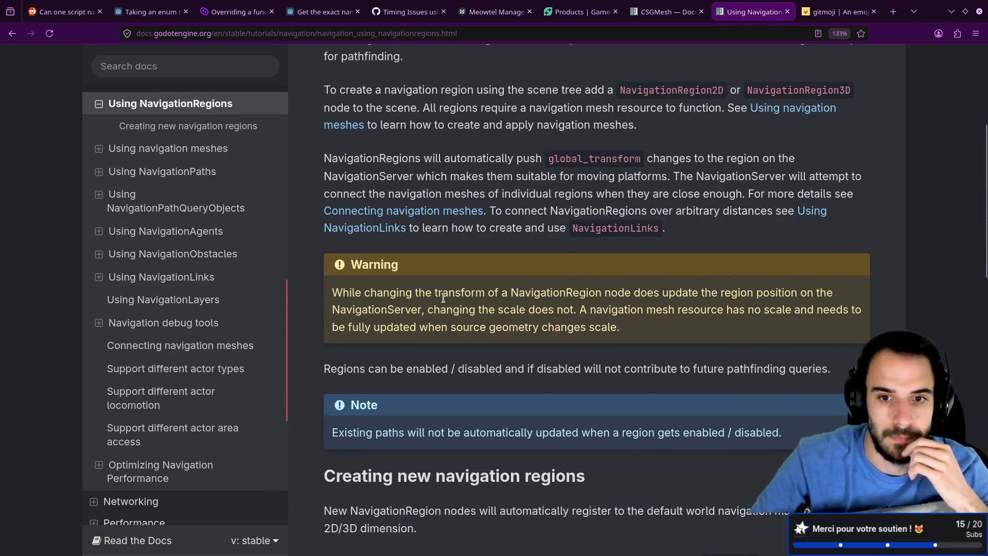
pyautogui.scroll(-5, 445, 302)
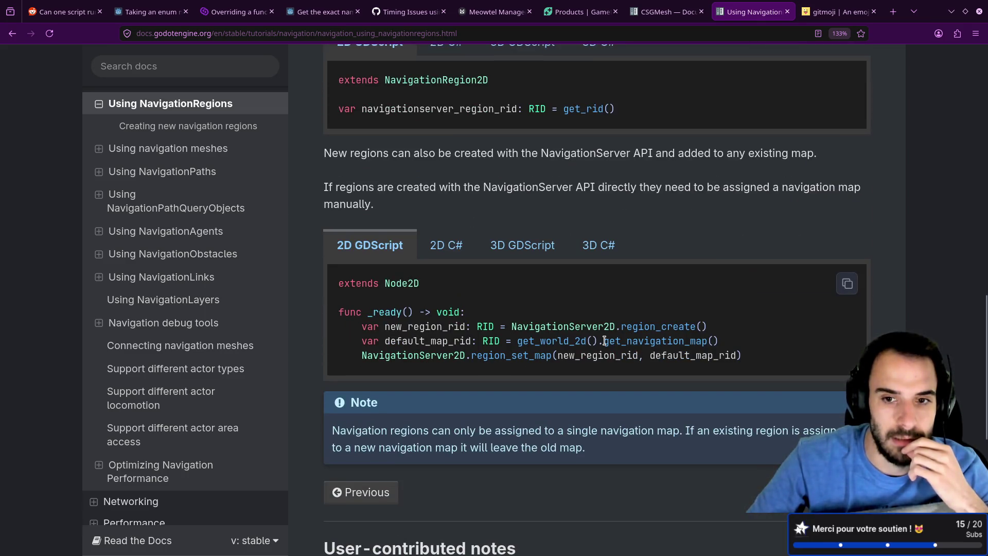
pyautogui.scroll(-8, 465, 308)
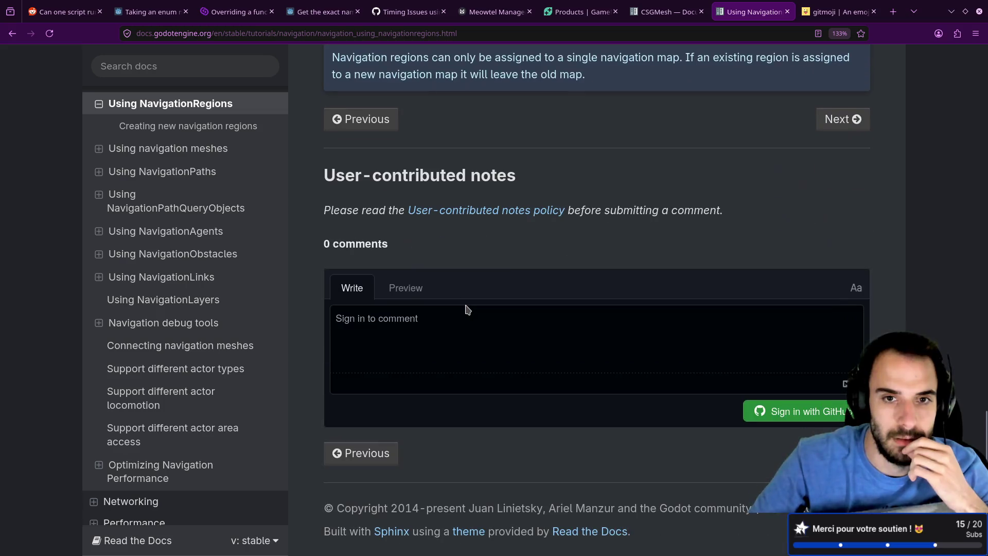
pyautogui.scroll(2, 264, 317)
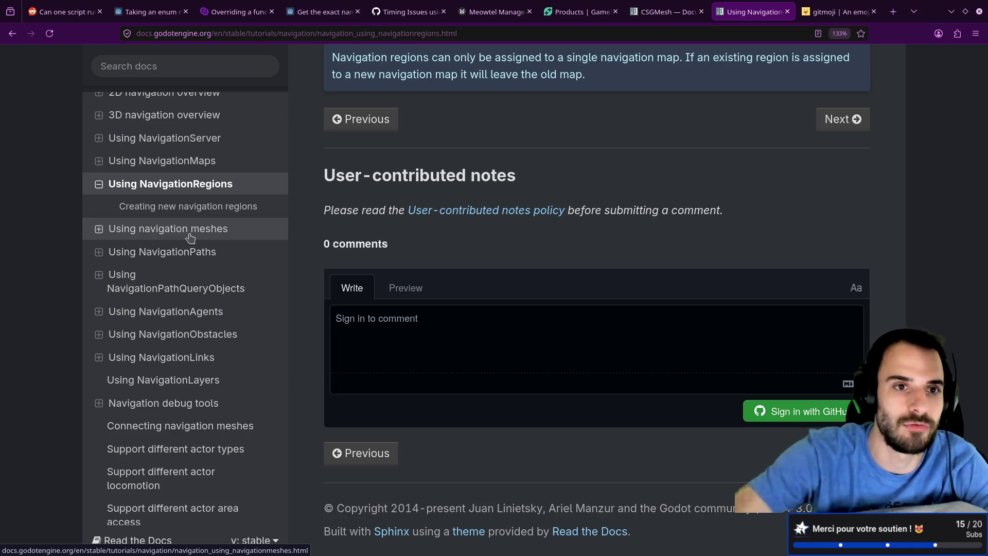
pyautogui.press('super+Right')
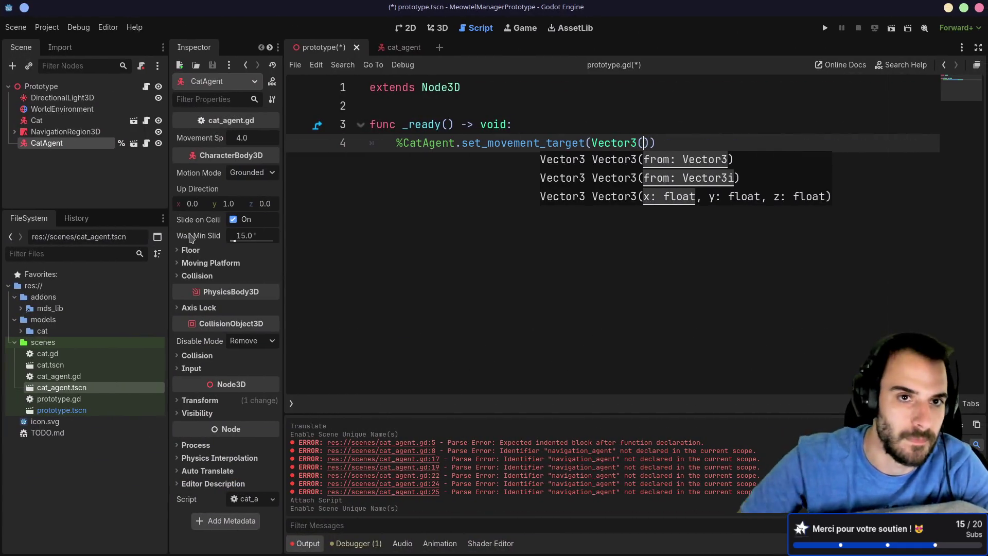
# Save prototype.gd, then read the NavigationRegion3D class reference, including bake_navigation_mesh and signals.
pyautogui.hotkey('ctrl', 's')
pyautogui.click(65, 131)
pyautogui.rightClick(65, 134)
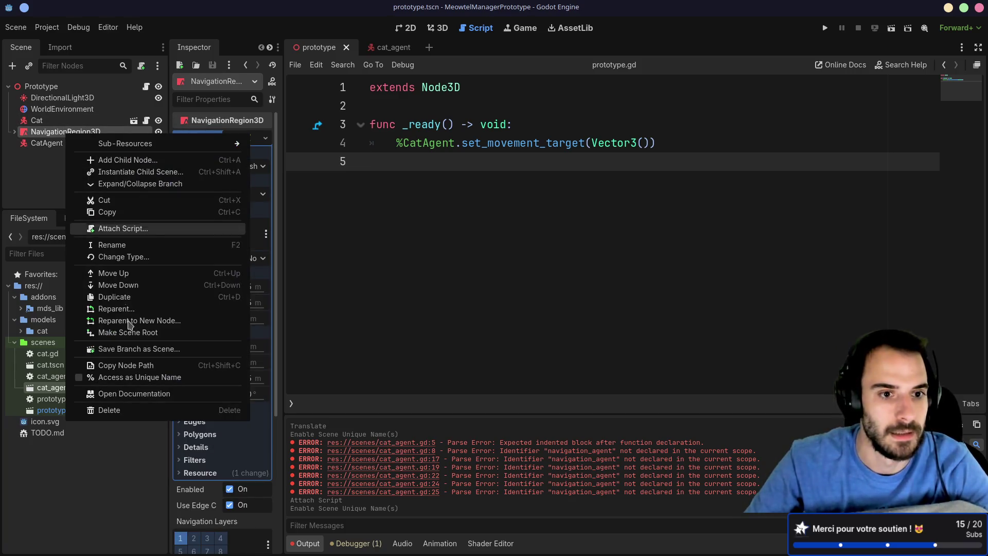
pyautogui.click(131, 393)
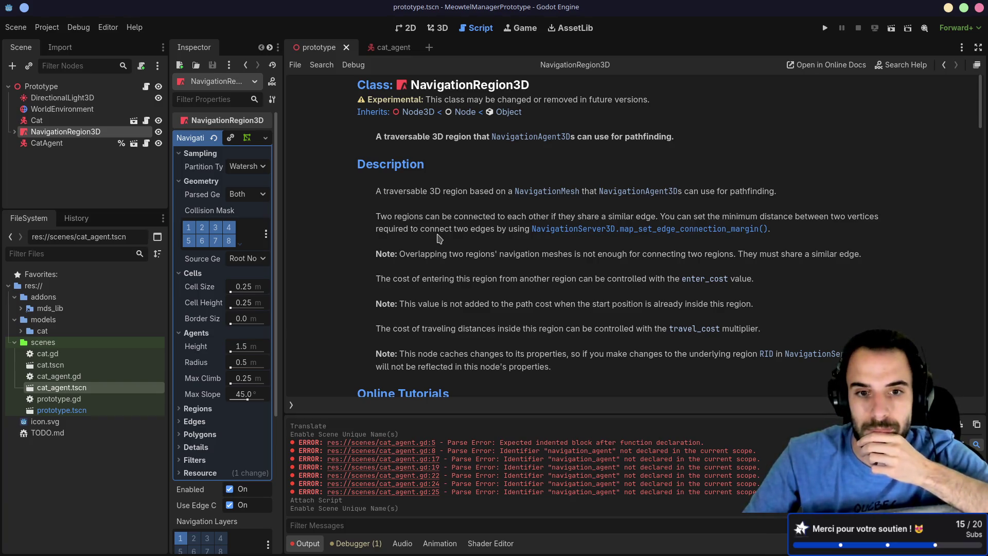
pyautogui.scroll(-5, 439, 238)
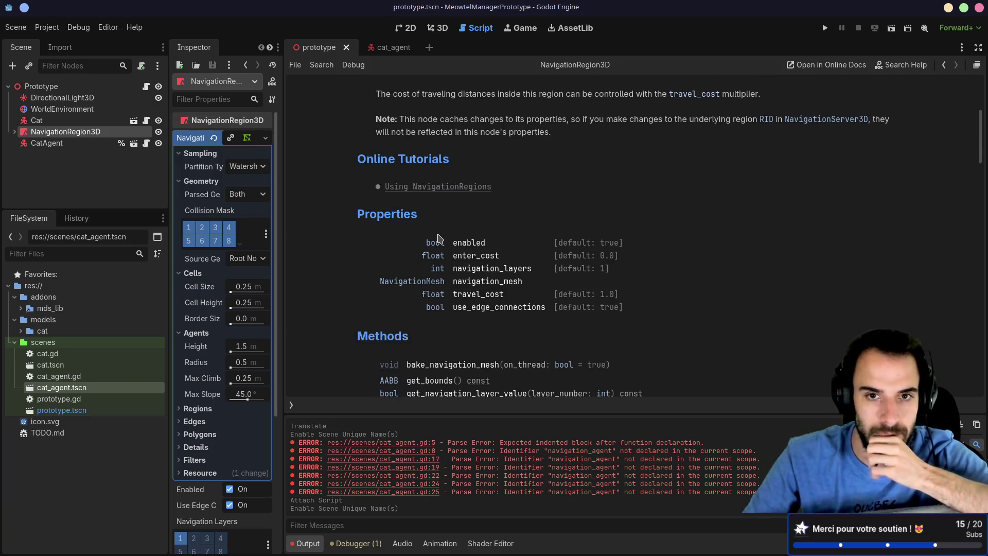
pyautogui.scroll(-3, 439, 238)
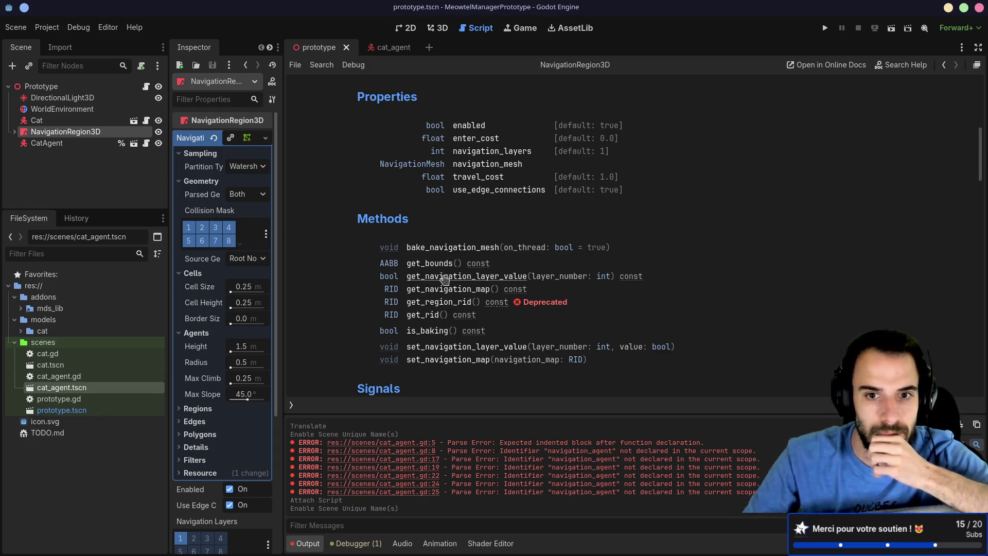
pyautogui.scroll(-3, 445, 278)
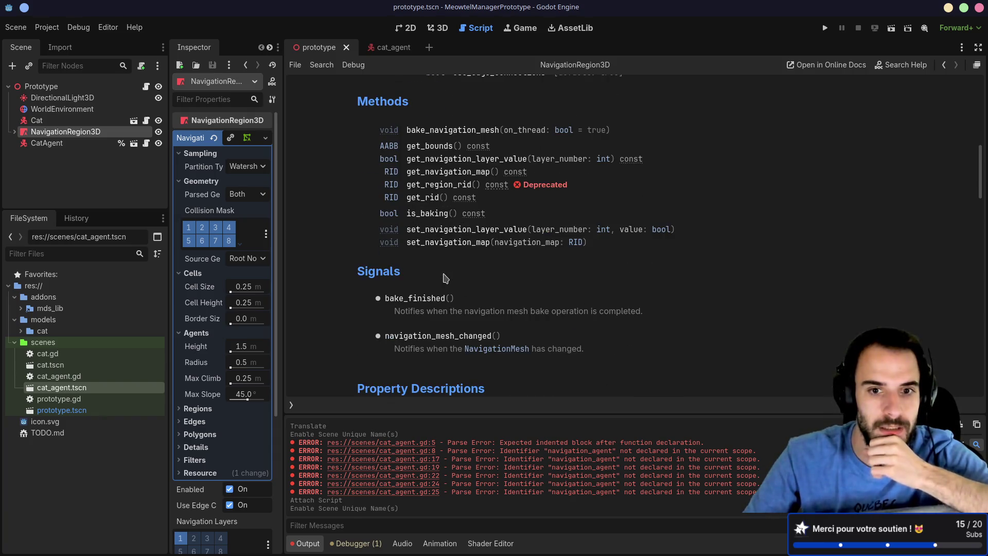
pyautogui.scroll(-3, 444, 279)
pyautogui.scroll(-3, 444, 278)
pyautogui.scroll(8, 445, 278)
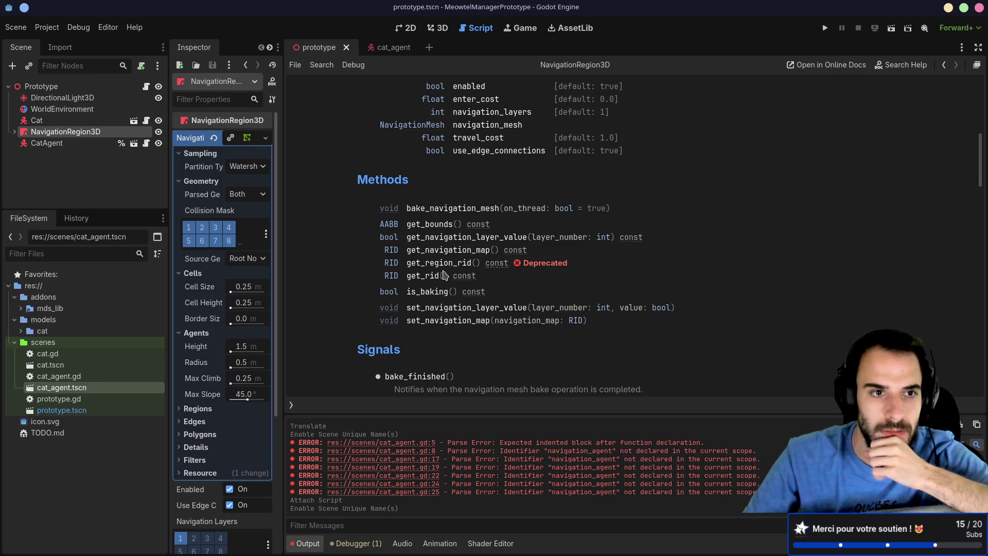
pyautogui.click(374, 50)
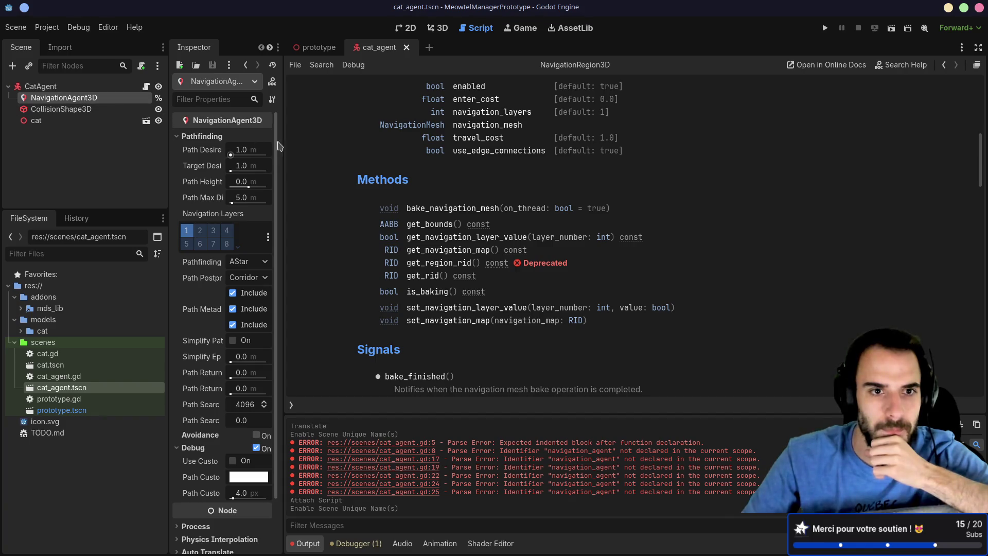
# Widen the Inspector so NavigationAgent3D properties like Navigation Layers show in full.
pyautogui.moveTo(281, 137); pyautogui.dragTo(412, 140)
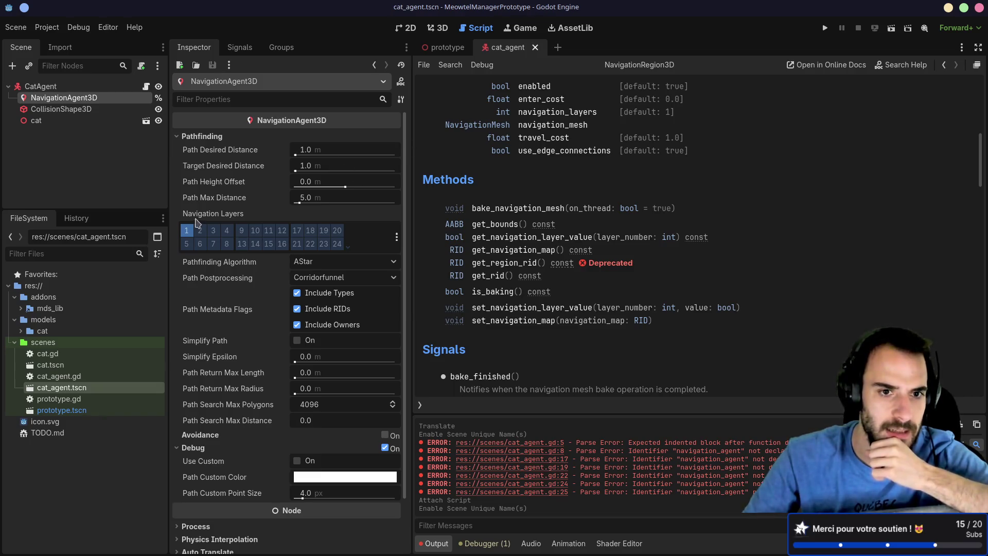
pyautogui.moveTo(204, 216)
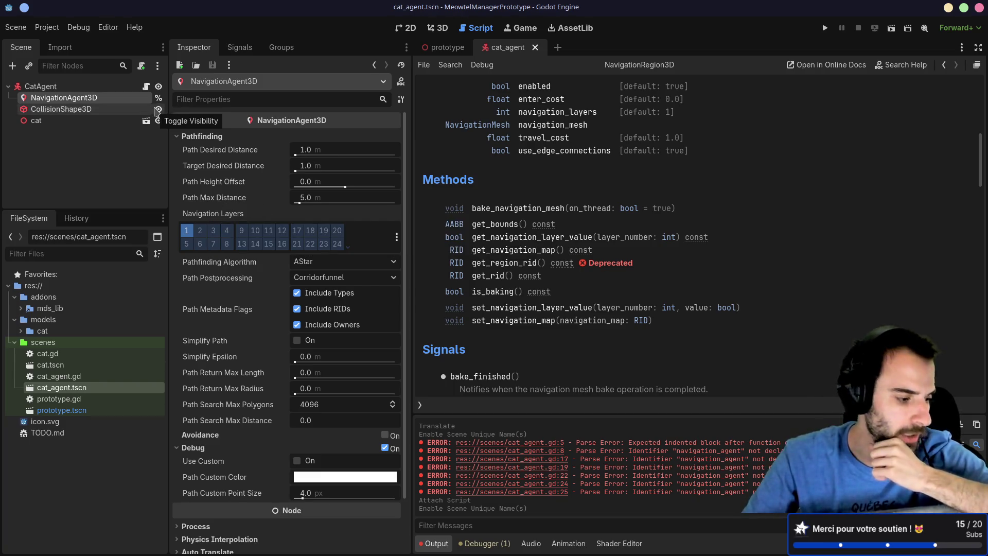
# Read the NavigationAgent3D class reference methods, including get_final_position(), alongside cat_agent.gd.
pyautogui.click(146, 86)
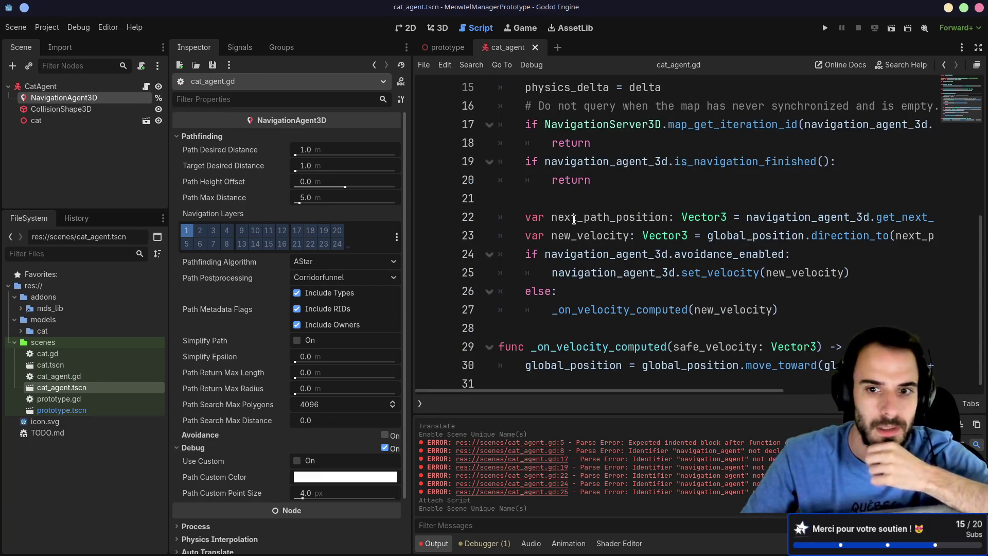
pyautogui.scroll(5, 586, 231)
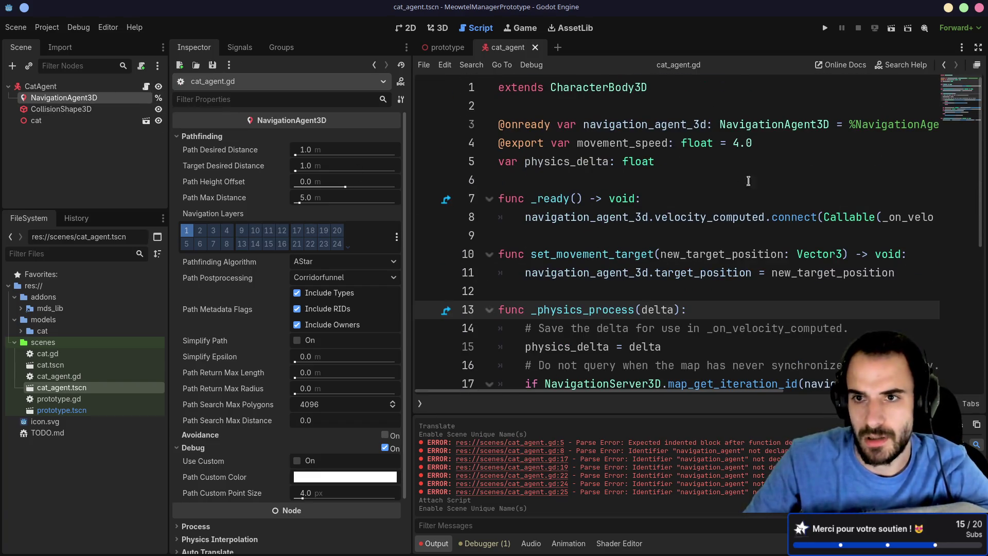
pyautogui.keyDown('ctrl'); pyautogui.click(782, 125); pyautogui.keyUp('ctrl')
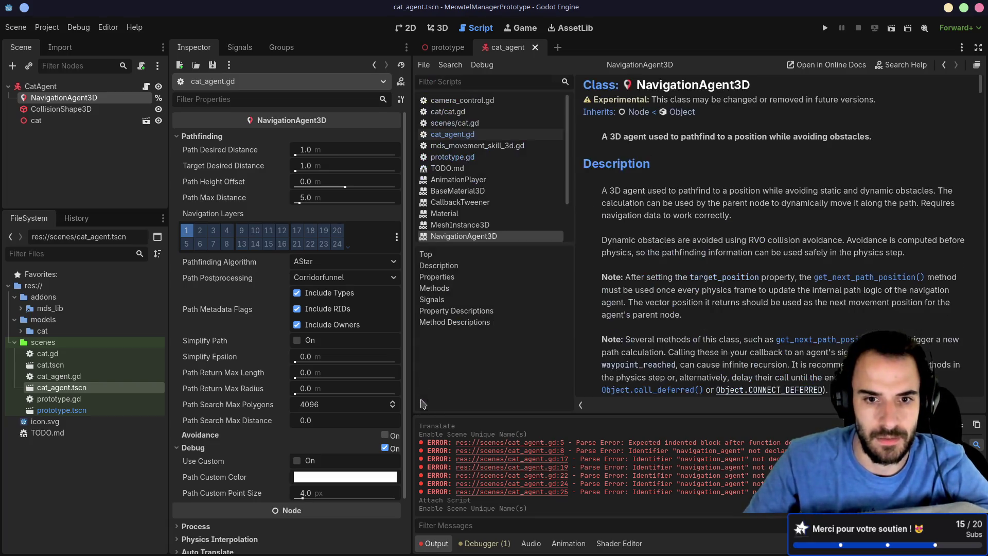
pyautogui.moveTo(411, 294); pyautogui.dragTo(299, 294)
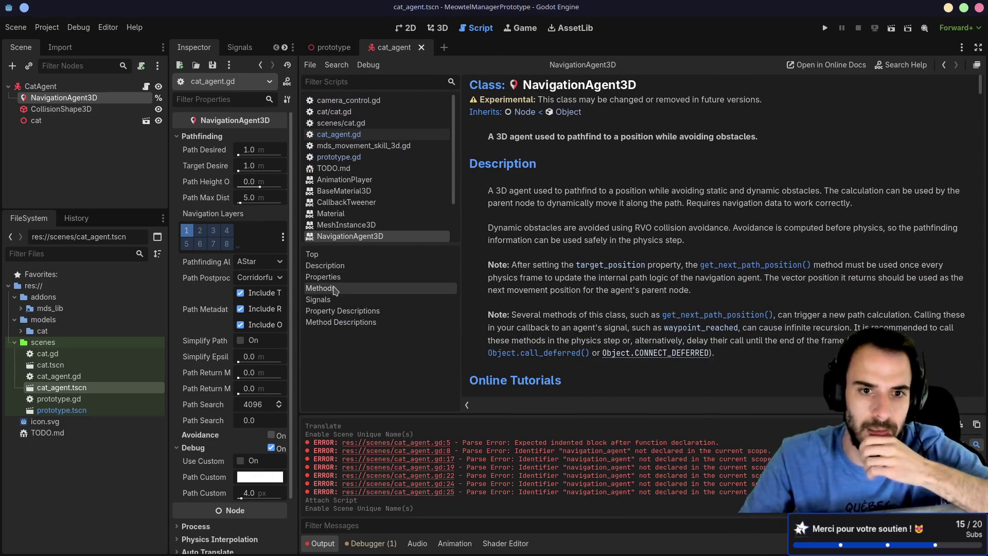
pyautogui.click(320, 288)
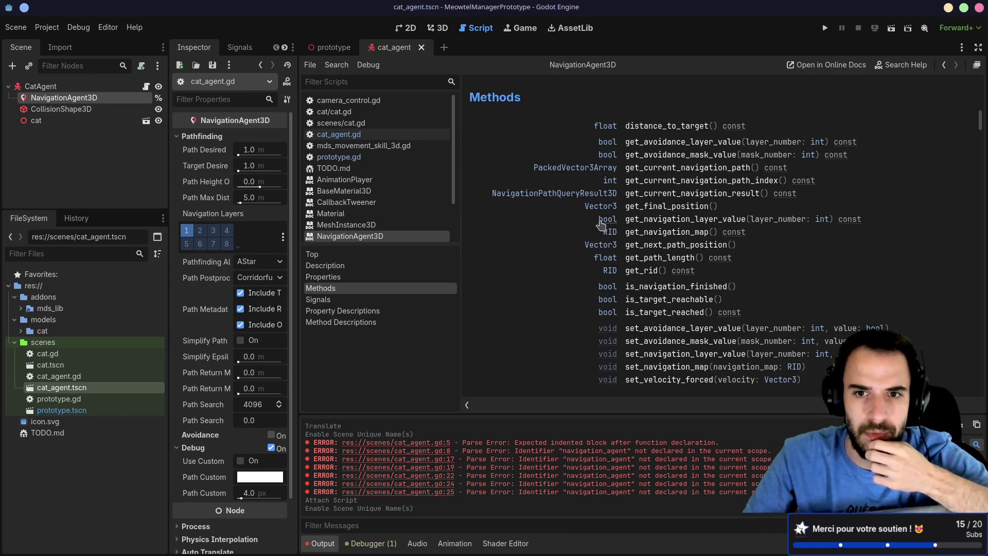
pyautogui.click(658, 208)
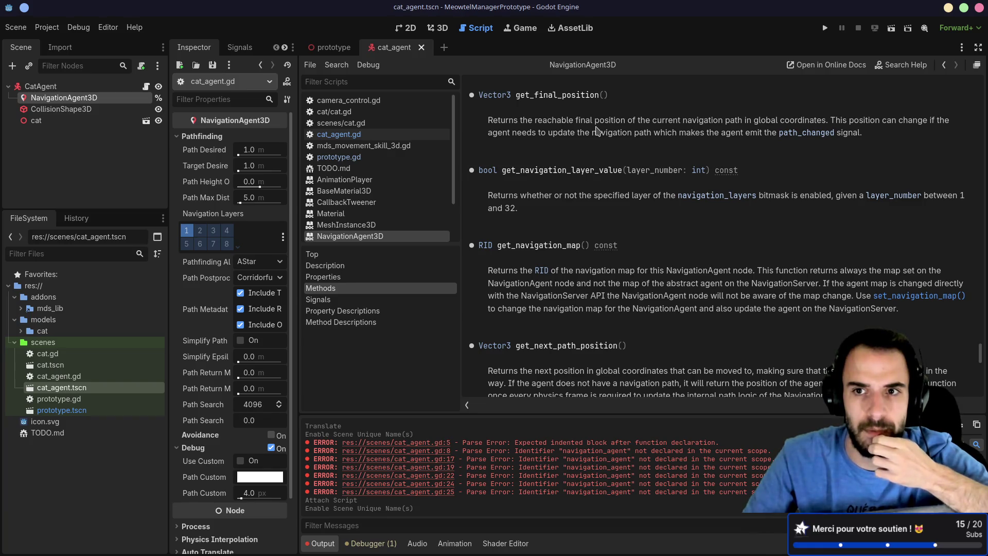
pyautogui.hotkey('alt', 'Left')
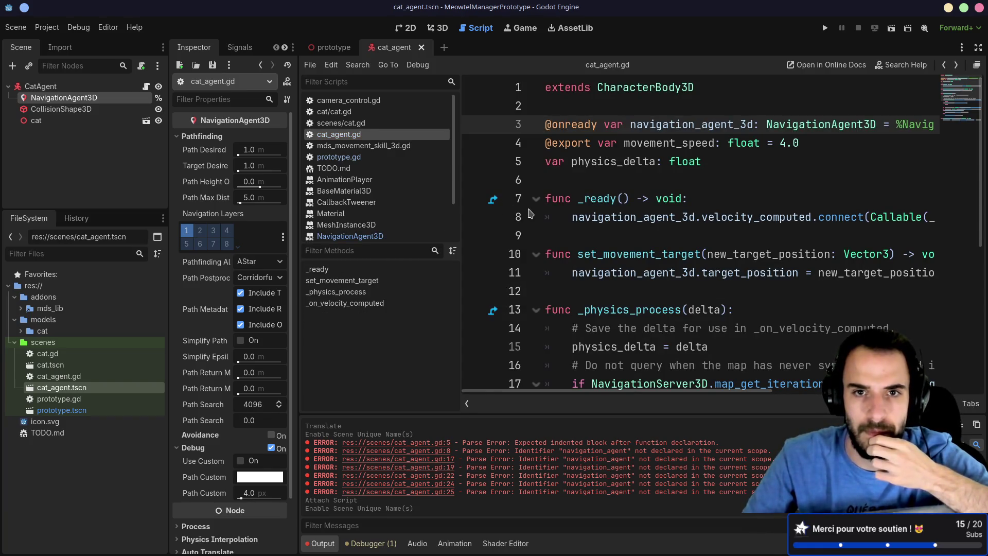
pyautogui.hotkey('alt', 'Right')
pyautogui.scroll(10, 594, 246)
pyautogui.scroll(10, 594, 246)
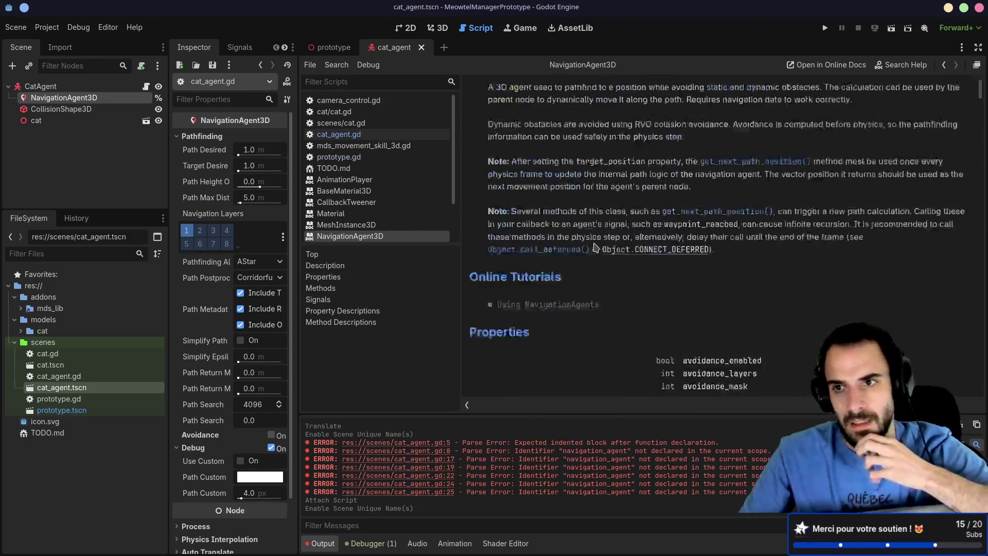
pyautogui.scroll(-1, 594, 246)
# Check set_movement_target in cat_agent.gd and the target_position docs, then return to the prototype 3D view.
pyautogui.click(332, 46)
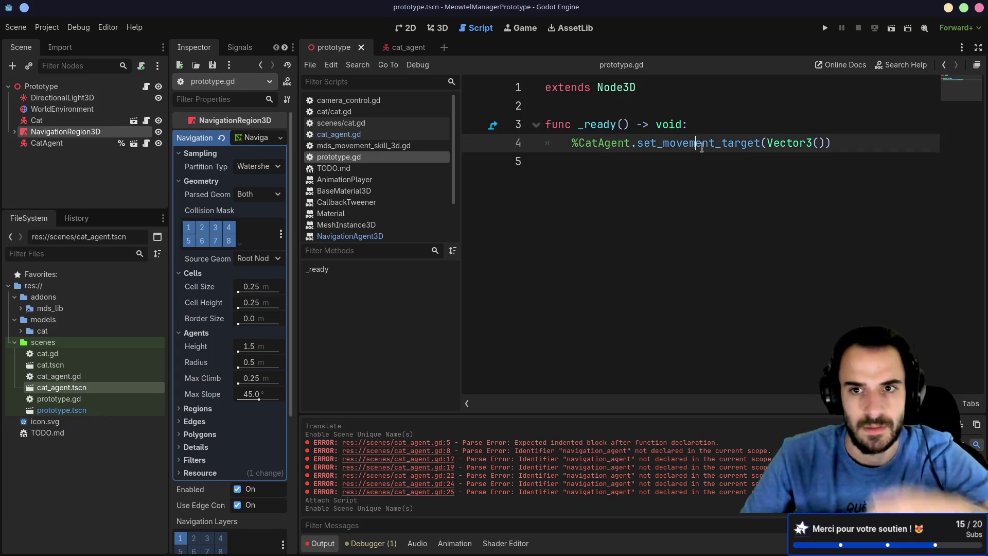
pyautogui.keyDown('ctrl'); pyautogui.click(702, 143); pyautogui.keyUp('ctrl')
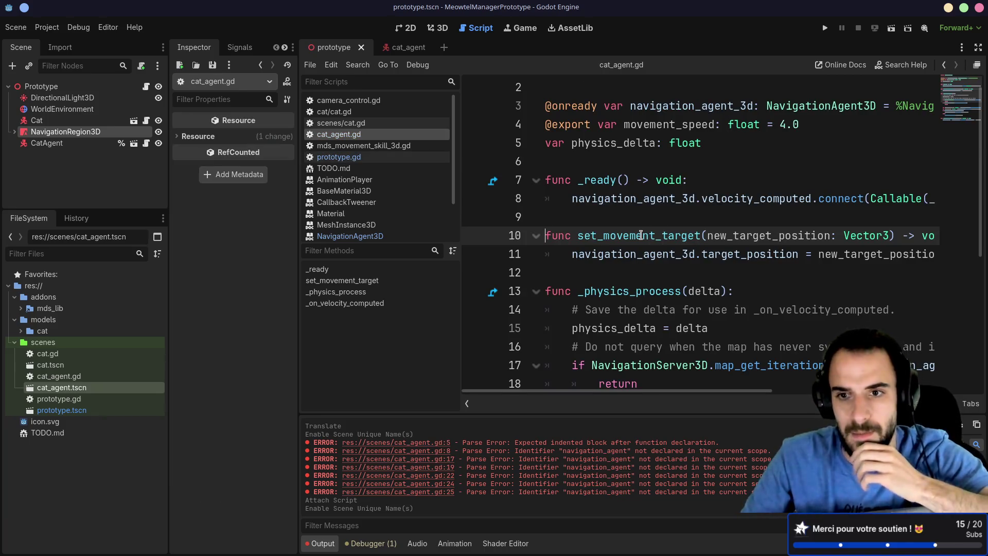
pyautogui.keyDown('ctrl'); pyautogui.click(730, 255); pyautogui.keyUp('ctrl')
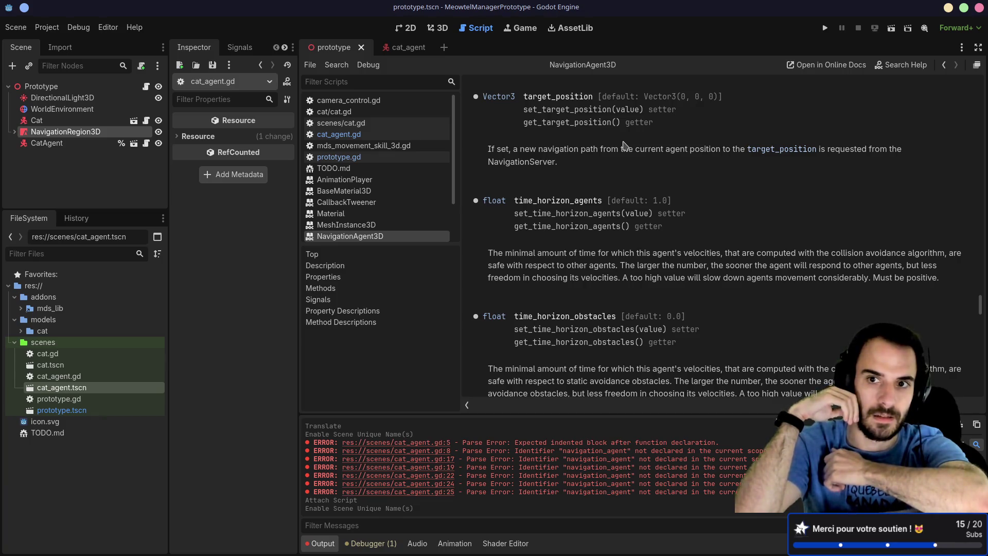
pyautogui.scroll(-3, 624, 185)
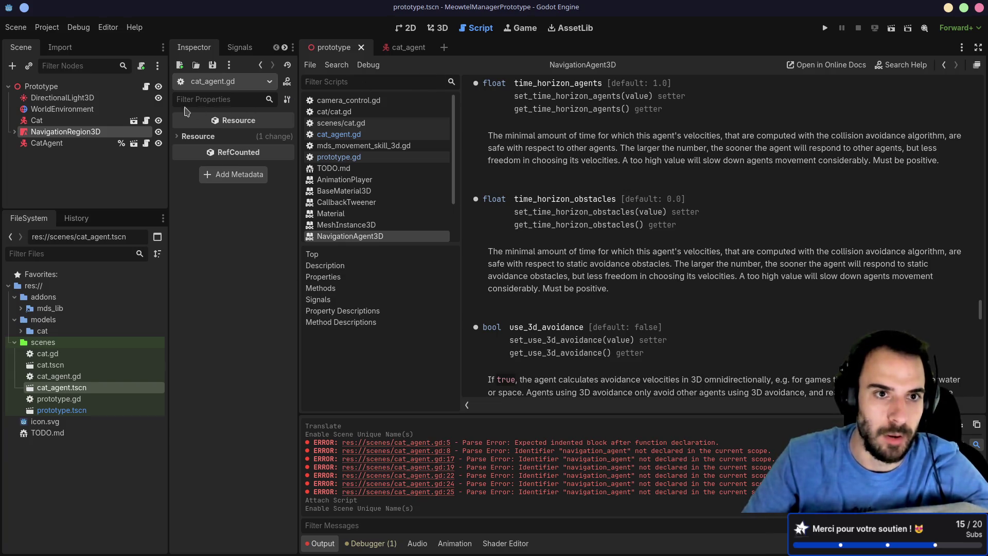
pyautogui.click(146, 86)
pyautogui.click(438, 27)
pyautogui.scroll(-5, 657, 143)
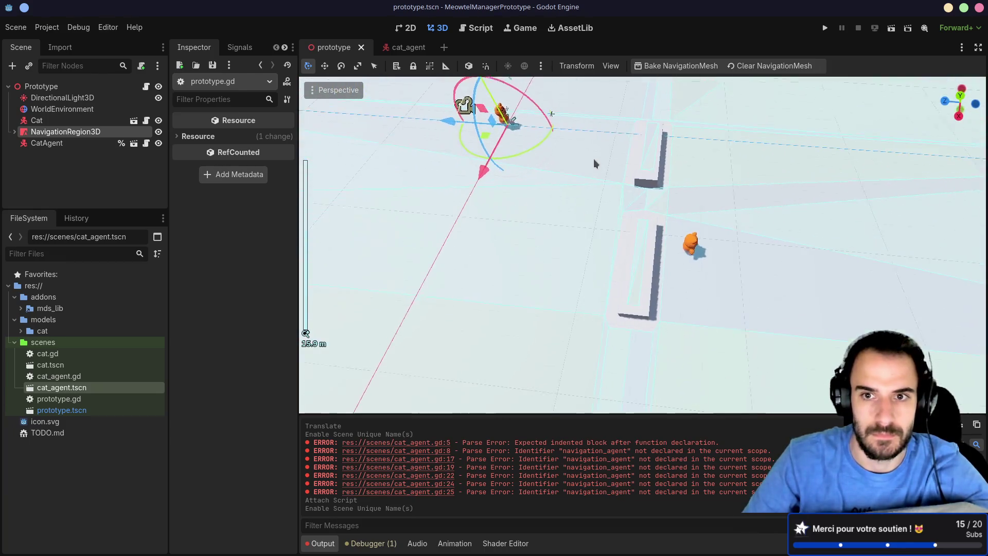
# Nudge CatAgent along Z to about (11.334, 0, -13.04) and expand its Transform.
pyautogui.click(691, 252)
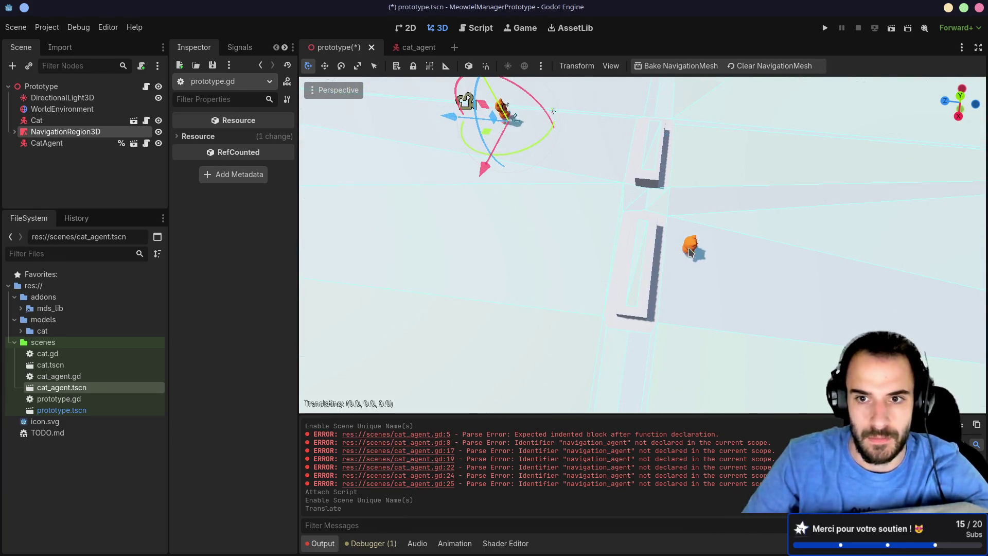
pyautogui.click(46, 142)
pyautogui.moveTo(656, 341); pyautogui.dragTo(681, 382)
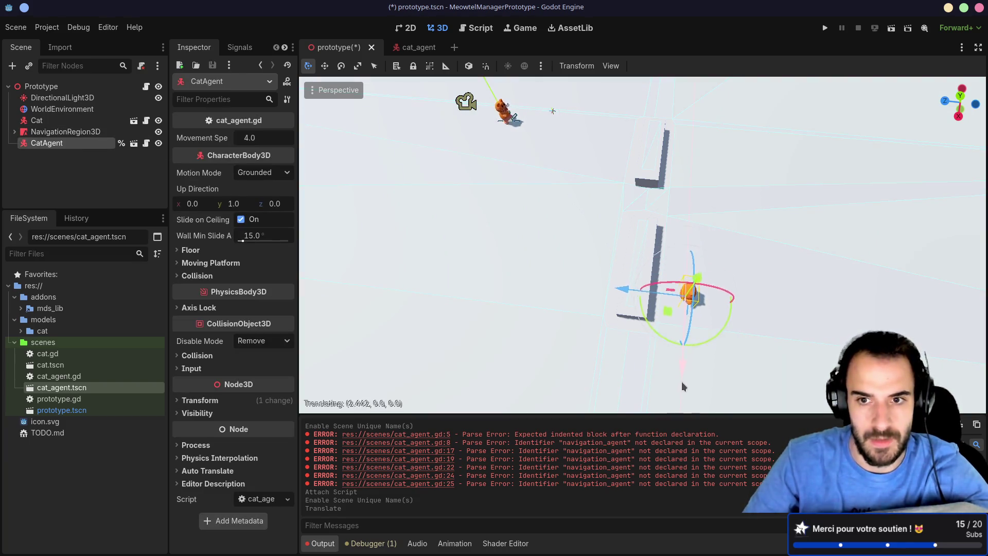
pyautogui.click(615, 295)
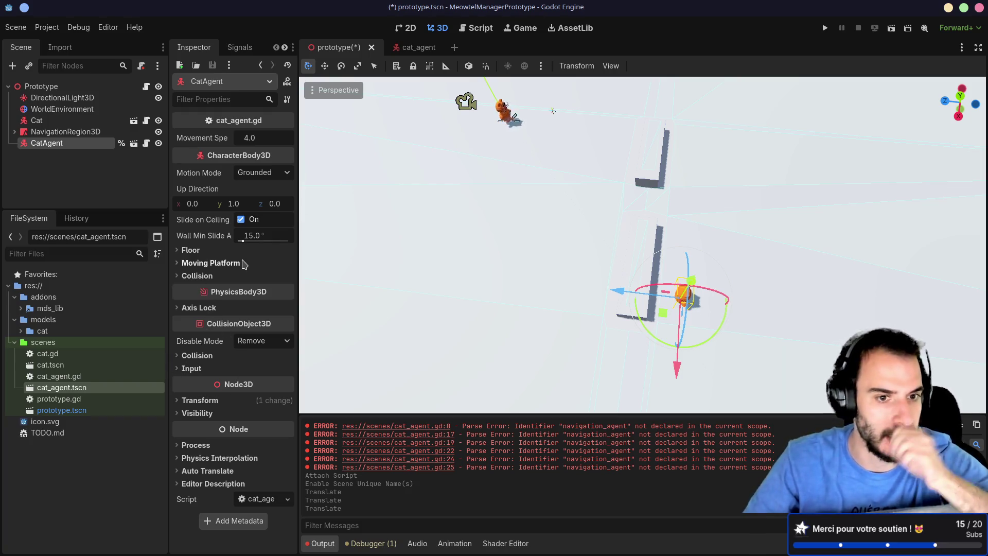
pyautogui.click(198, 401)
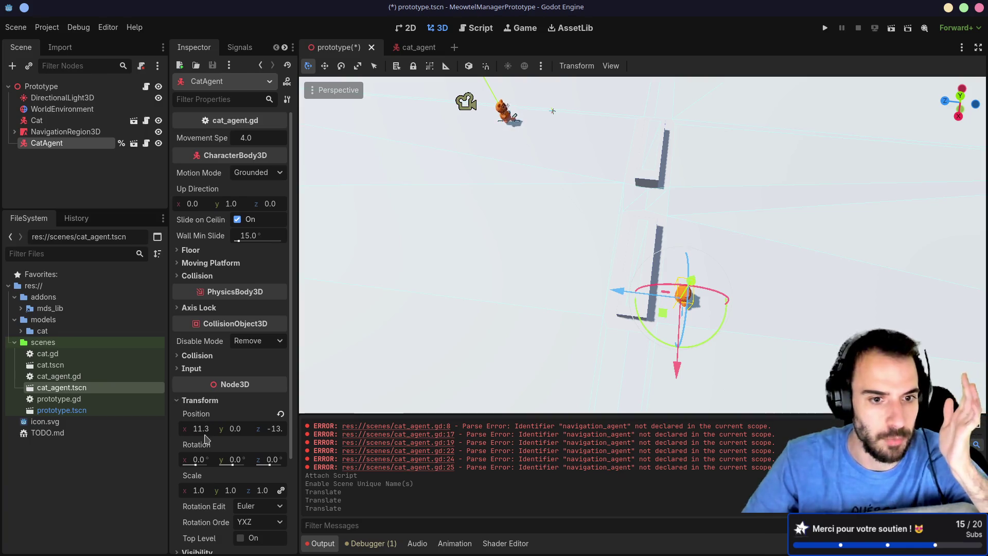
pyautogui.moveTo(297, 413); pyautogui.dragTo(328, 413)
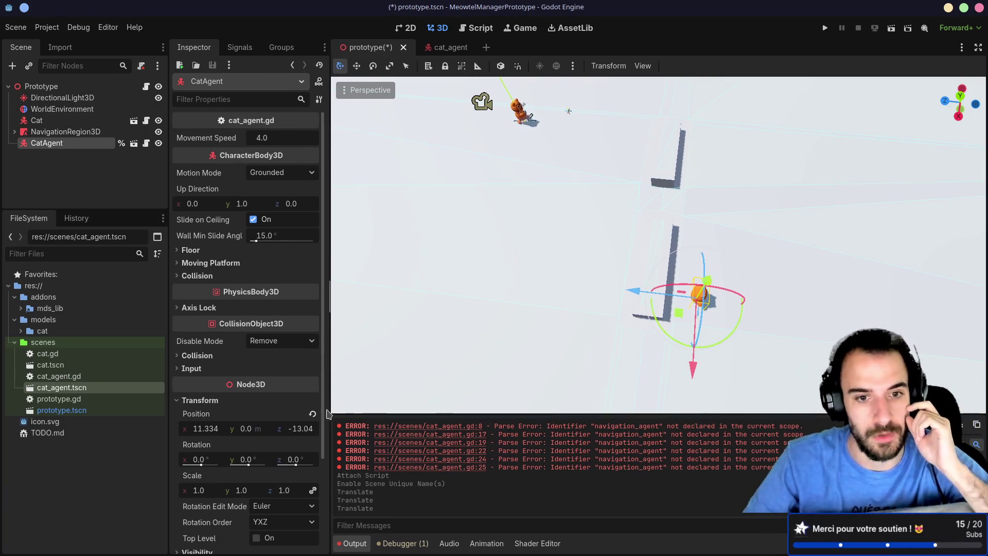
# Change the movement target in prototype.gd to Vector3.ZERO and save.
pyautogui.click(146, 86)
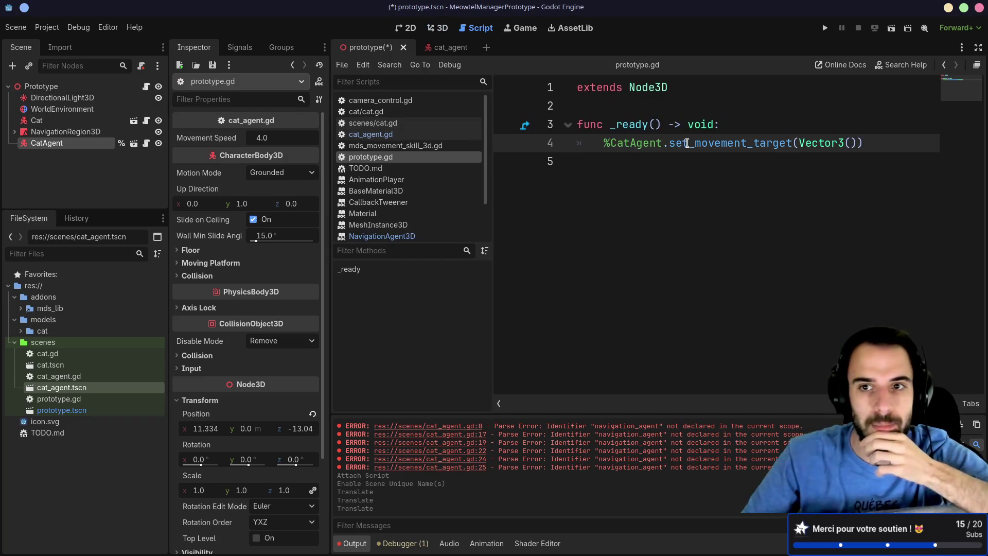
pyautogui.press('BackSpace')
pyautogui.write('ZE')
pyautogui.press('Return')
pyautogui.hotkey('ctrl', 's')
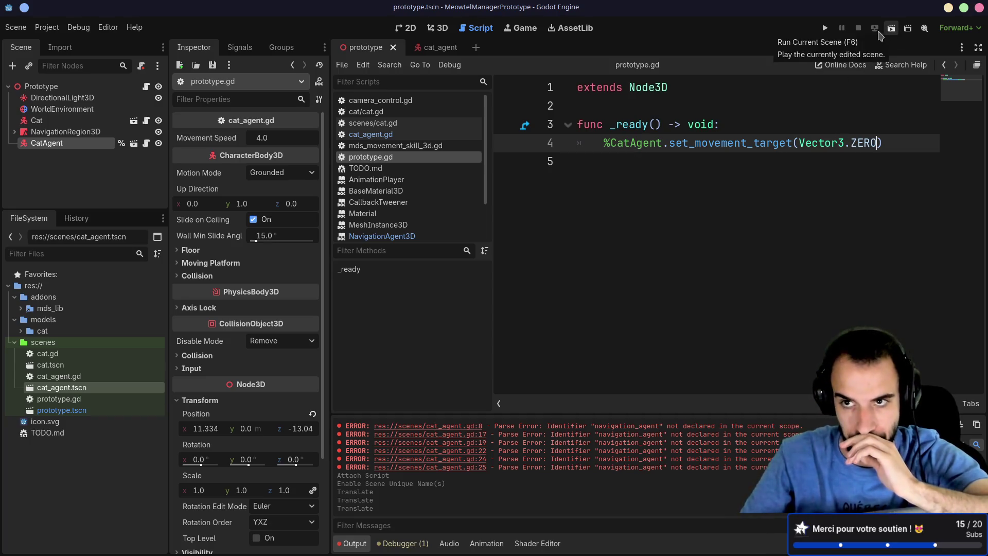
# Test-run the prototype scene to watch the agent cat path across the floor, then reselect the Cat.
pyautogui.click(825, 28)
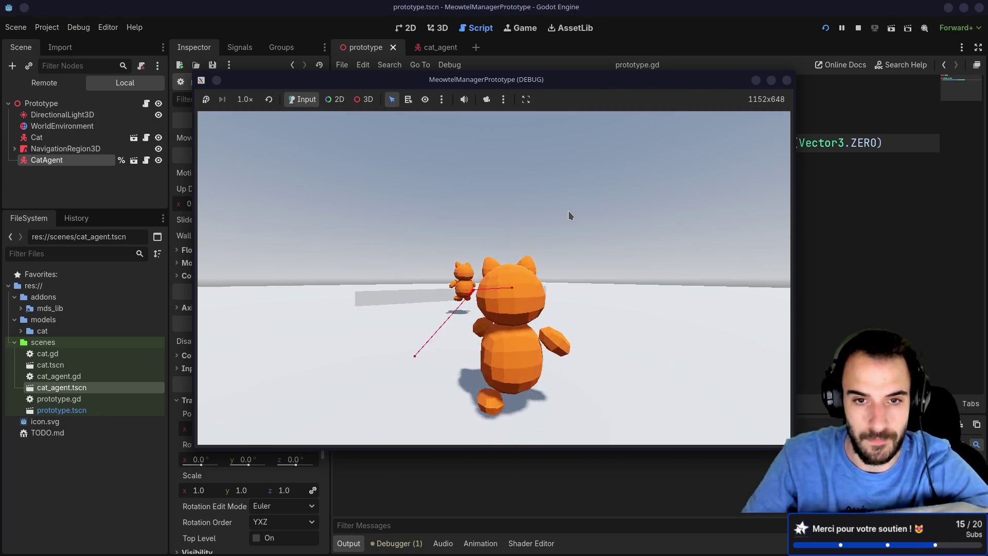
pyautogui.click(561, 287)
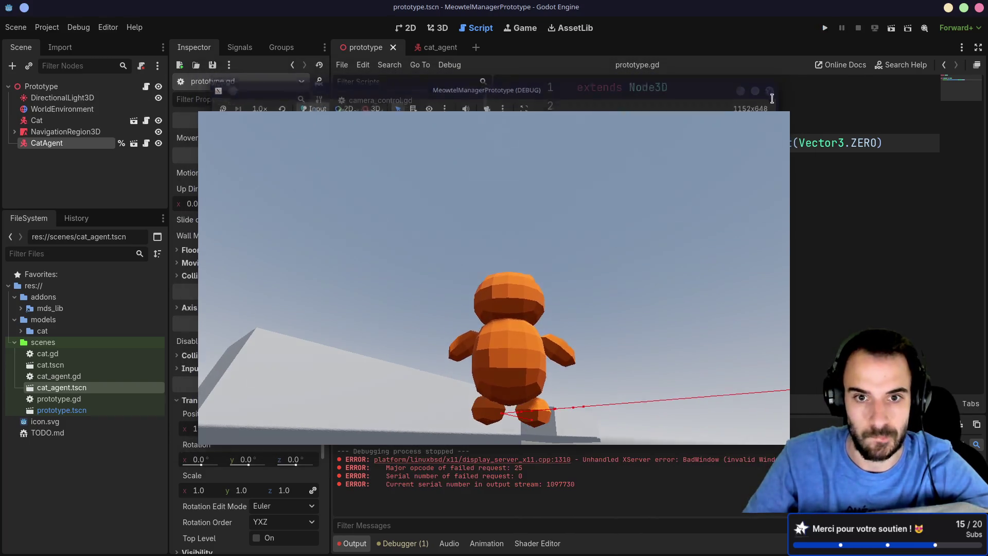
pyautogui.click(787, 81)
pyautogui.click(437, 28)
pyautogui.moveTo(501, 121); pyautogui.dragTo(512, 152)
pyautogui.click(521, 151)
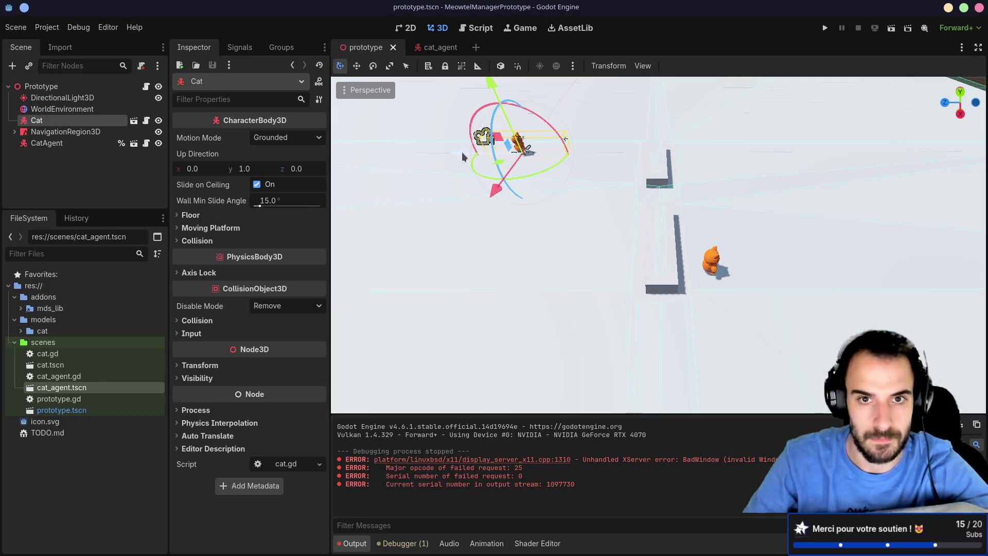
# Shift the Cat about 2 m and a wall box about 2.2 m along X.
pyautogui.moveTo(464, 153)
pyautogui.mouseDown()
pyautogui.moveTo(407, 149)
pyautogui.moveTo(424, 191)
pyautogui.moveTo(418, 218)
pyautogui.moveTo(350, 170)
pyautogui.mouseUp()
pyautogui.click(648, 158)
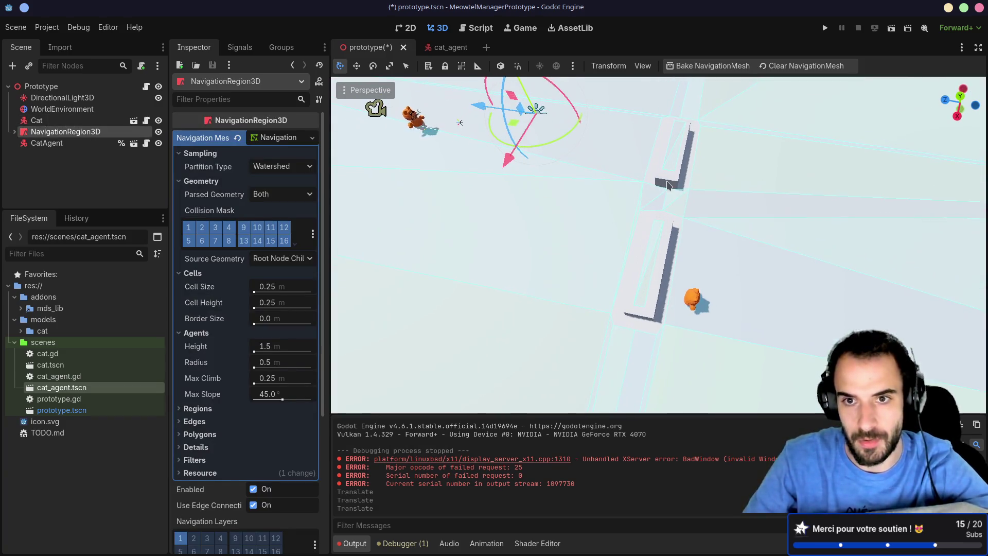
pyautogui.click(692, 187)
pyautogui.moveTo(665, 203); pyautogui.dragTo(658, 237)
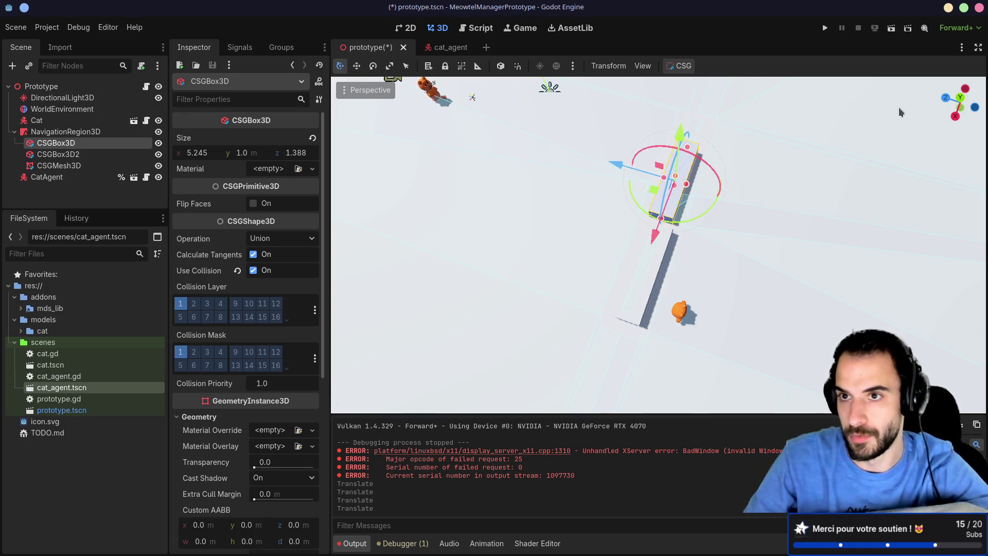
# Re-bake the NavigationRegion3D navigation mesh around the moved wall.
pyautogui.click(668, 141)
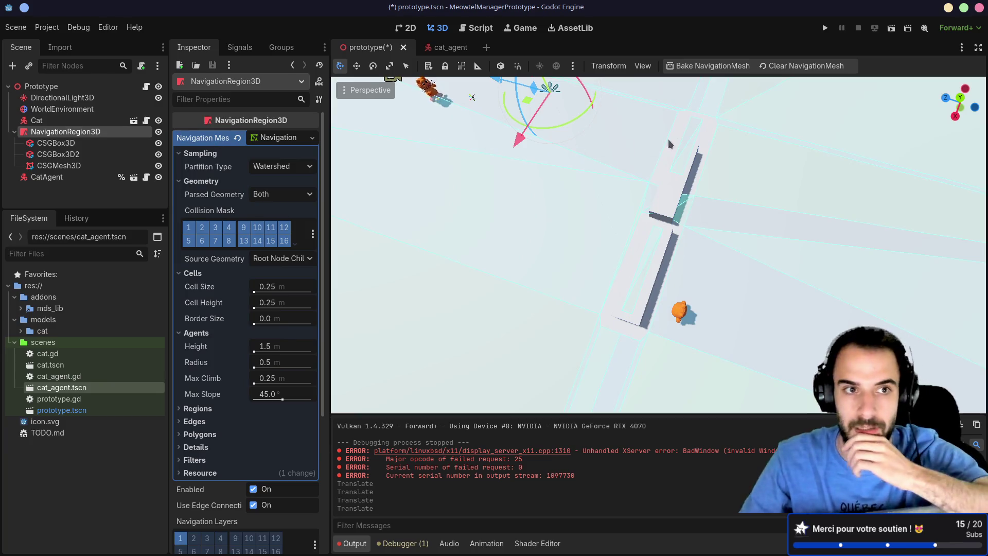
pyautogui.click(708, 68)
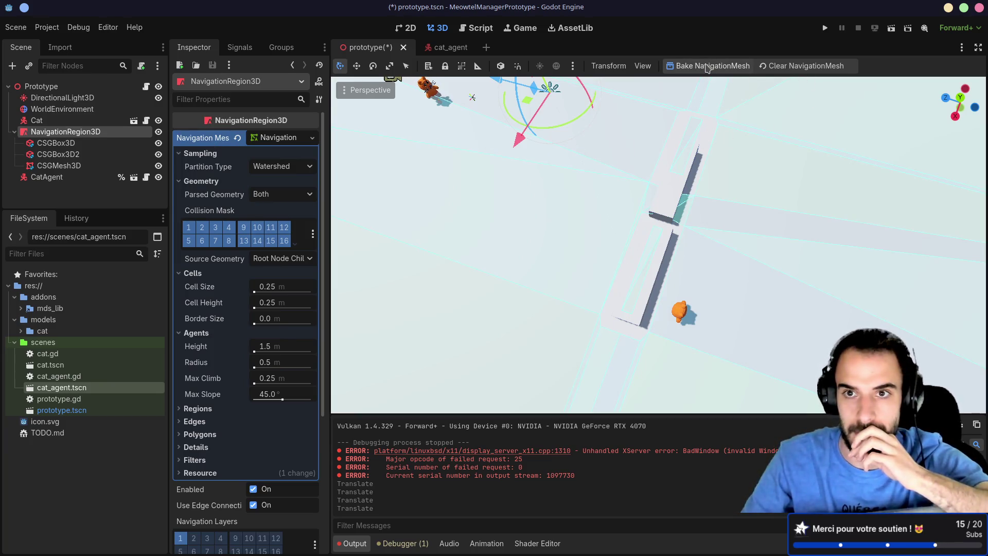
pyautogui.moveTo(524, 214)
pyautogui.mouseDown()
pyautogui.moveTo(578, 181)
pyautogui.moveTo(653, 159)
pyautogui.mouseUp()
# Save and run the scene, orbiting the game camera to follow the agent cat's re-routed path.
pyautogui.click(893, 30)
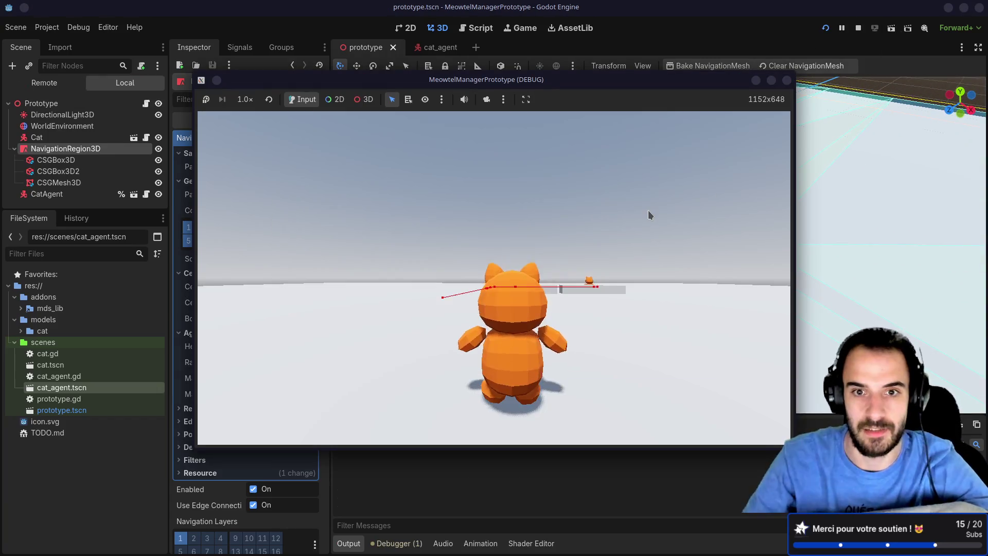
pyautogui.moveTo(648, 210)
pyautogui.mouseDown()
pyautogui.moveTo(649, 236)
pyautogui.moveTo(650, 220)
pyautogui.mouseUp()
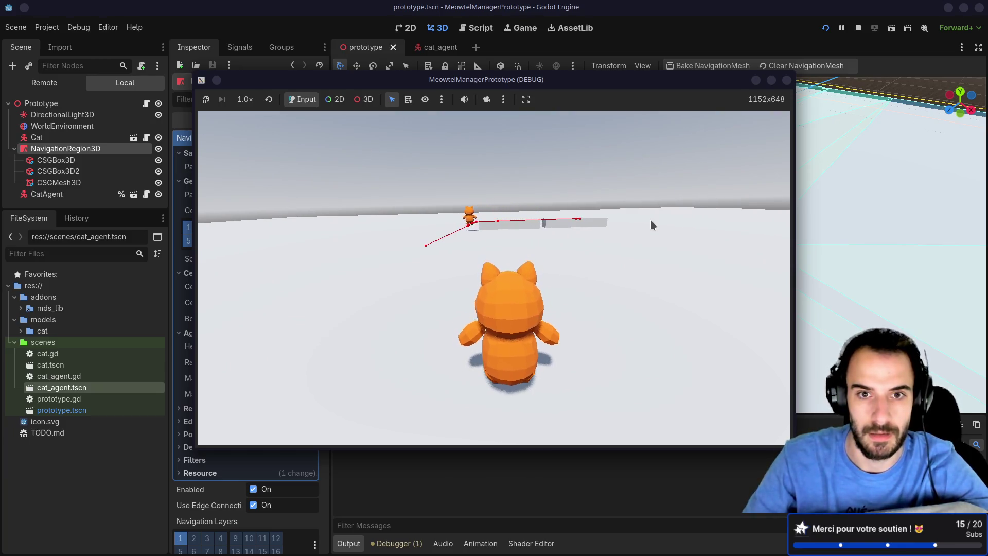
pyautogui.moveTo(644, 220)
pyautogui.mouseDown()
pyautogui.moveTo(628, 221)
pyautogui.moveTo(668, 236)
pyautogui.mouseUp()
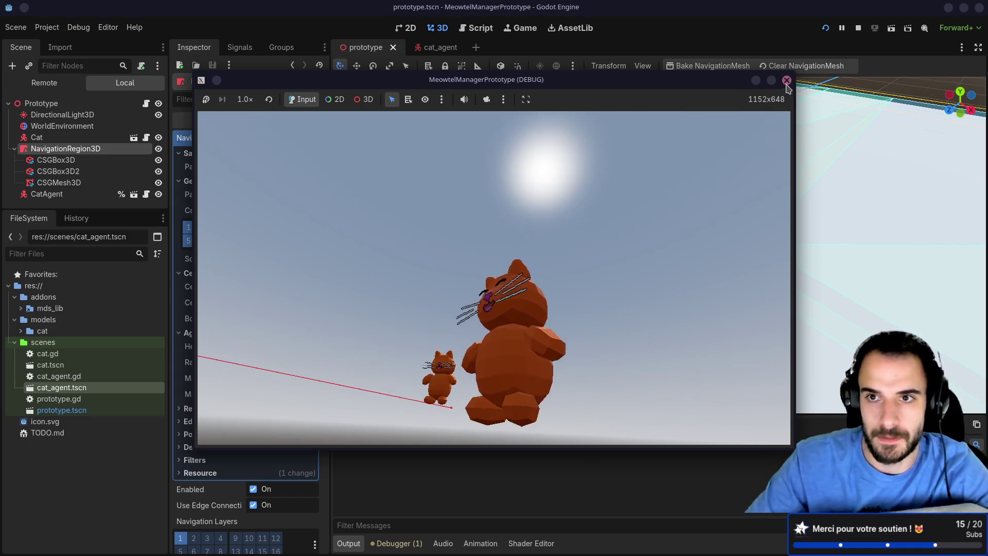
pyautogui.click(787, 81)
pyautogui.hotkey('alt', 'Tab')
pyautogui.hotkey('alt', 'Tab')
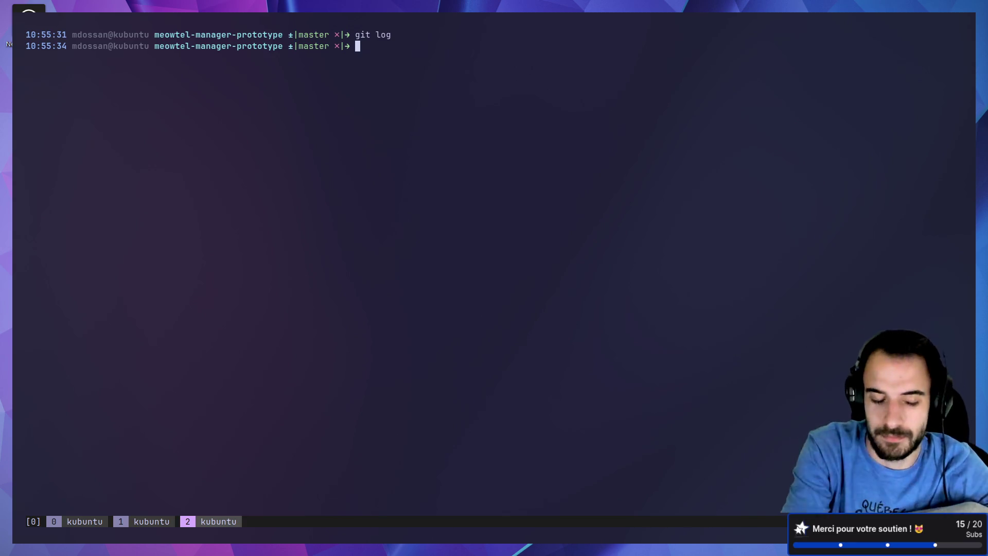
# List the project folder in the terminal: addons, models, scenes, project.godot and TODO.md.
pyautogui.write('ls')
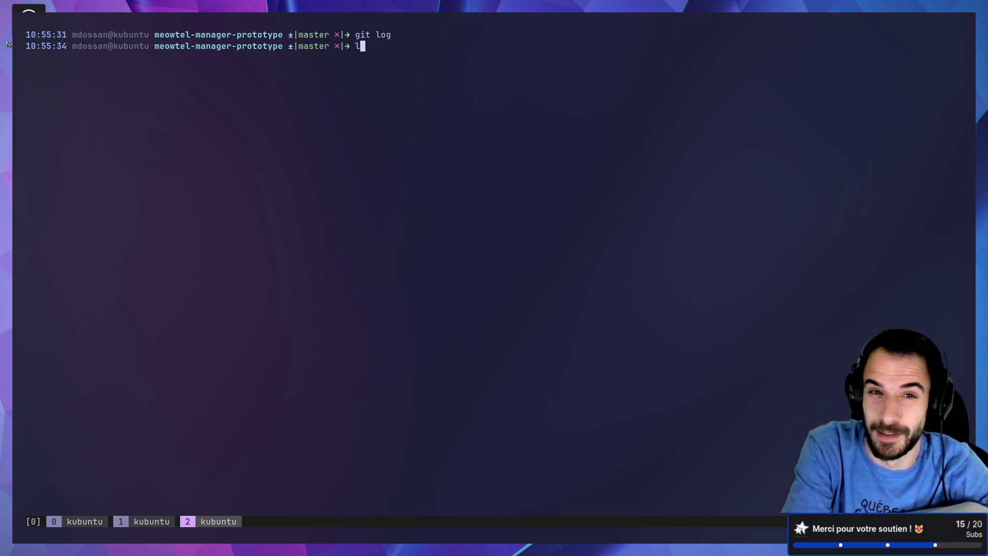
pyautogui.press('Return')
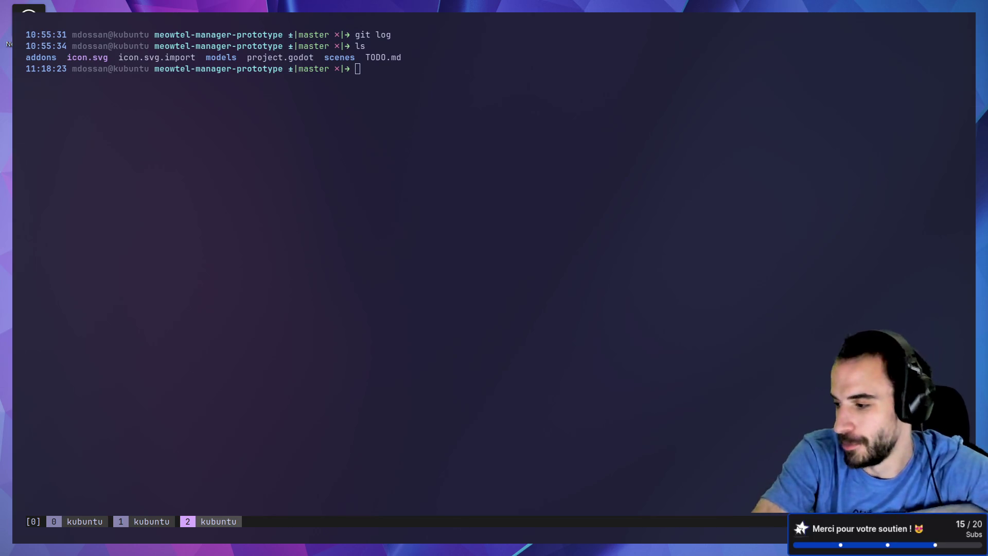
pyautogui.hotkey('alt', 'Tab')
pyautogui.hotkey('alt', 'Tab')
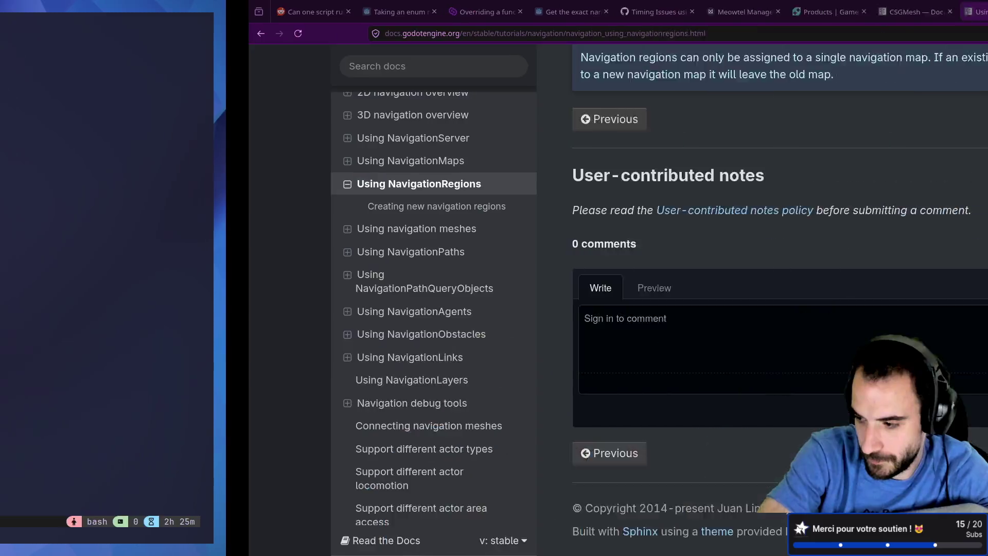
# Run the scene, swing the game camera to watch the cat walk its path, then stop the run.
pyautogui.click(825, 27)
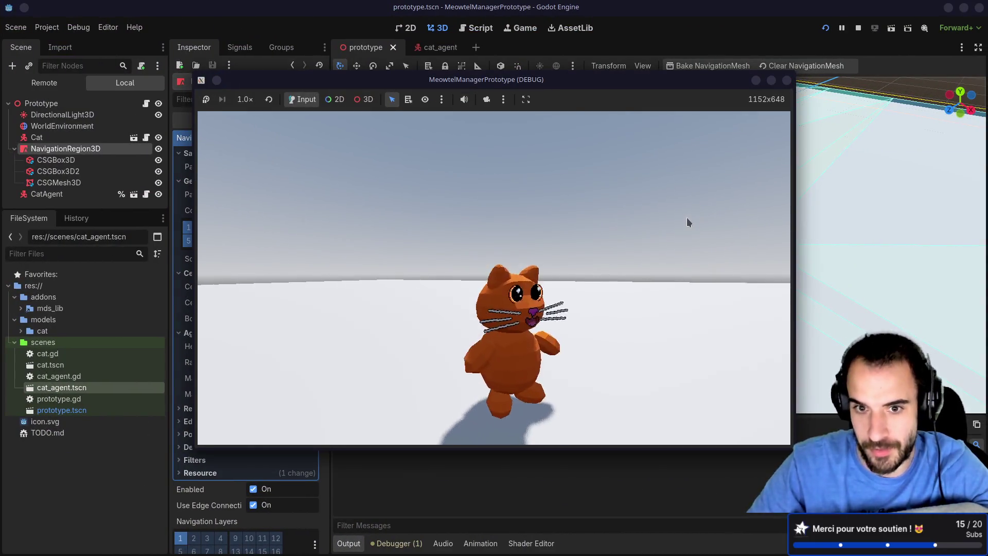
pyautogui.click(650, 220)
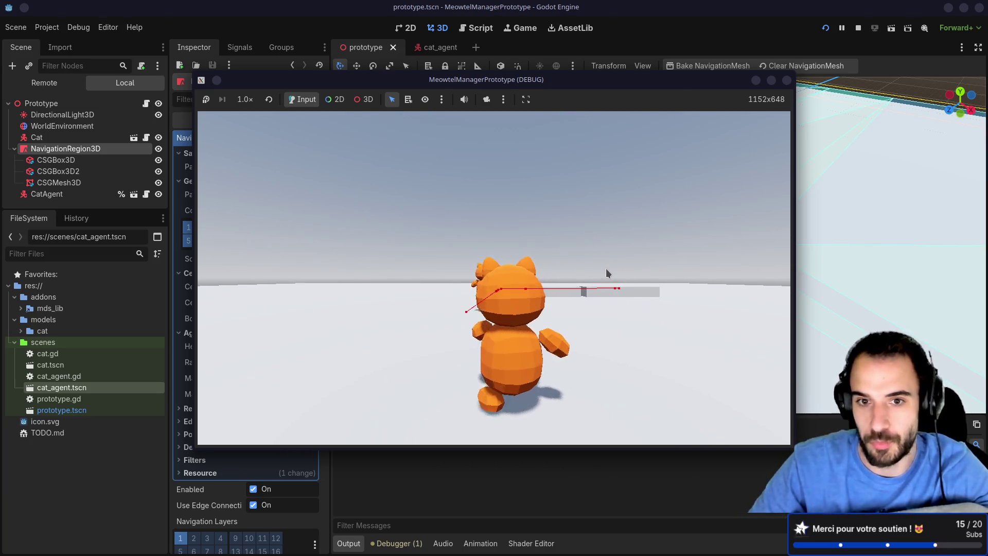
pyautogui.click(652, 313)
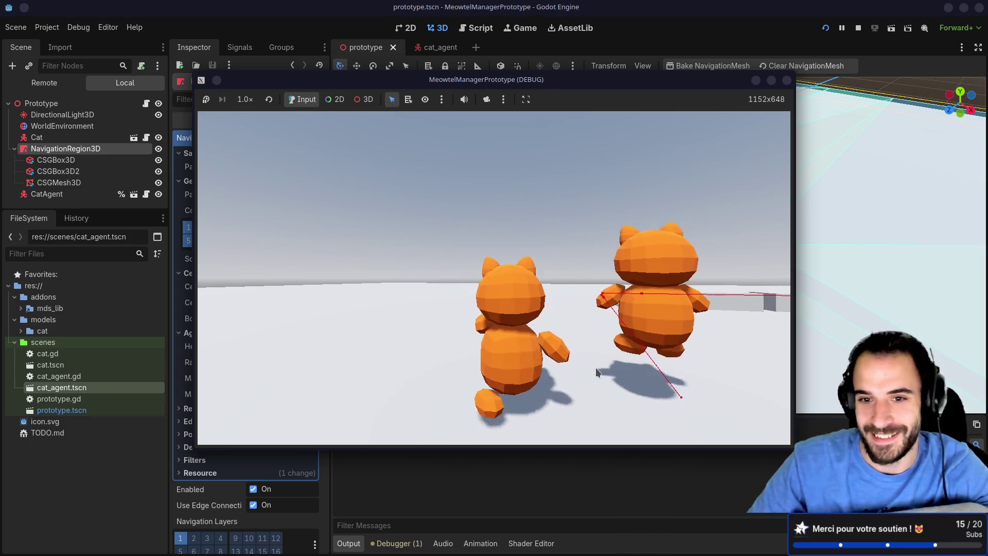
pyautogui.click(786, 80)
pyautogui.hotkey('alt', 'Tab')
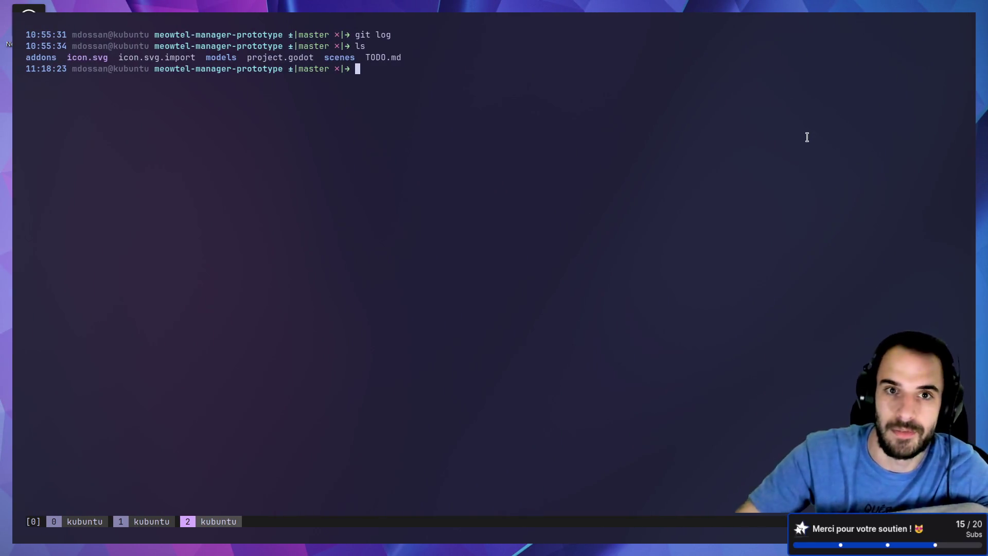
# List the project files, check git status, and open the repository in lazygit.
pyautogui.press('Return')
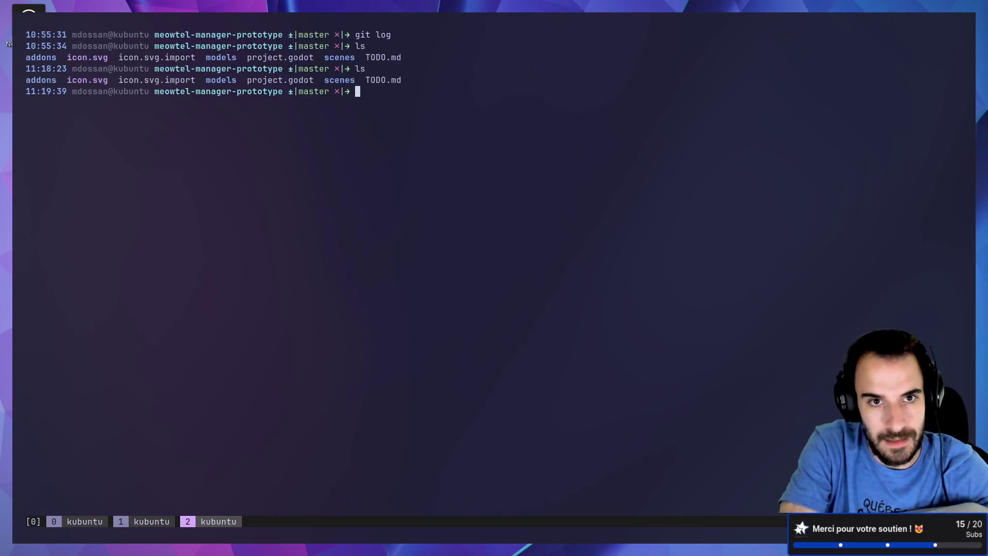
pyautogui.write('us')
pyautogui.press('Return')
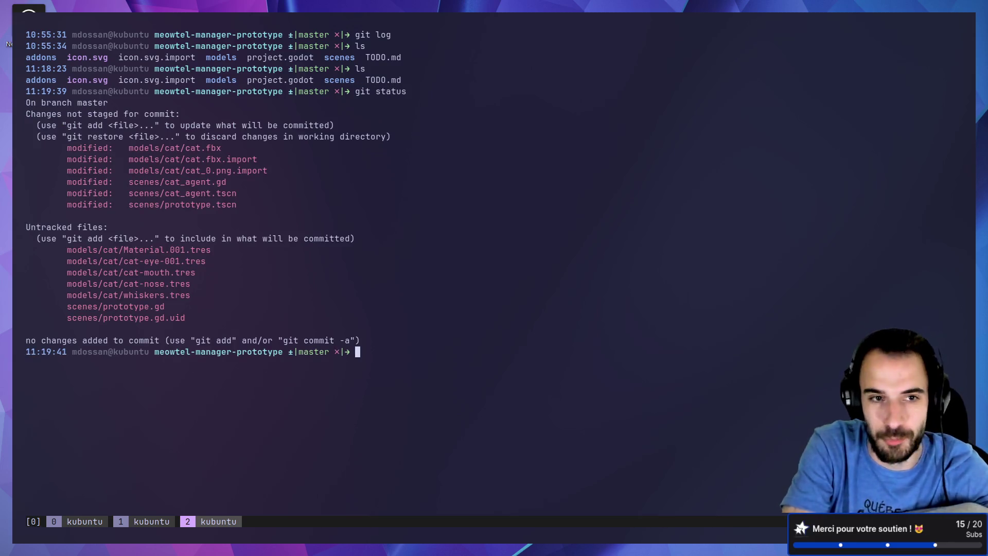
pyautogui.press('Return')
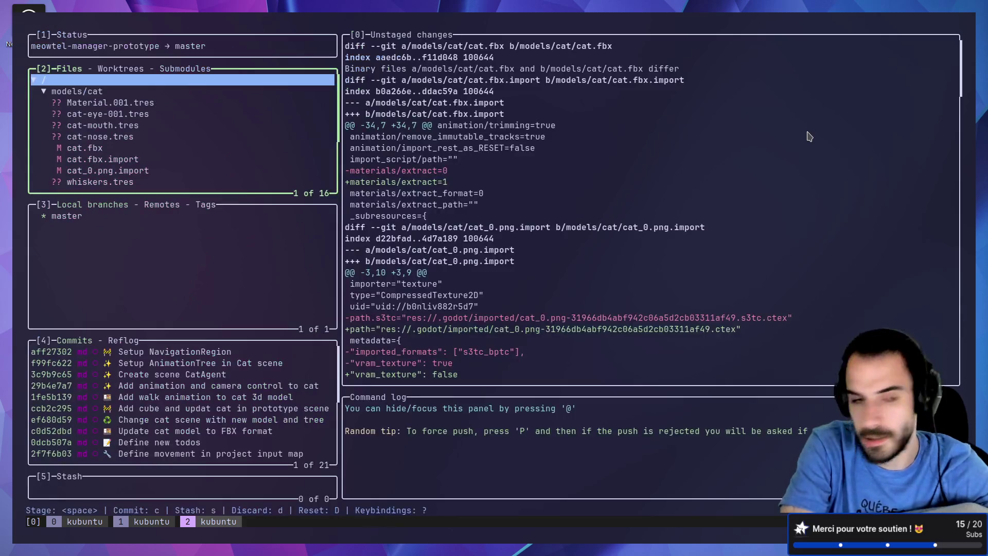
# Review the cat_agent.gd, prototype.gd and cat_agent.tscn diffs, then stage both cat_agent files.
pyautogui.press('Down')
pyautogui.press('Down')
pyautogui.press('Up')
pyautogui.press('Return')
pyautogui.press('Down')
pyautogui.press('Down')
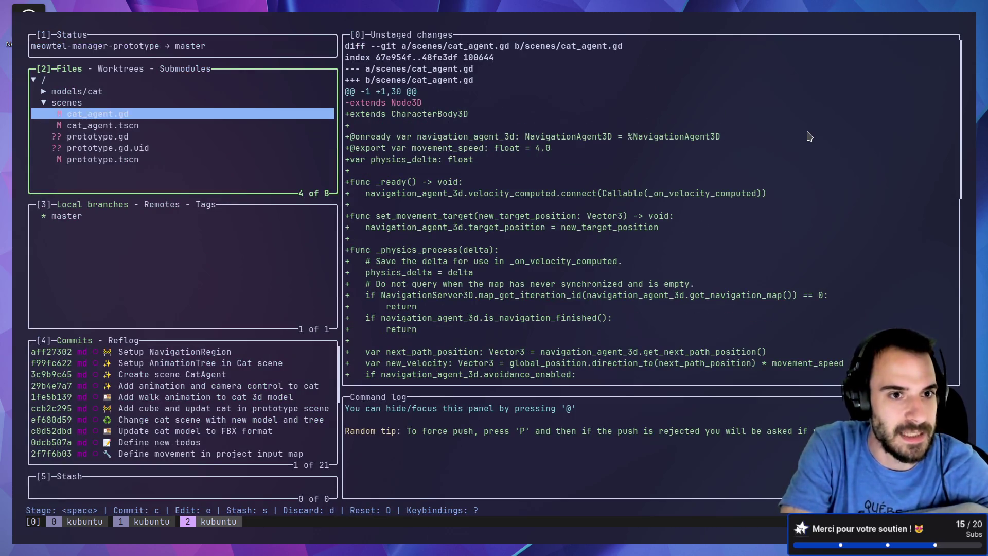
pyautogui.press('Down')
pyautogui.press('Down')
pyautogui.press('Up')
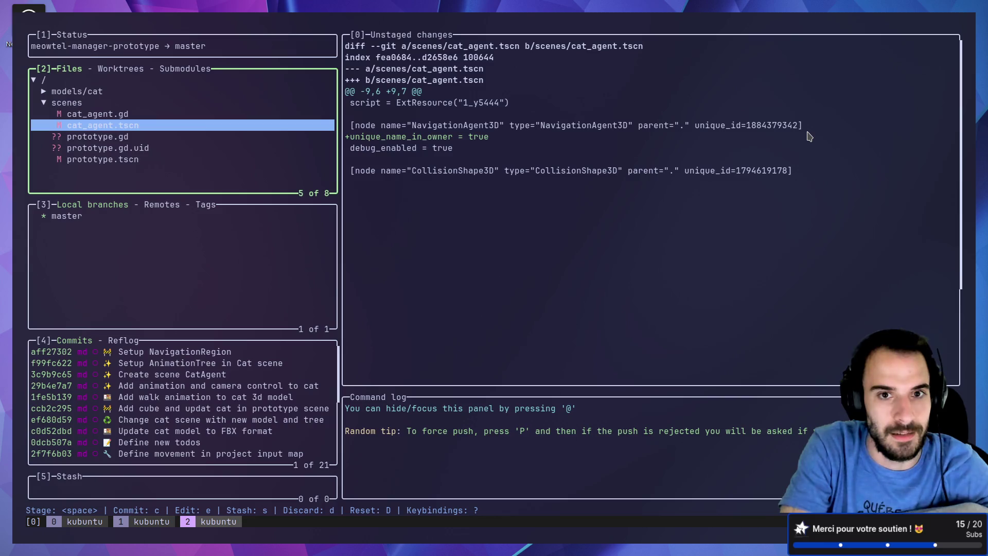
pyautogui.press('Up')
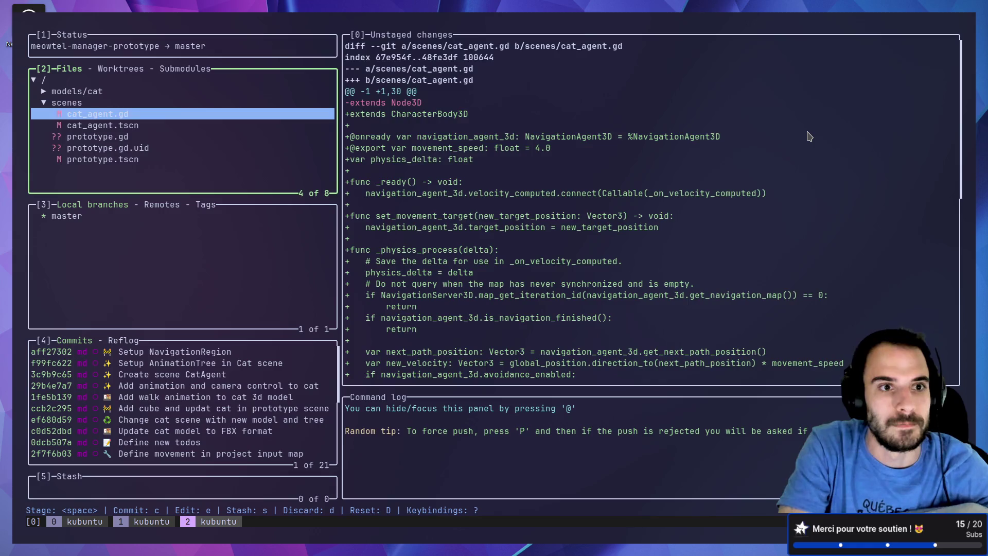
pyautogui.press('space')
pyautogui.press('Down')
pyautogui.press('space')
# Copy the ✨ emoji from gitmoji.dev and begin the '✨ Add basic path finding script' commit.
pyautogui.hotkey('alt', 'Tab')
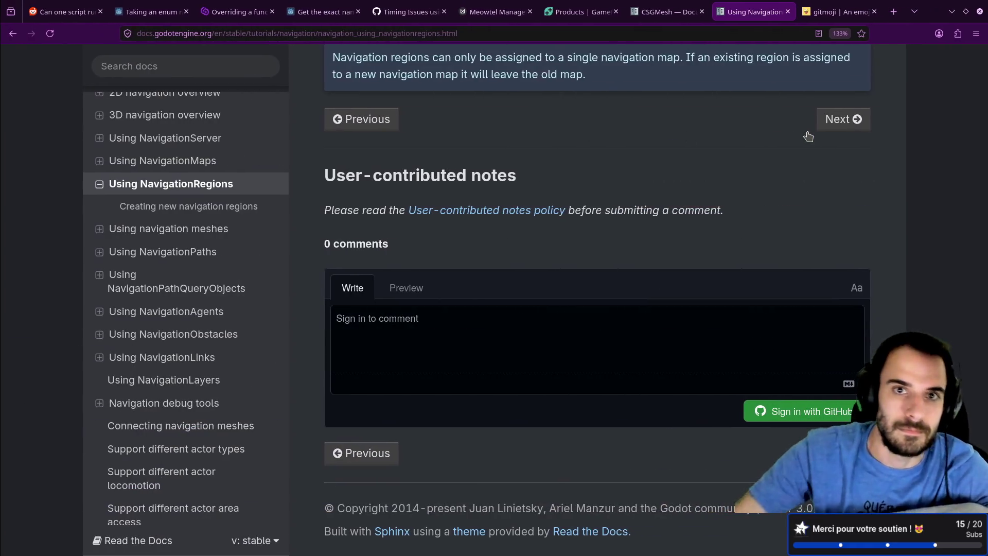
pyautogui.hotkey('ctrl', 'Tab')
pyautogui.scroll(5, 772, 224)
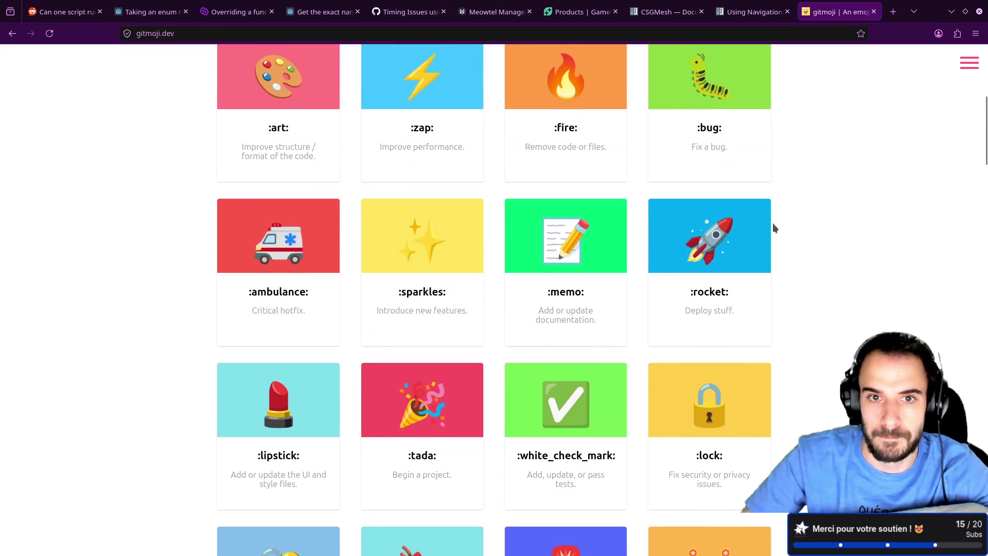
pyautogui.click(417, 262)
pyautogui.hotkey('alt', 'Tab')
pyautogui.press('c')
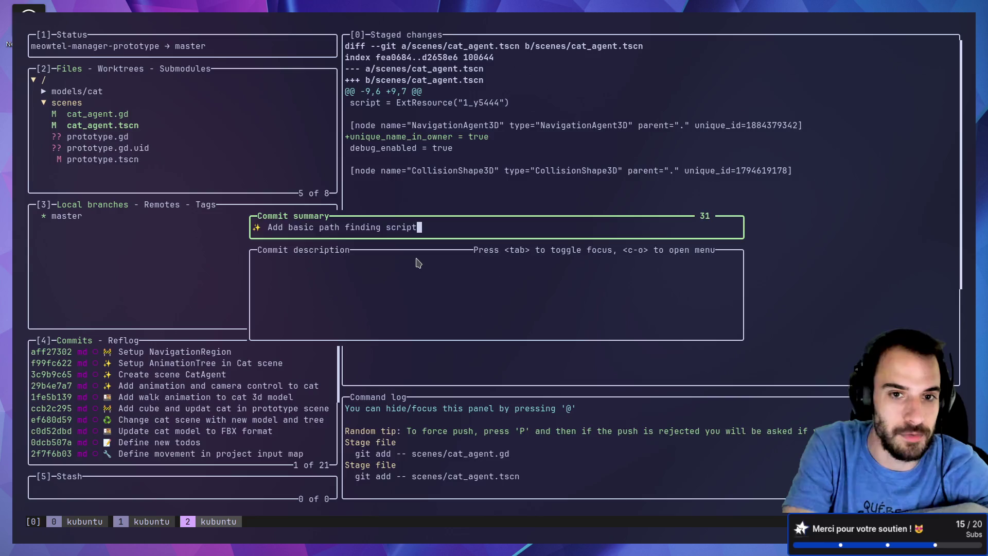
# Confirm the '✨ Add basic path finding script' commit and look over the lazygit history.
pyautogui.press('Return')
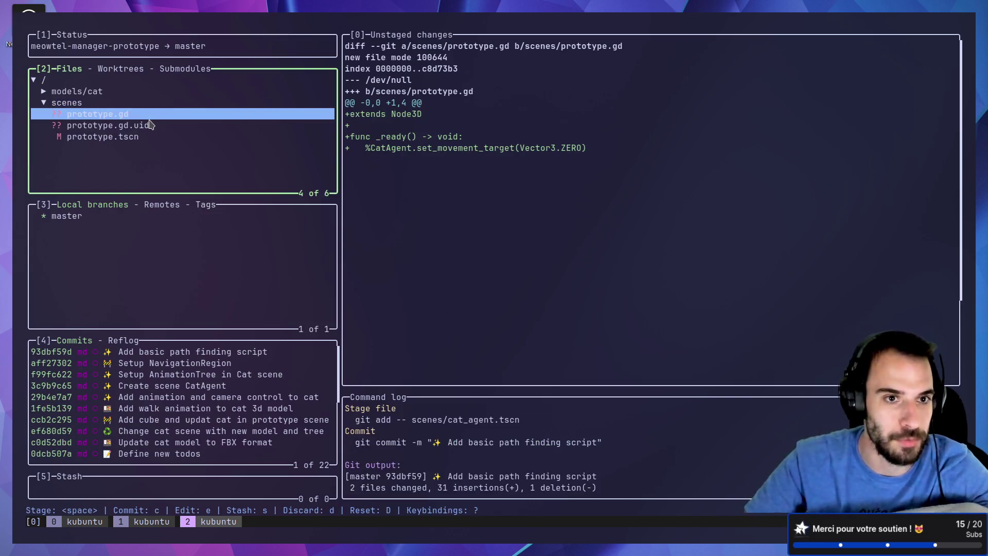
pyautogui.scroll(-1, 150, 125)
pyautogui.scroll(-1, 136, 135)
pyautogui.scroll(2, 134, 128)
pyautogui.scroll(-1, 137, 129)
pyautogui.scroll(-1, 134, 128)
pyautogui.scroll(1, 134, 121)
pyautogui.scroll(1, 132, 115)
pyautogui.scroll(-1, 123, 134)
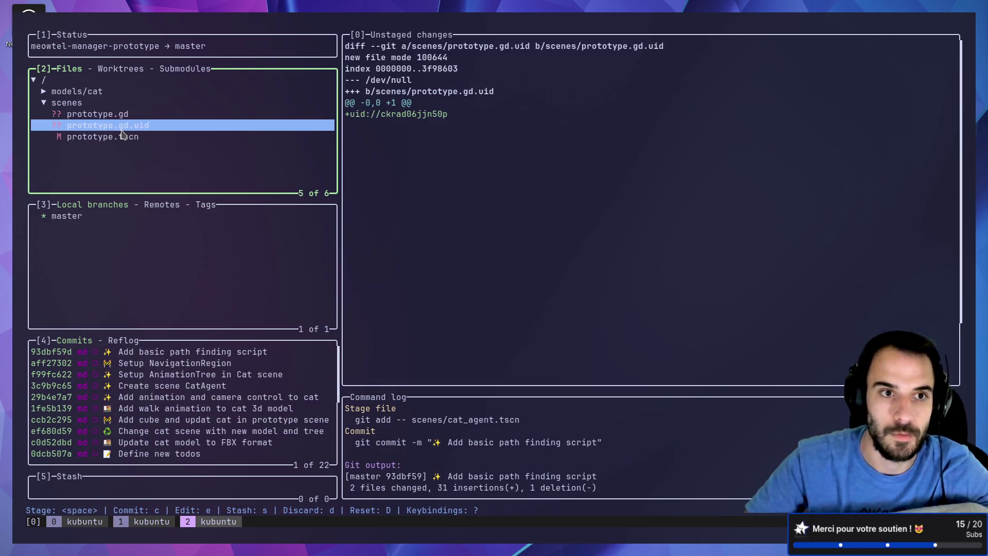
pyautogui.scroll(1, 124, 119)
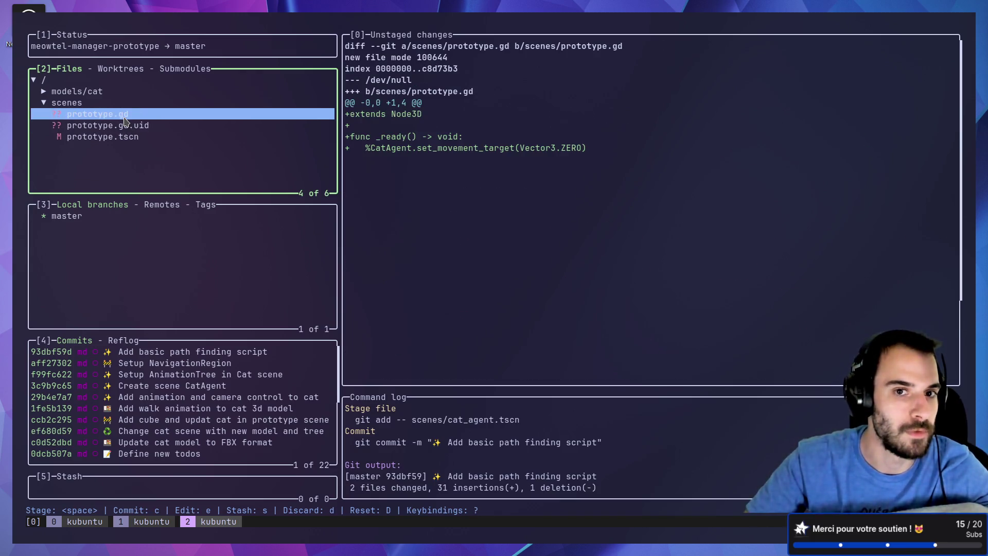
pyautogui.scroll(-1, 124, 127)
pyautogui.scroll(1, 125, 121)
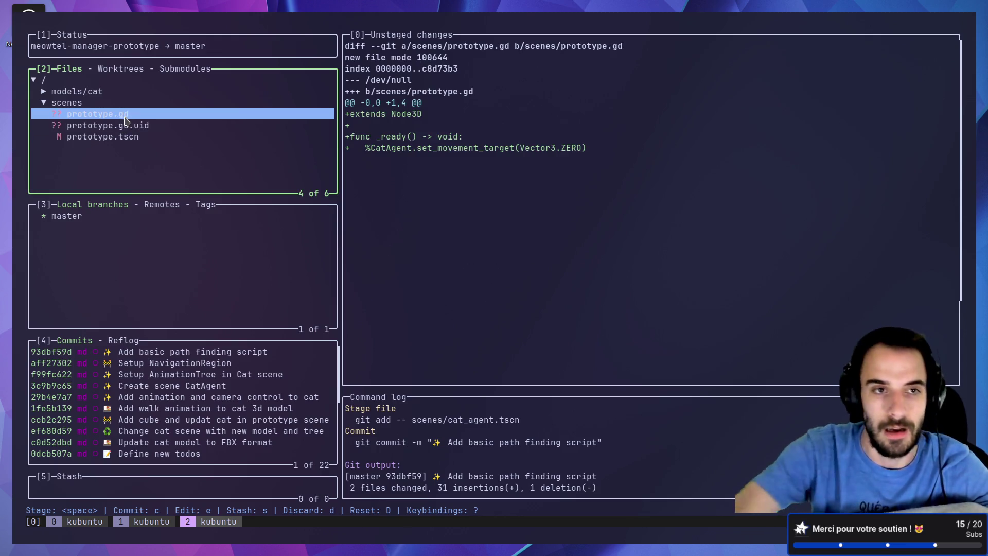
# Stage prototype.gd and prototype.gd.uid and check the gitmoji reference page.
pyautogui.press('space')
pyautogui.scroll(-1, 125, 120)
pyautogui.press('space')
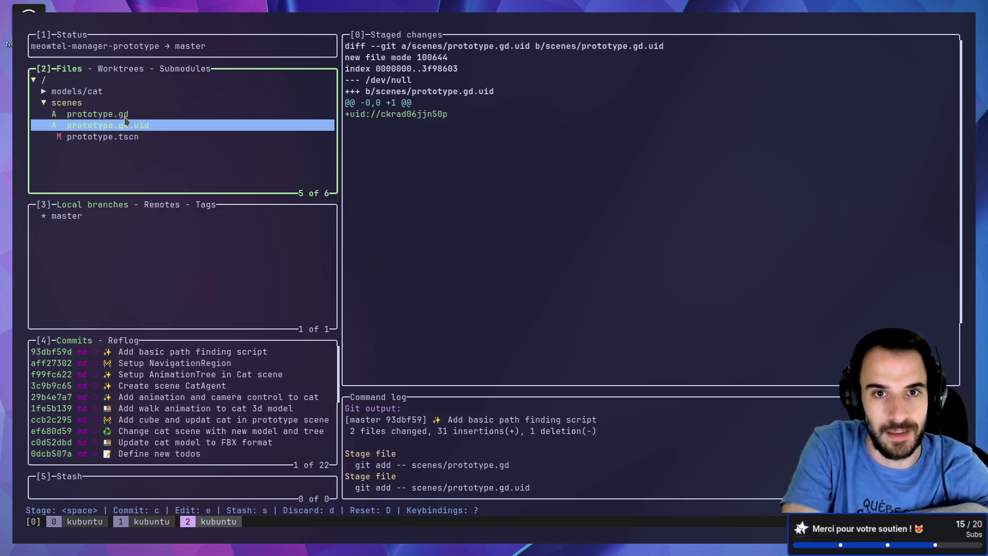
pyautogui.hotkey('alt', 'Tab')
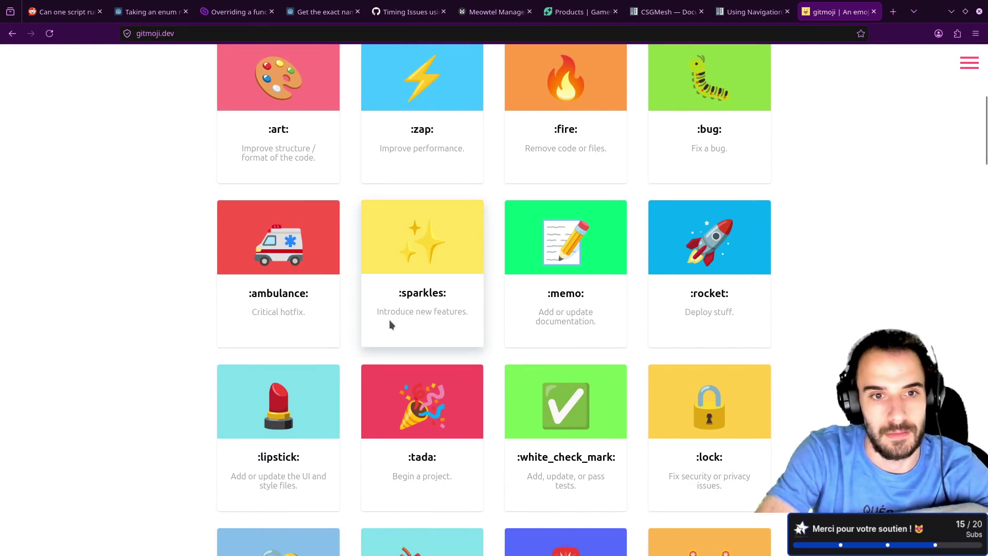
pyautogui.hotkey('alt', 'Tab')
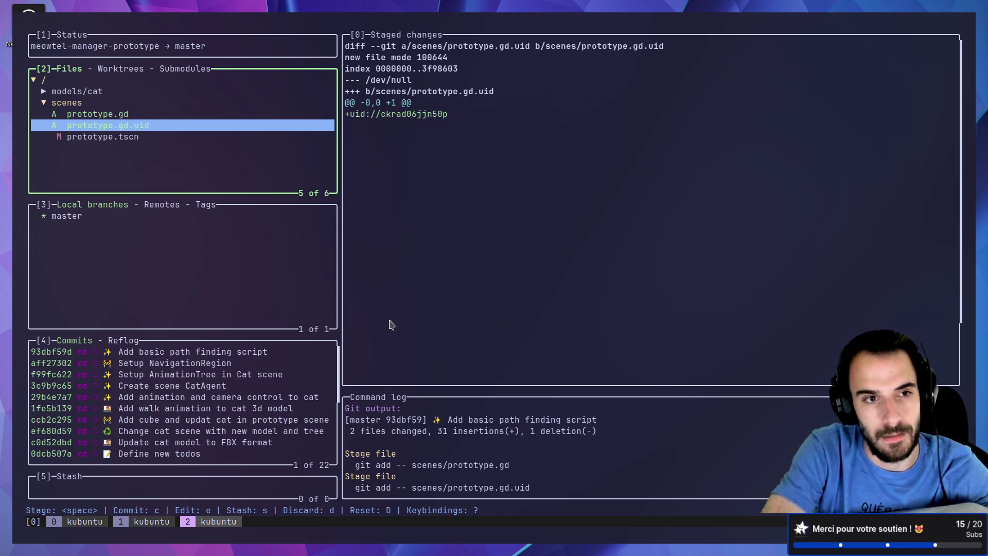
# Unstage prototype.gd and prototype.gd.uid again and view the prototype.tscn diff.
pyautogui.press('Up')
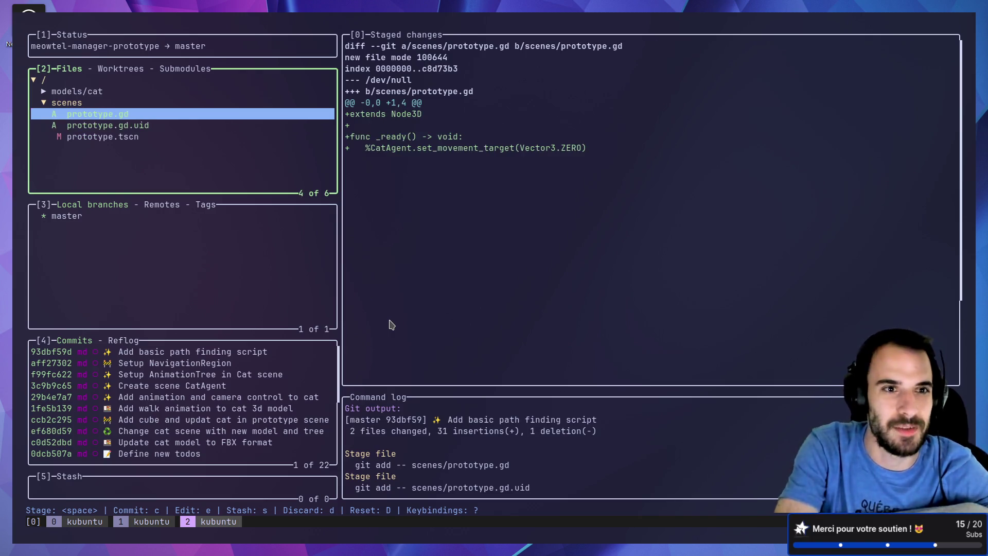
pyautogui.press('space')
pyautogui.press('Down')
pyautogui.press('space')
pyautogui.press('Up')
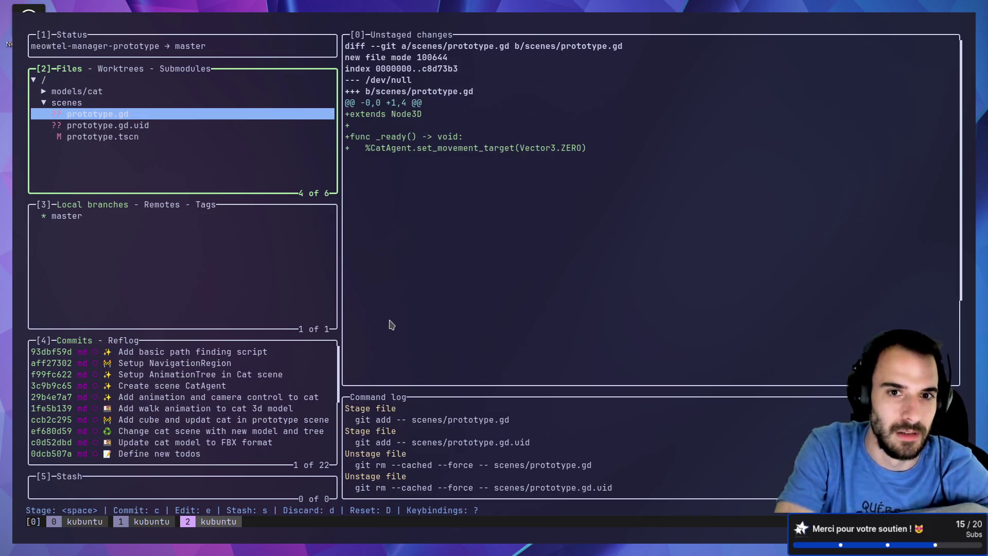
pyautogui.press('Down')
pyautogui.press('Down')
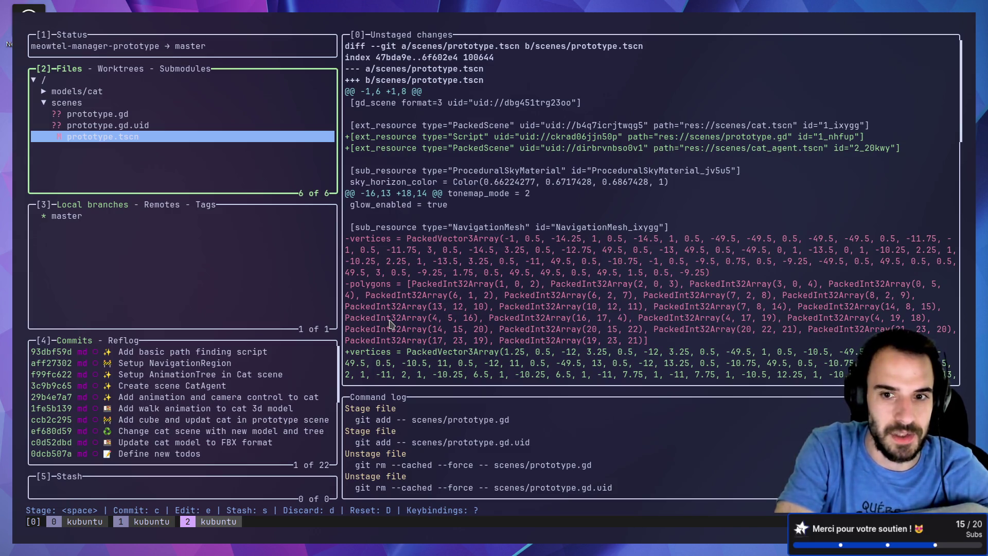
pyautogui.press('super+ctrl+Right')
pyautogui.press('super+ctrl+Right')
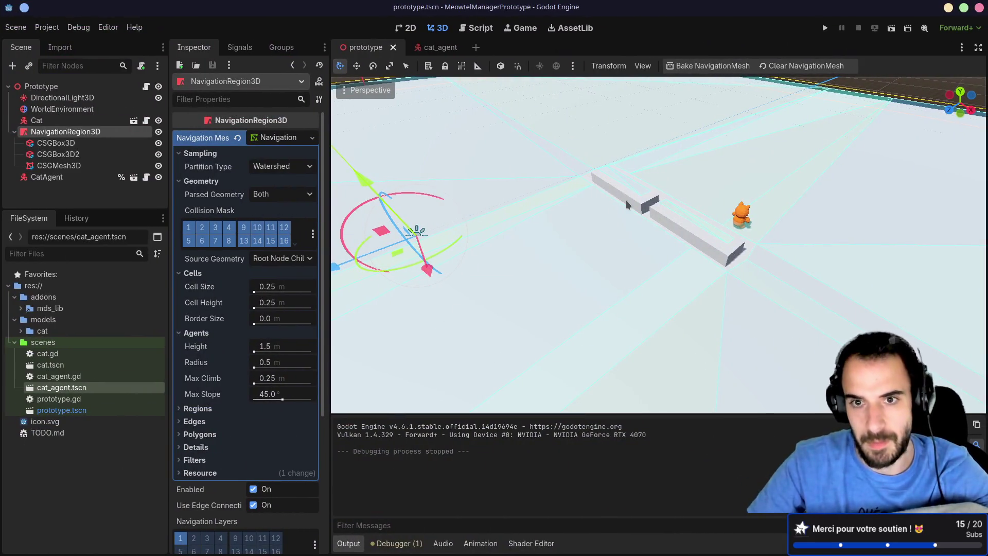
# Slide obstacle boxes CSGBox3D and CSGBox3D2 along the X axis and save the scene.
pyautogui.click(621, 198)
pyautogui.moveTo(665, 219); pyautogui.dragTo(579, 173)
pyautogui.click(736, 260)
pyautogui.moveTo(735, 260); pyautogui.dragTo(713, 239)
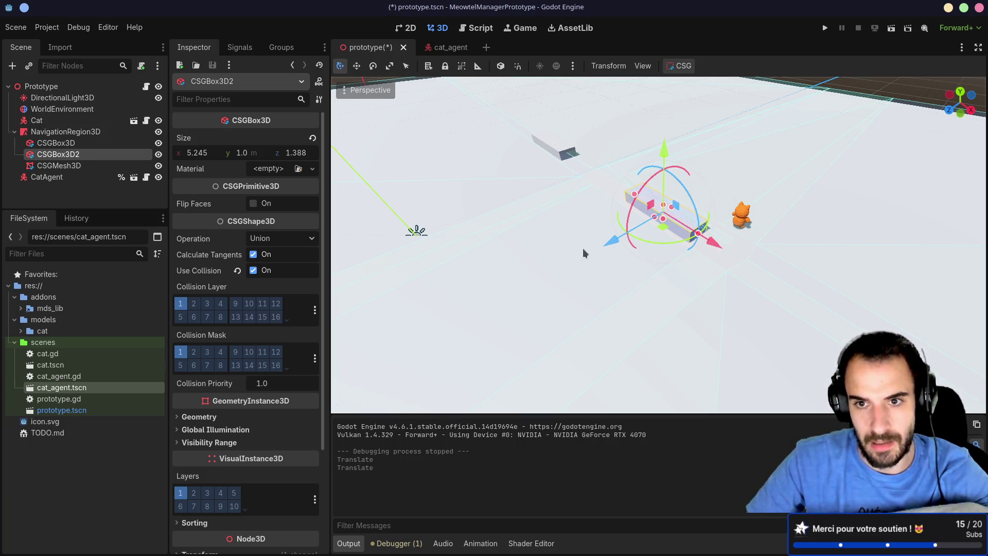
pyautogui.click(825, 28)
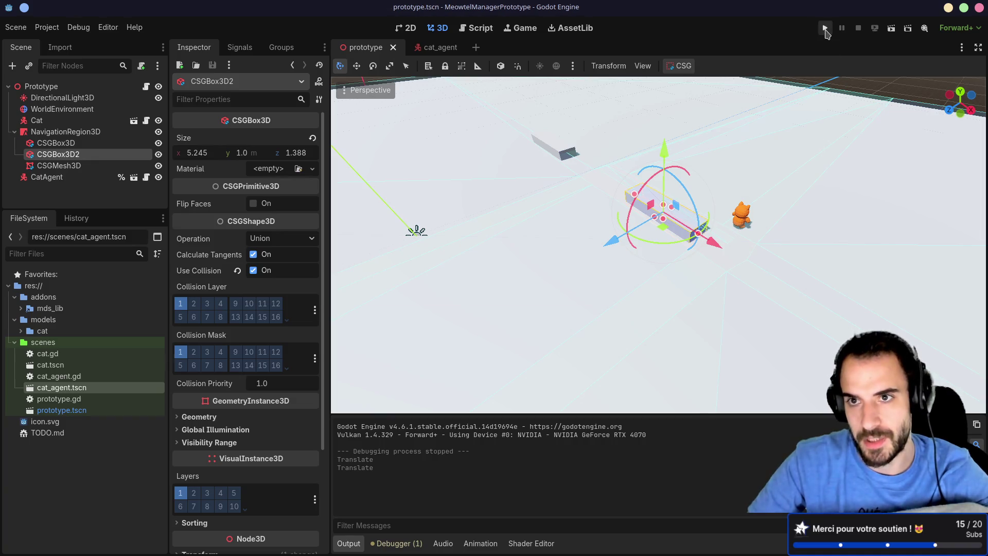
# Test-run the cat's path, then shift CSGBox3D2 further up-left.
pyautogui.click(795, 102)
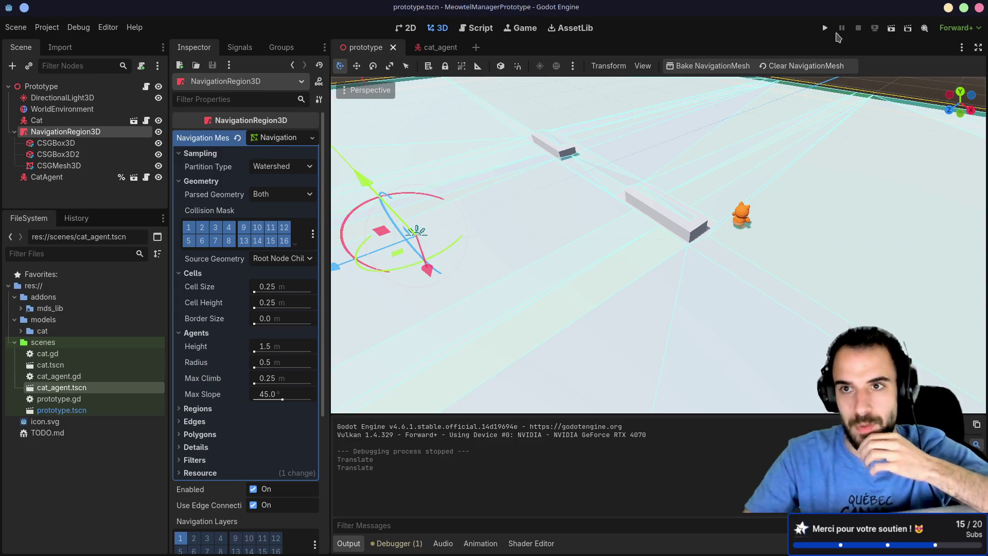
pyautogui.click(825, 29)
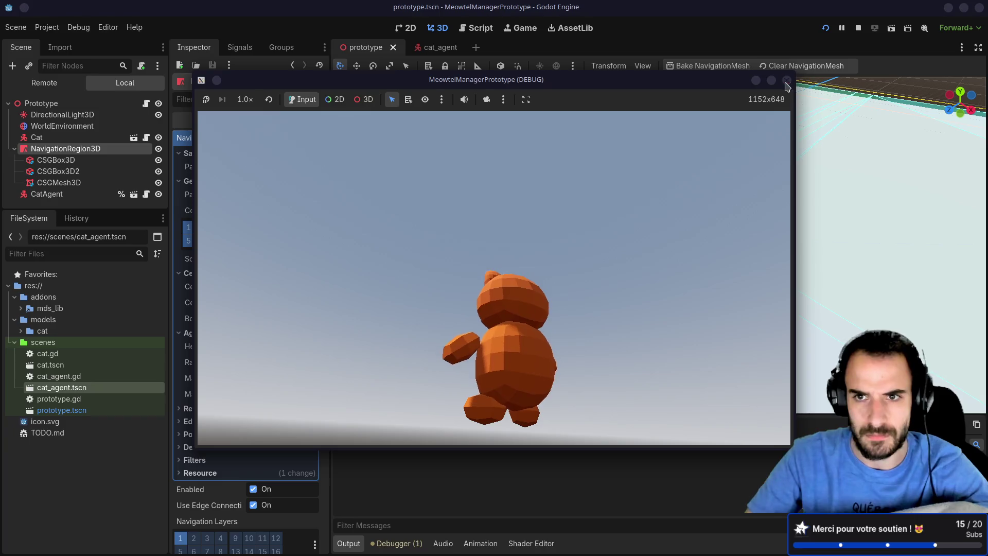
pyautogui.press('F8')
pyautogui.click(673, 234)
pyautogui.moveTo(707, 236); pyautogui.dragTo(686, 243)
pyautogui.click(605, 267)
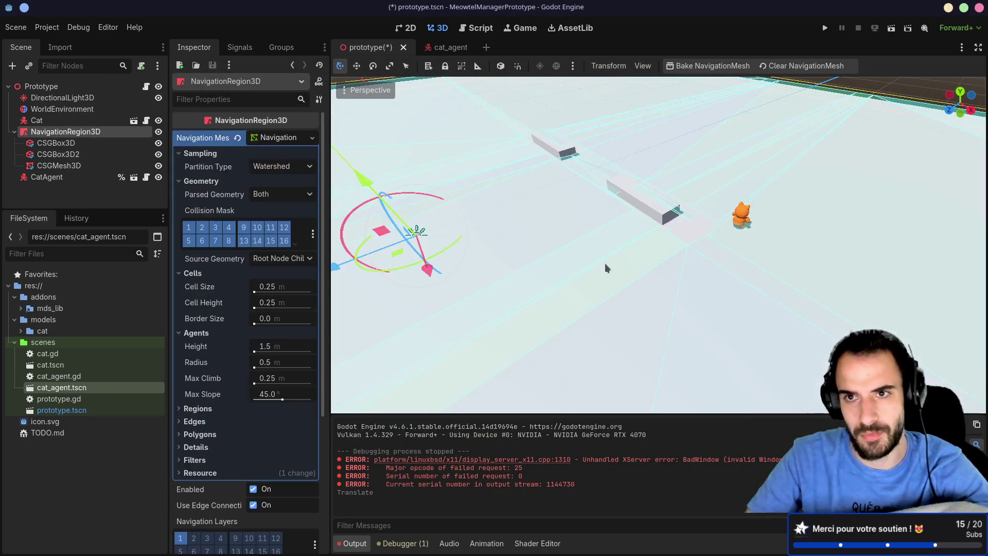
# Rebake the navigation mesh and test-run the cat's new route, looking up at the cat before stopping.
pyautogui.click(707, 70)
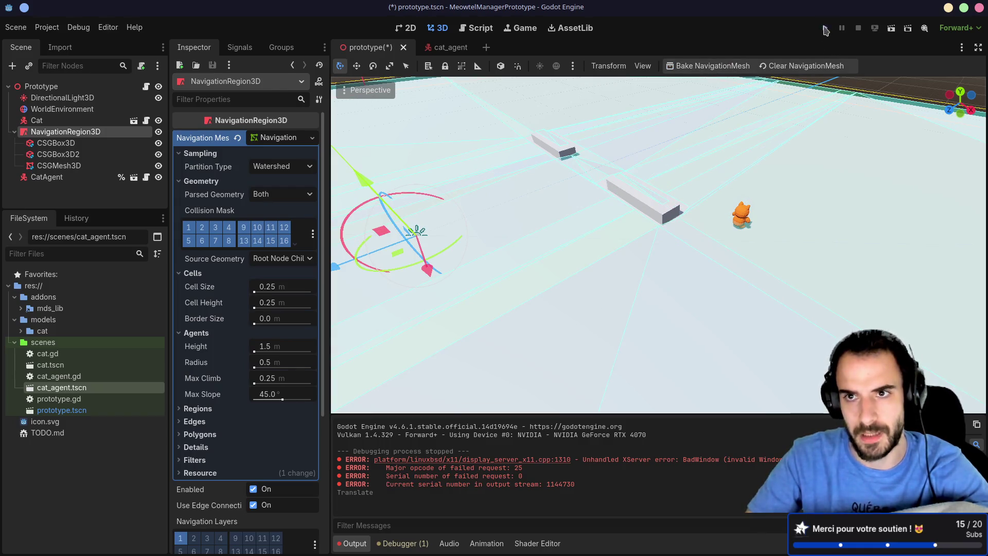
pyautogui.click(825, 28)
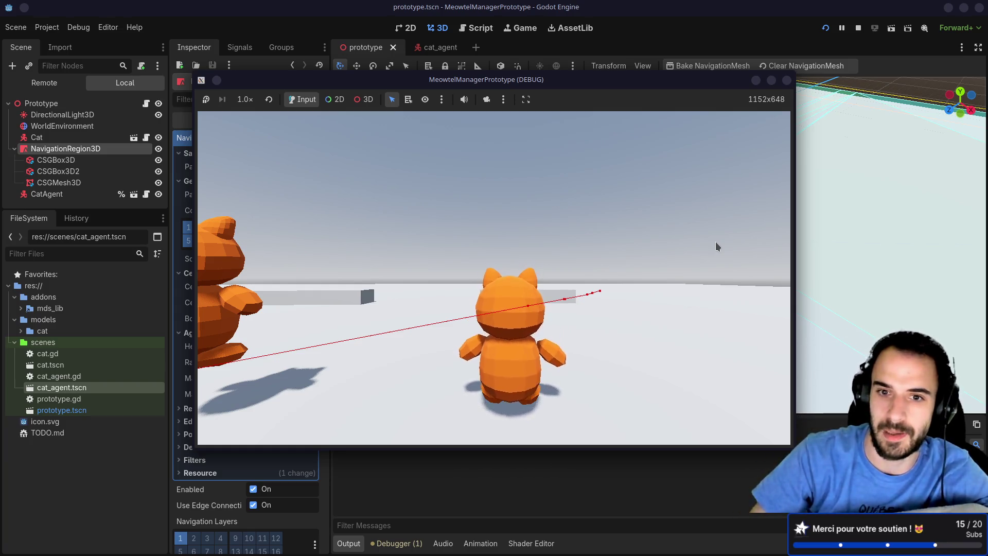
pyautogui.moveTo(715, 242); pyautogui.dragTo(785, 94)
pyautogui.click(787, 81)
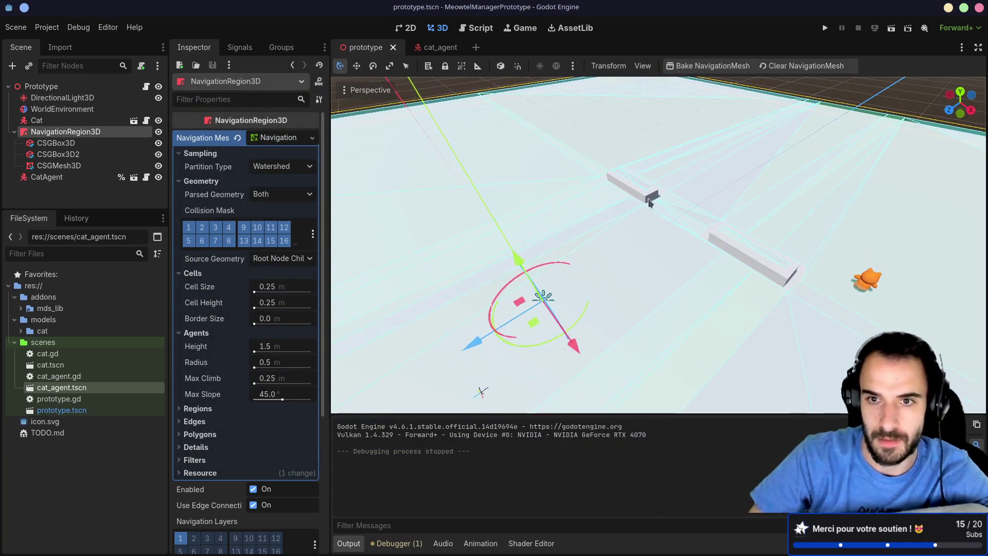
# Move the long wall toward the camera, the small wall down-right, and the Cat rightward.
pyautogui.click(785, 281)
pyautogui.moveTo(770, 276); pyautogui.dragTo(806, 287)
pyautogui.moveTo(634, 193)
pyautogui.mouseDown()
pyautogui.moveTo(617, 177)
pyautogui.moveTo(651, 237)
pyautogui.moveTo(772, 285)
pyautogui.mouseUp()
pyautogui.scroll(-5, 772, 285)
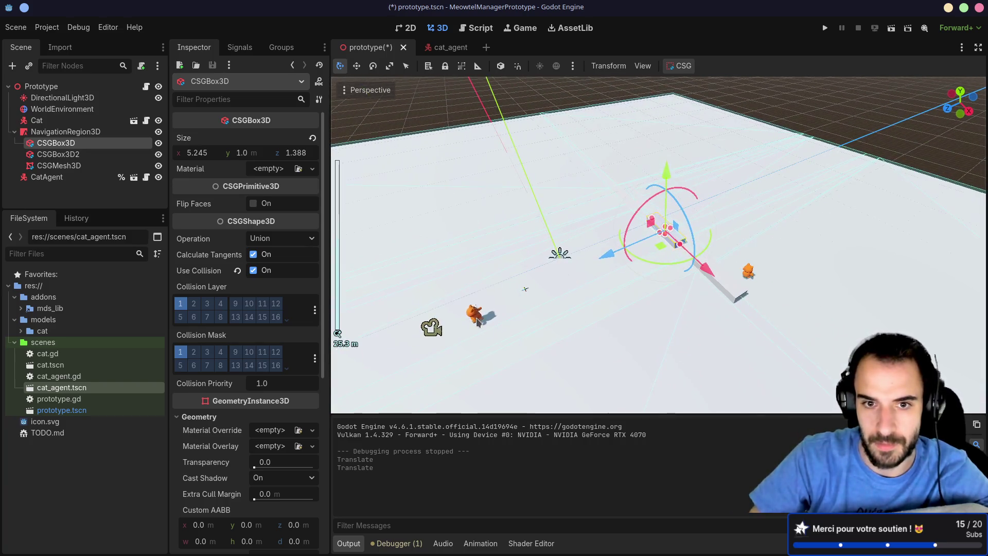
pyautogui.click(477, 320)
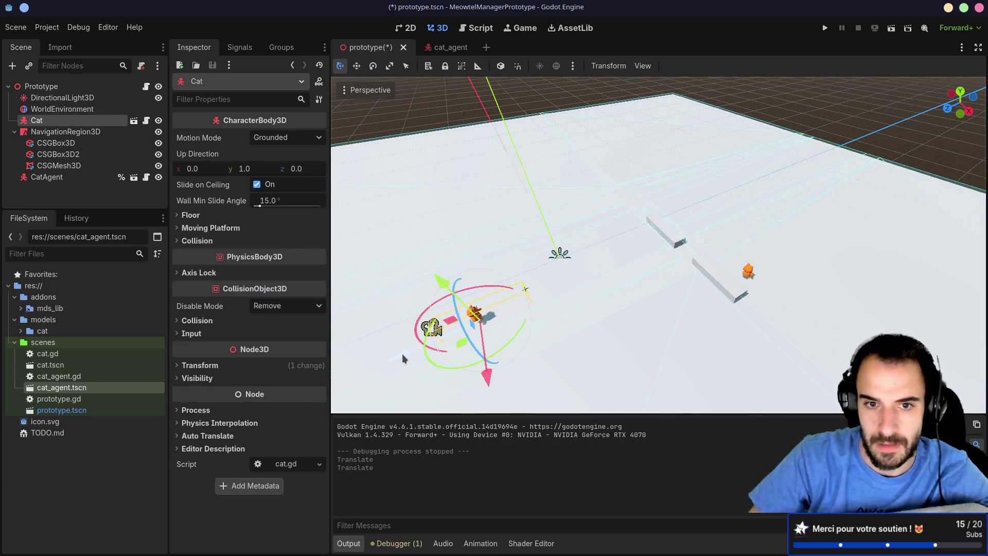
pyautogui.moveTo(457, 347); pyautogui.dragTo(683, 271)
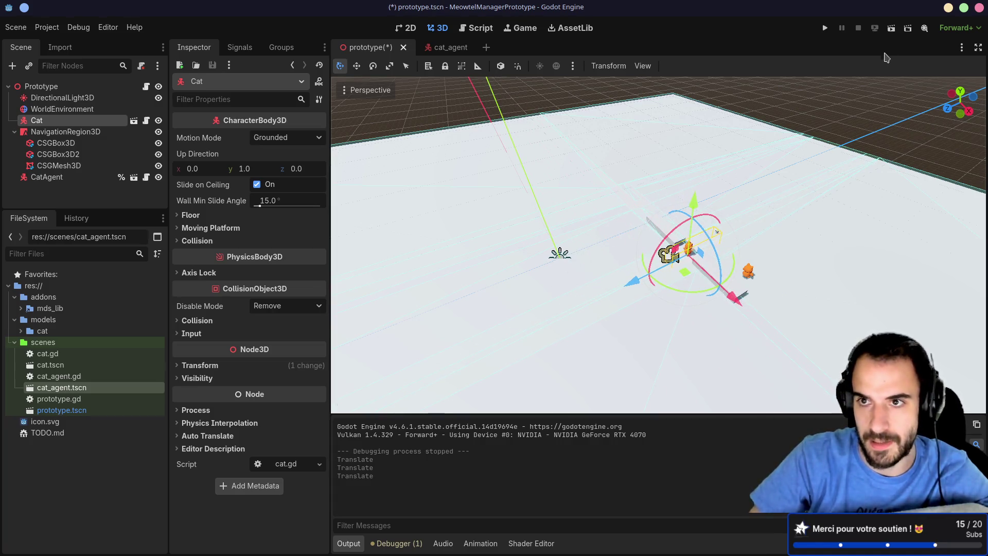
# Save and test-run the game twice, stopping each run.
pyautogui.click(826, 28)
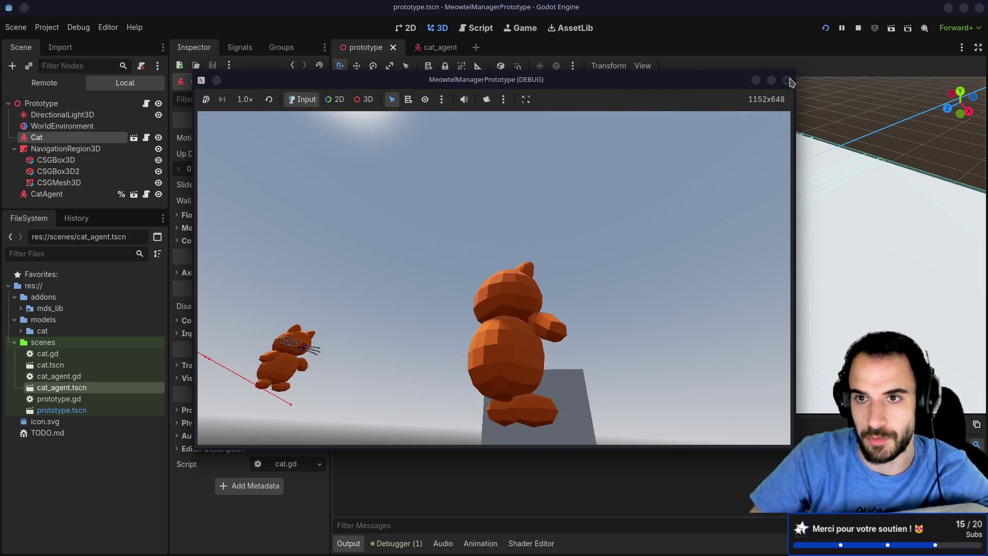
pyautogui.click(787, 81)
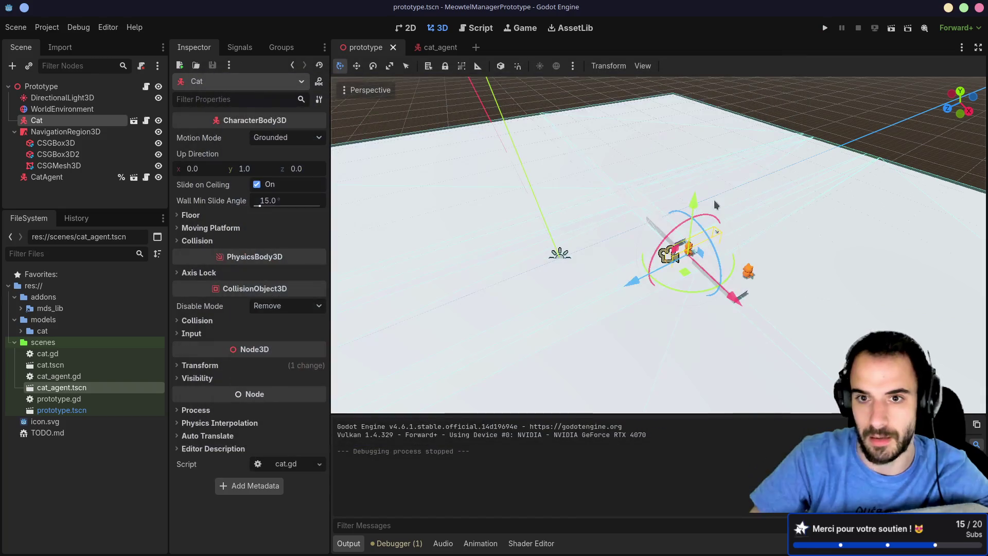
pyautogui.click(735, 108)
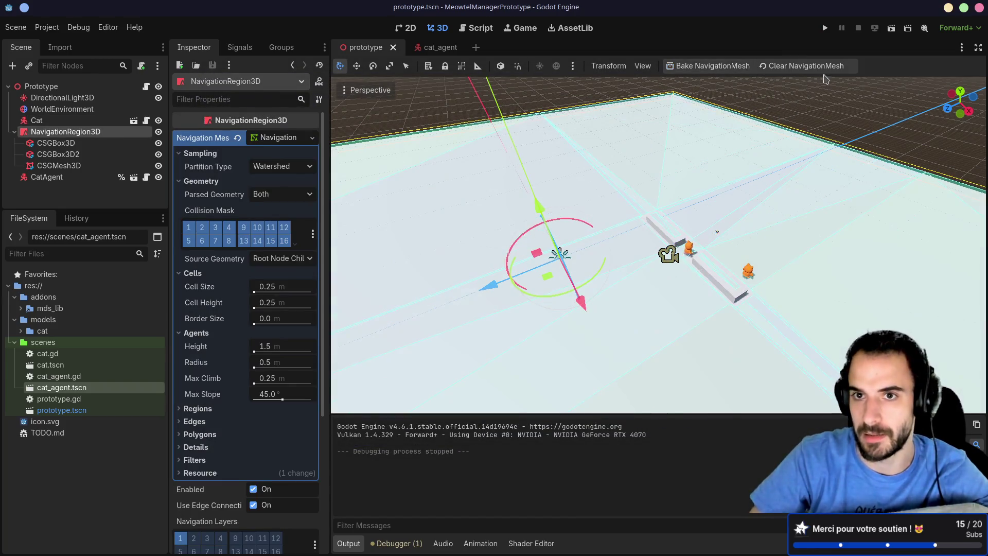
pyautogui.click(825, 28)
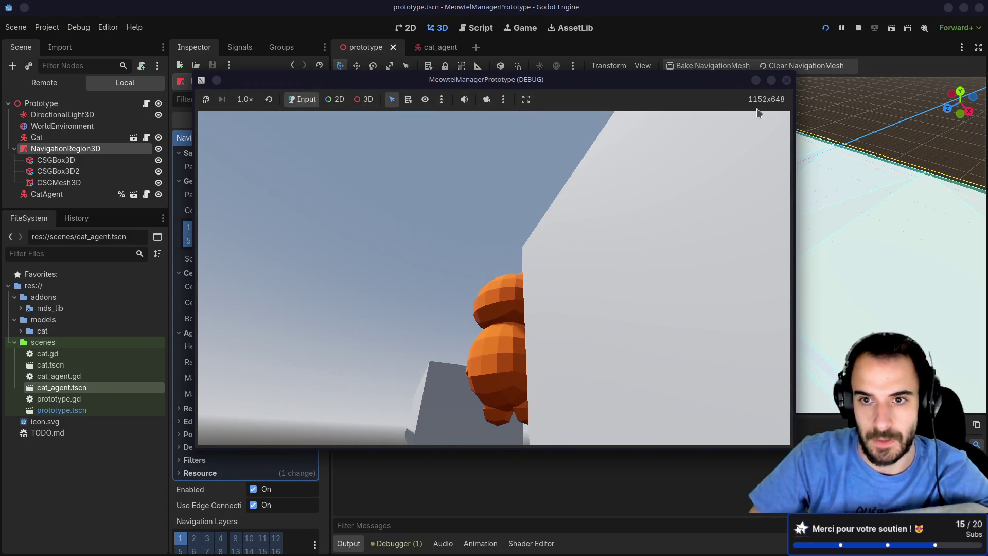
pyautogui.click(787, 80)
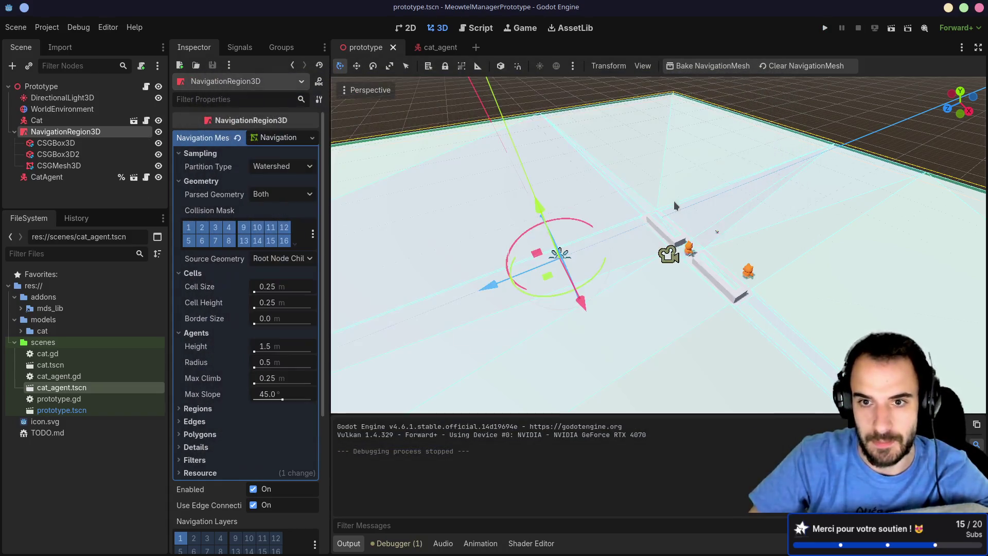
pyautogui.scroll(5, 695, 267)
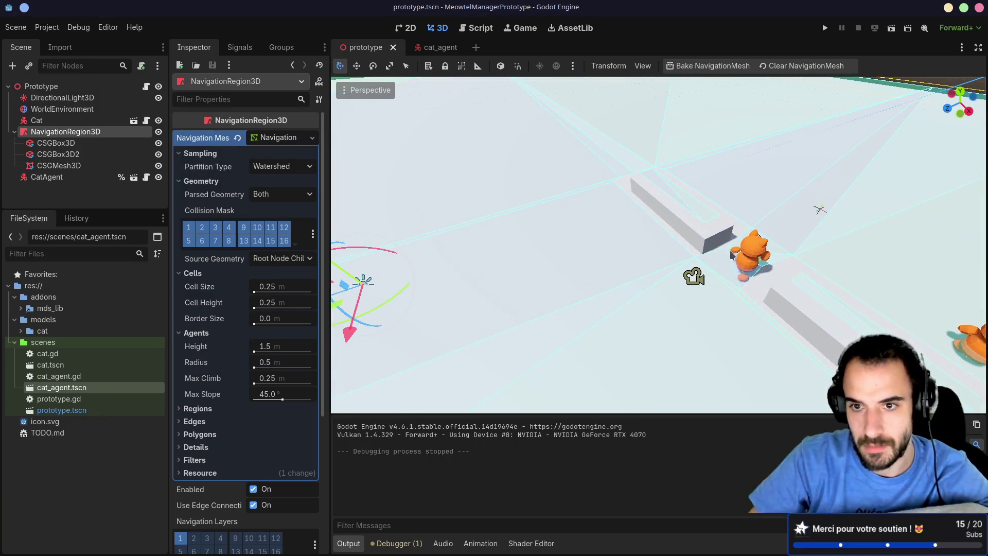
pyautogui.scroll(-6, 745, 261)
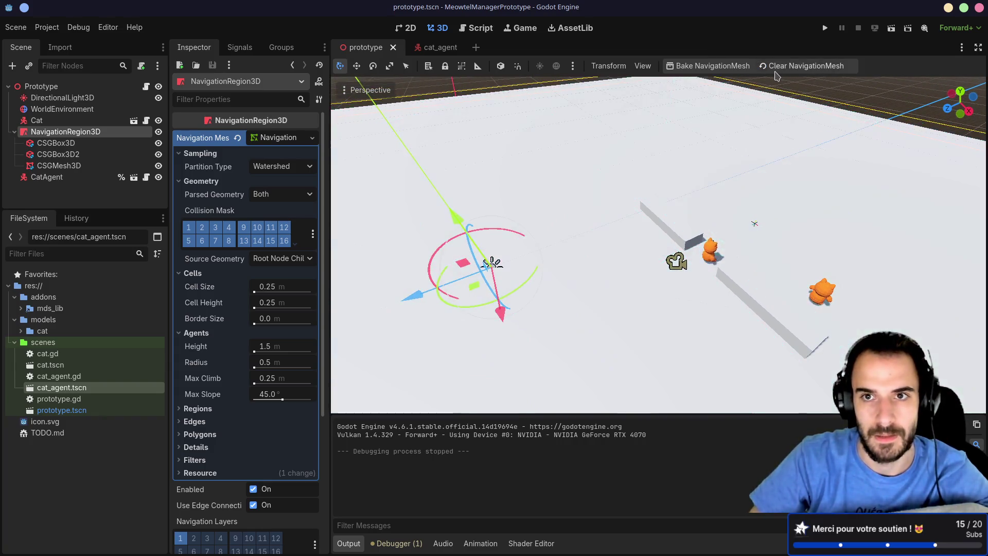
# Bake the navigation mesh, shift the wall box along X, rebake, and run the game.
pyautogui.click(705, 107)
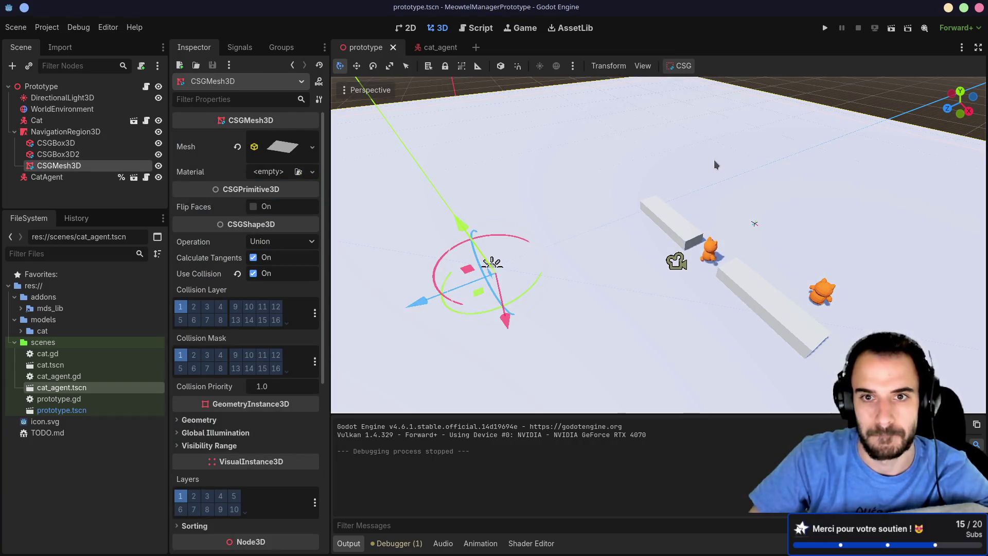
pyautogui.click(72, 132)
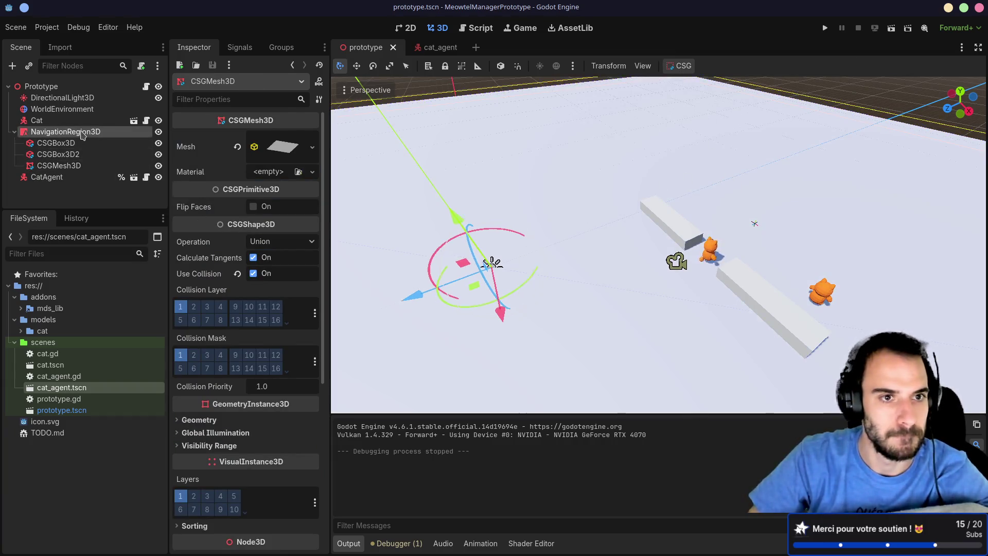
pyautogui.click(691, 66)
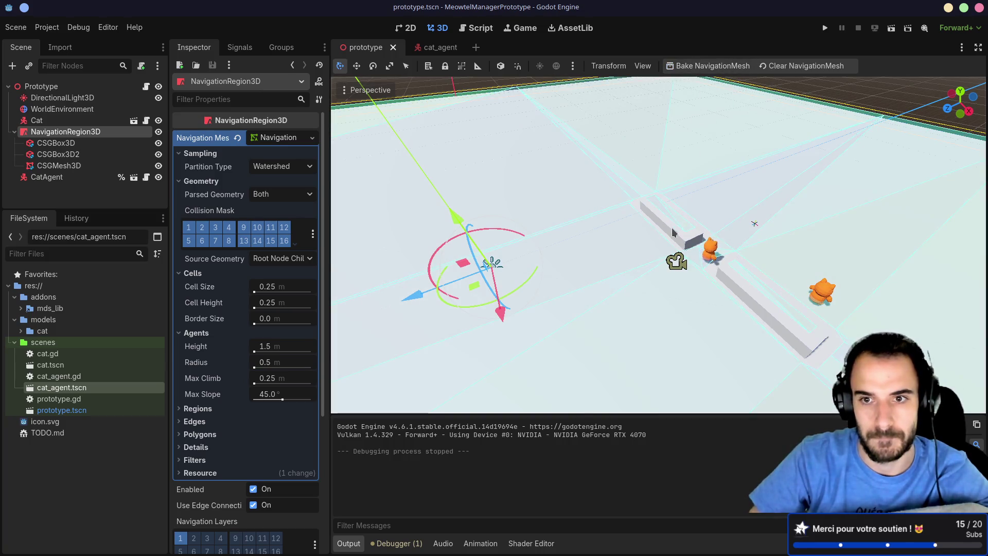
pyautogui.click(673, 232)
pyautogui.moveTo(673, 232)
pyautogui.mouseDown()
pyautogui.moveTo(705, 250)
pyautogui.moveTo(699, 264)
pyautogui.mouseUp()
pyautogui.click(706, 262)
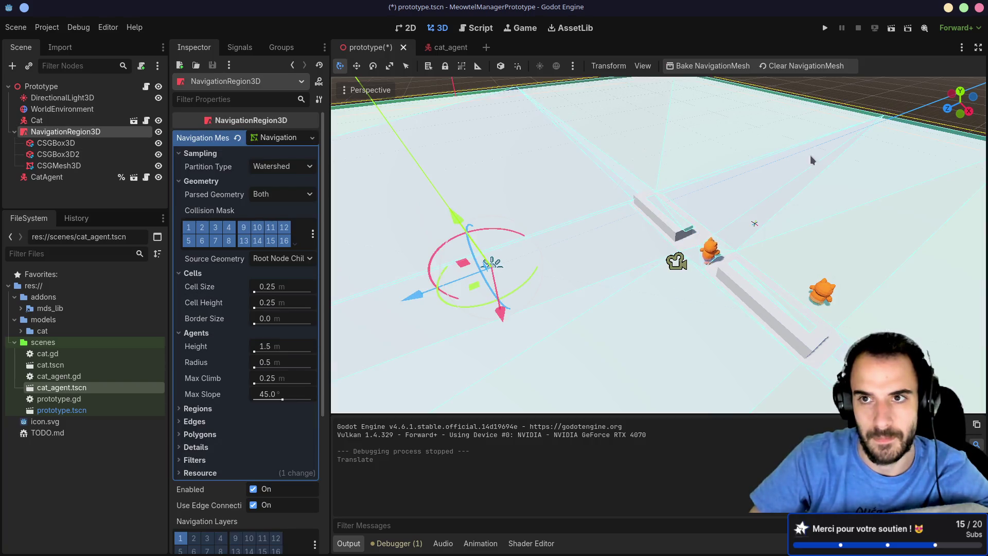
pyautogui.click(727, 65)
pyautogui.click(825, 28)
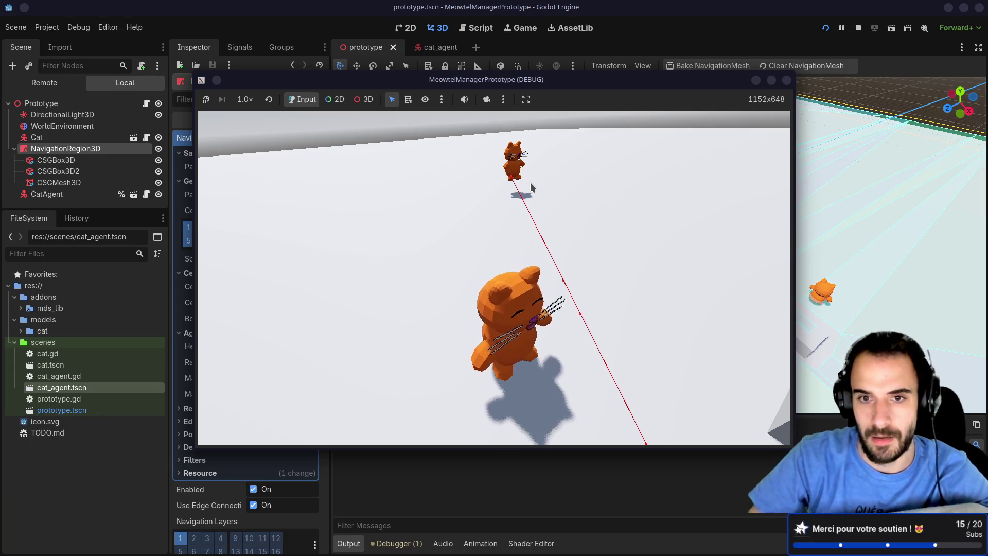
# Send the cat to a new target point, stop the game, and widen the Scene and FileSystem docks.
pyautogui.click(613, 184)
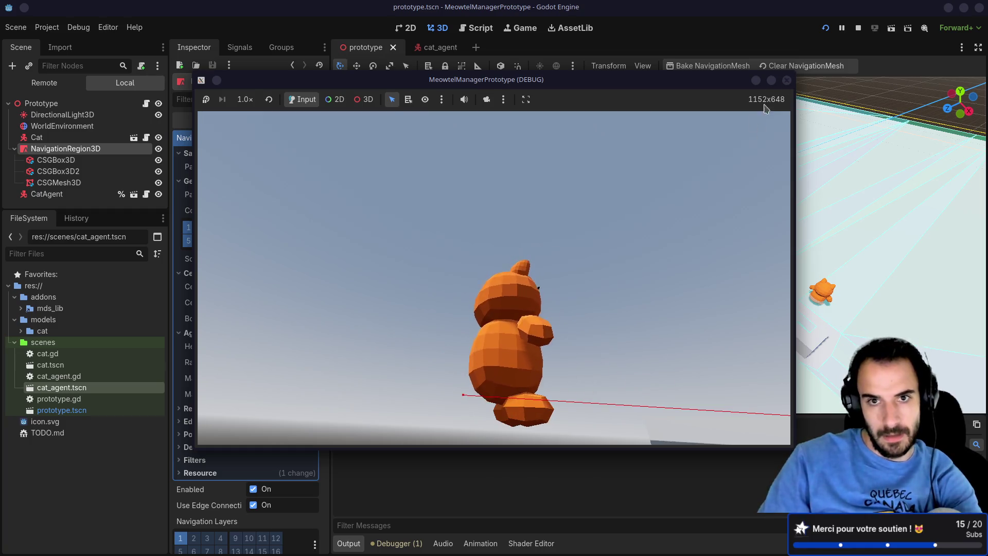
pyautogui.press('F8')
pyautogui.moveTo(169, 196); pyautogui.dragTo(241, 200)
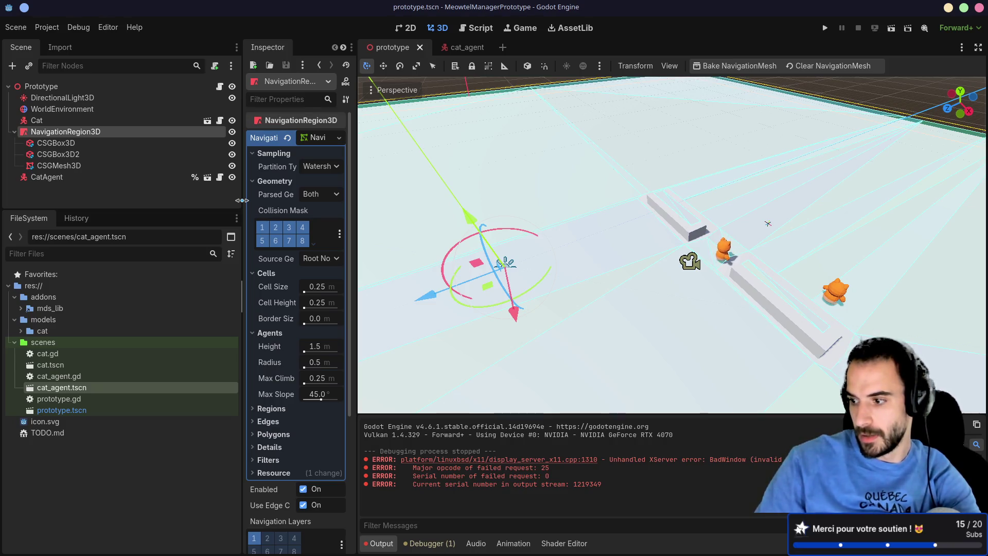
pyautogui.moveTo(654, 262); pyautogui.dragTo(646, 255)
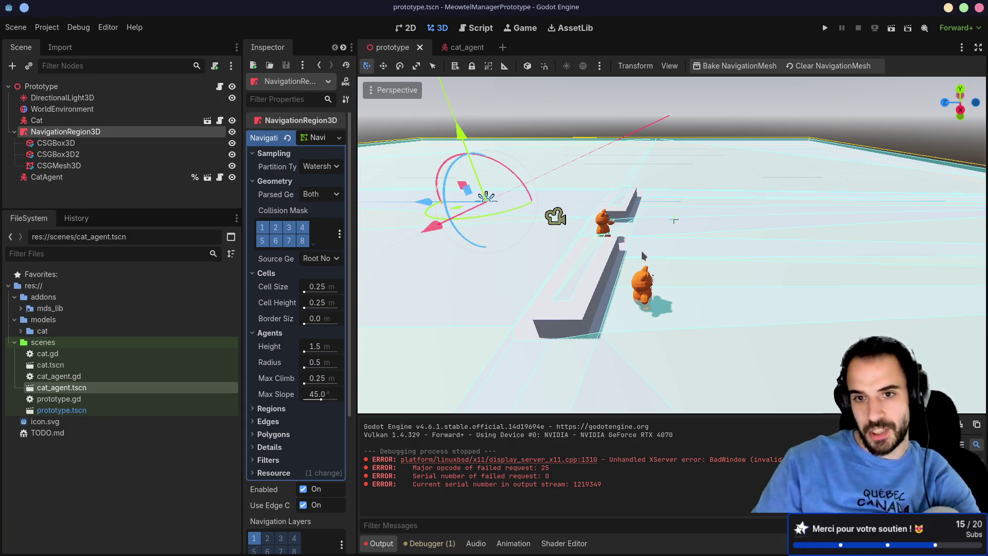
pyautogui.scroll(5, 643, 256)
pyautogui.moveTo(638, 250); pyautogui.dragTo(700, 263)
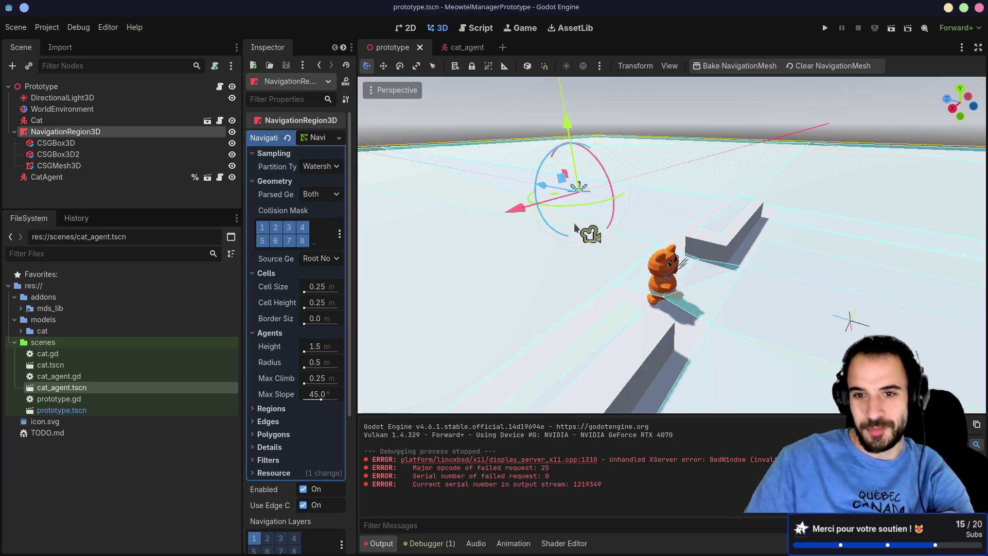
pyautogui.moveTo(655, 226); pyautogui.dragTo(512, 225)
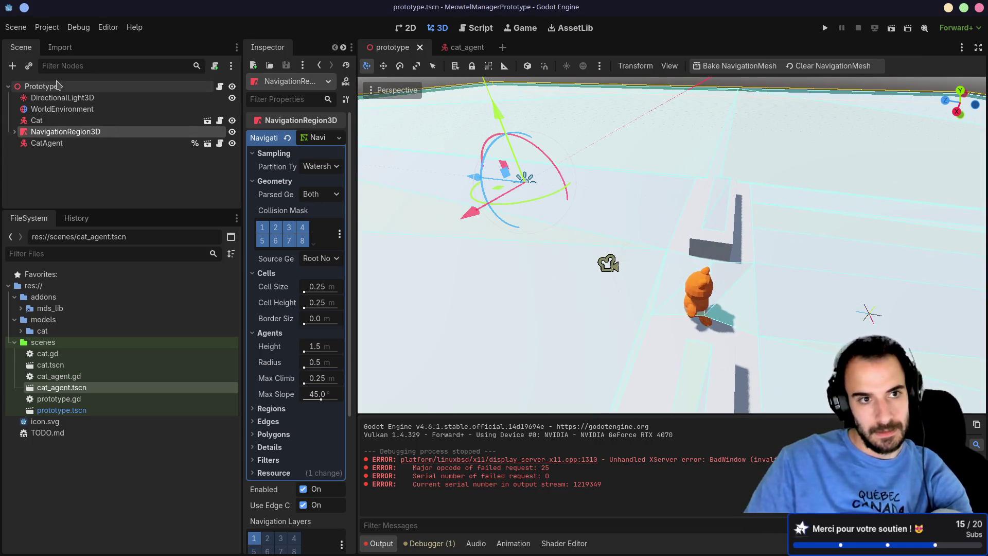
# Add a Node3D child under the Prototype root and name it InterestZone.
pyautogui.click(58, 85)
pyautogui.rightClick(61, 86)
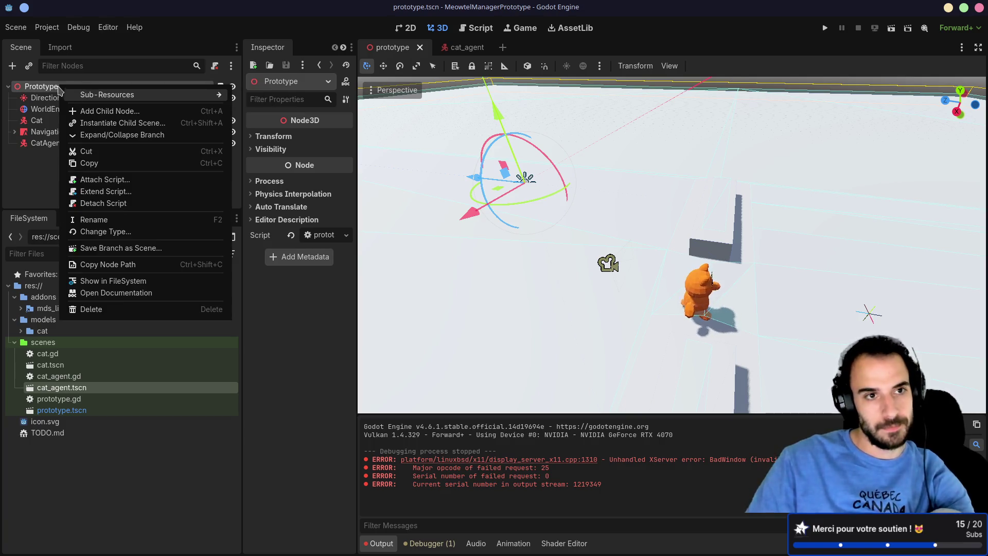
pyautogui.rightClick(58, 86)
pyautogui.rightClick(50, 89)
pyautogui.click(48, 90)
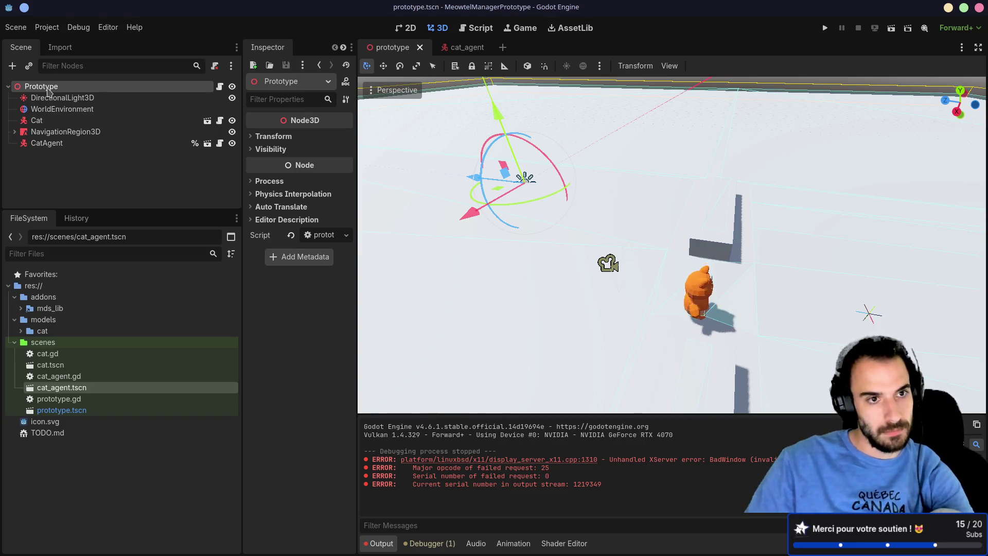
pyautogui.hotkey('ctrl', 'a')
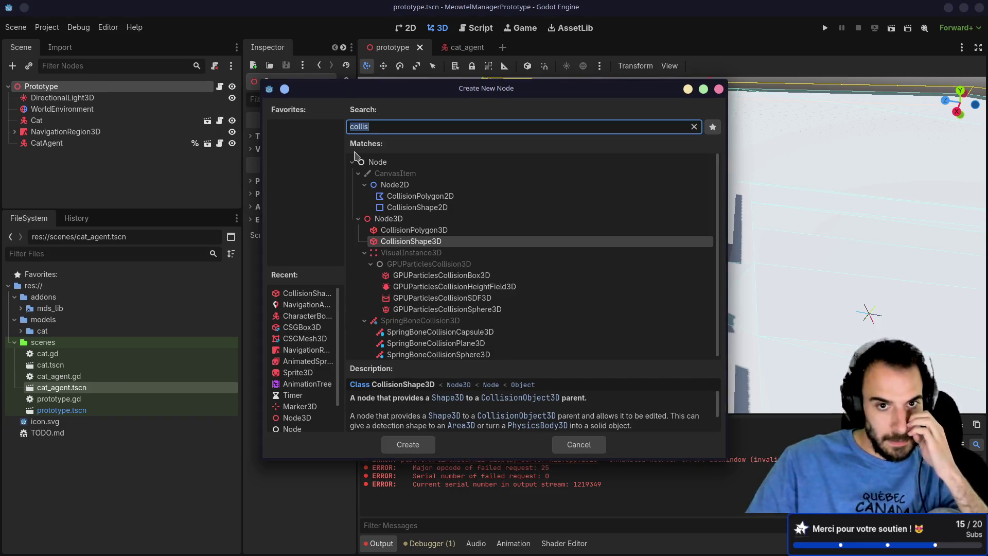
pyautogui.click(394, 219)
pyautogui.press('Return')
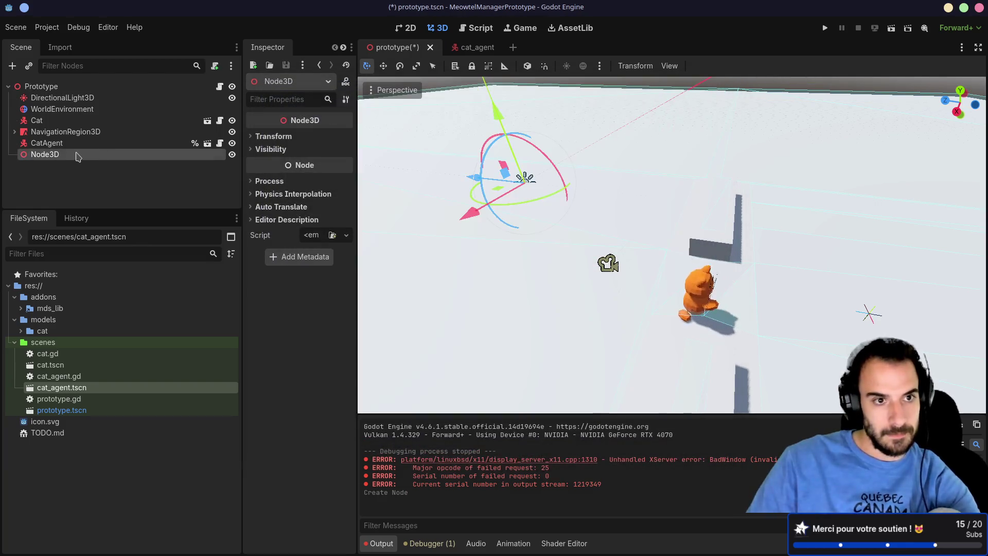
pyautogui.write('terest')
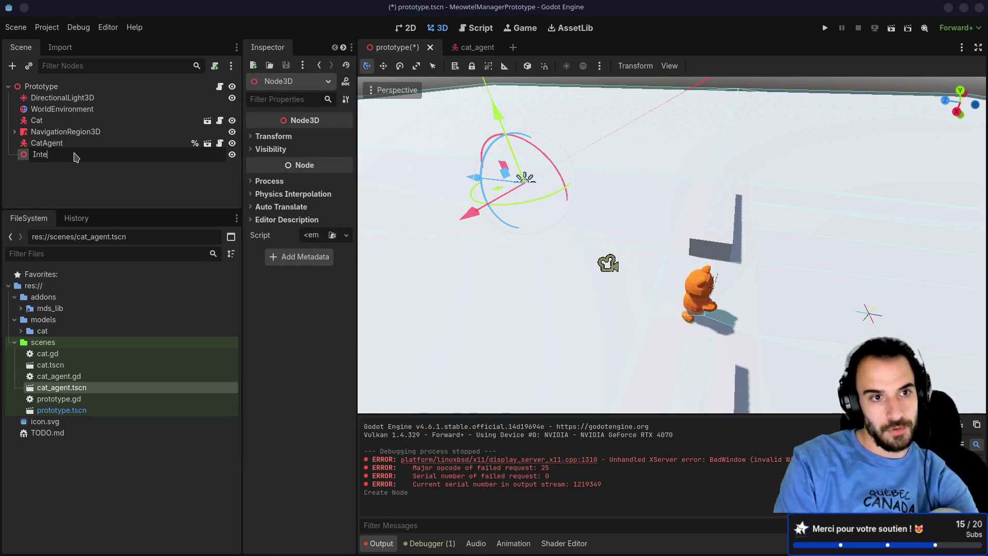
pyautogui.write('Zone')
pyautogui.press('Return')
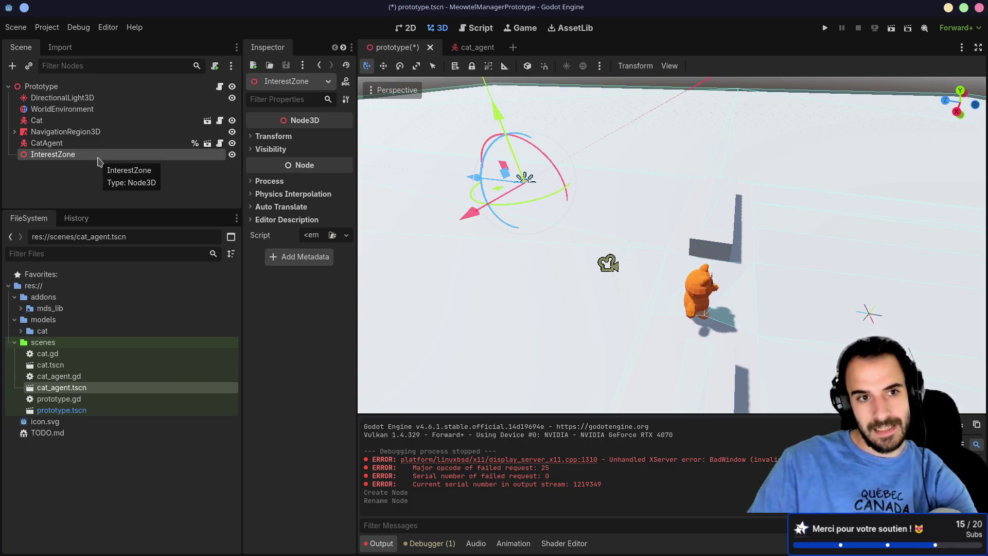
# Orbit the view around InterestZone, then start and cancel renaming it.
pyautogui.scroll(3, 530, 217)
pyautogui.moveTo(532, 217)
pyautogui.mouseDown()
pyautogui.moveTo(612, 225)
pyautogui.moveTo(618, 204)
pyautogui.mouseUp()
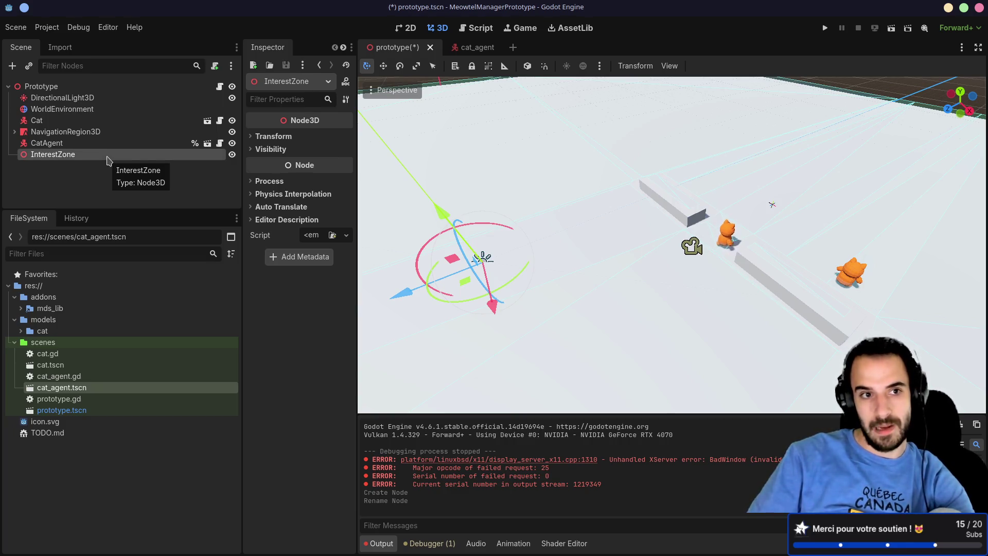
pyautogui.rightClick(108, 158)
pyautogui.click(81, 181)
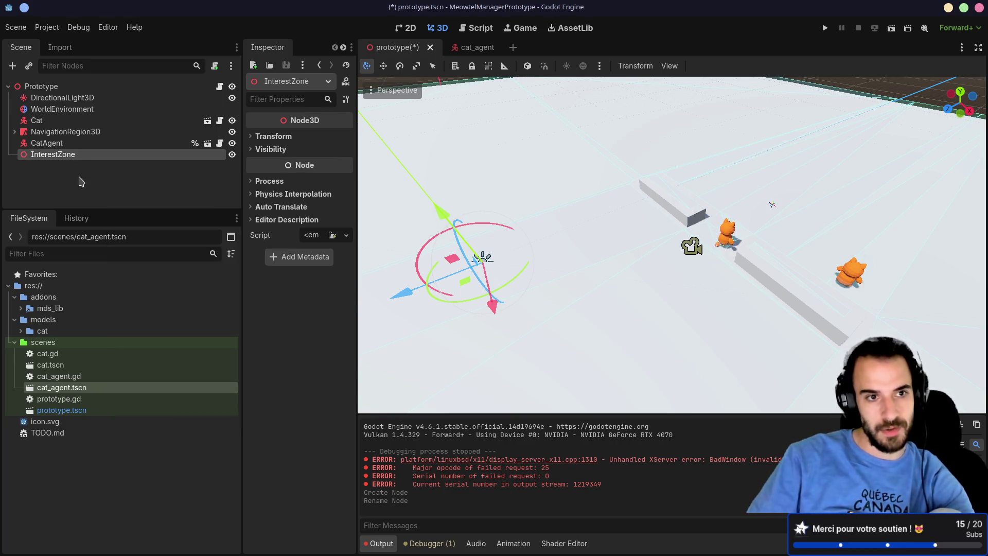
pyautogui.press('F2')
pyautogui.press('Escape')
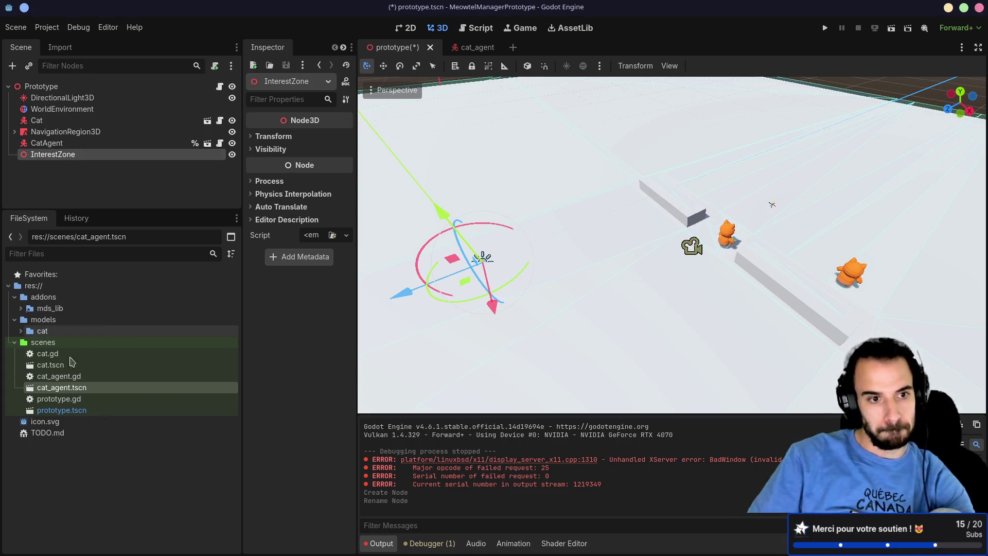
# Rename the InterestZone node to InterestZones.
pyautogui.click(41, 343)
pyautogui.rightClick(41, 341)
pyautogui.moveTo(128, 349)
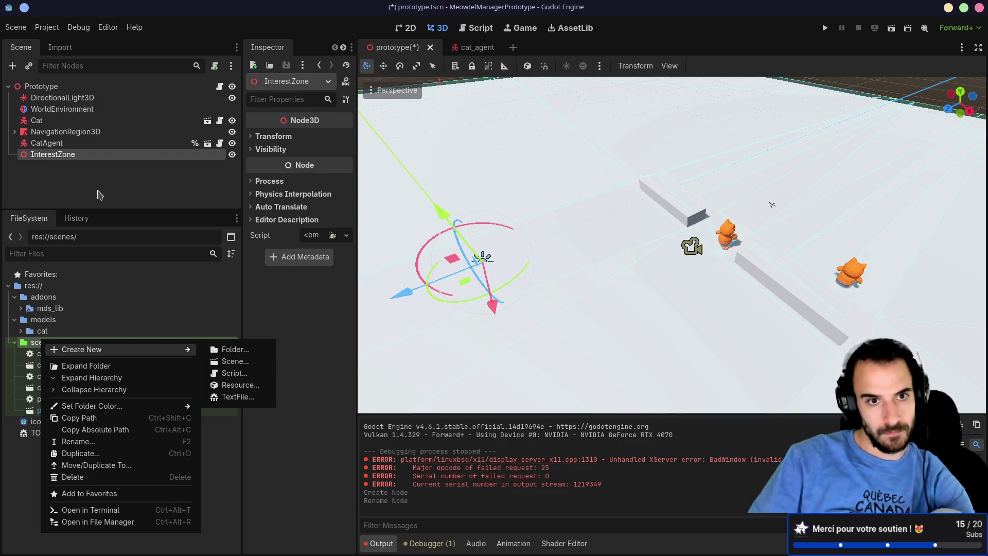
pyautogui.click(99, 194)
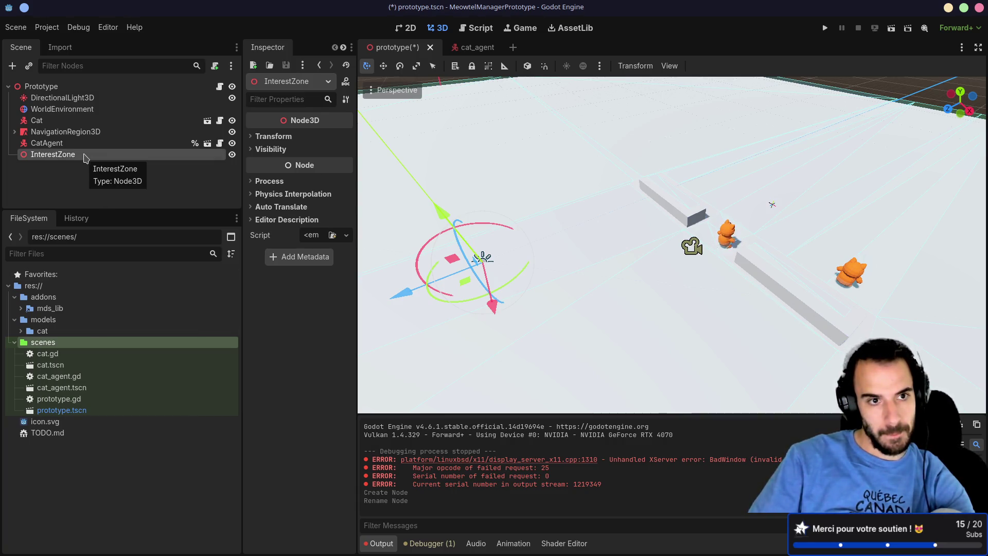
pyautogui.doubleClick(85, 156)
pyautogui.press('Return')
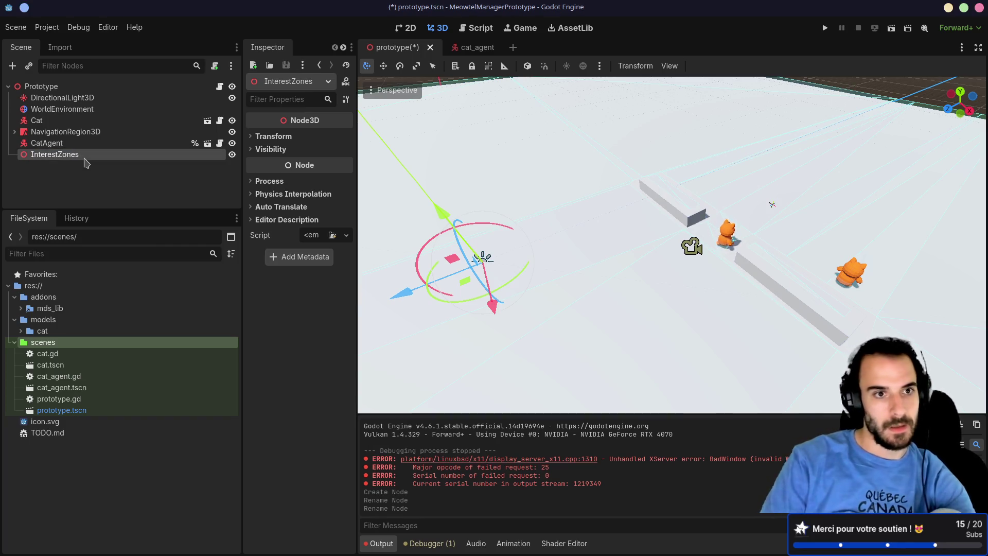
# Add an Area3D child under InterestZones and name it Zone.
pyautogui.rightClick(85, 163)
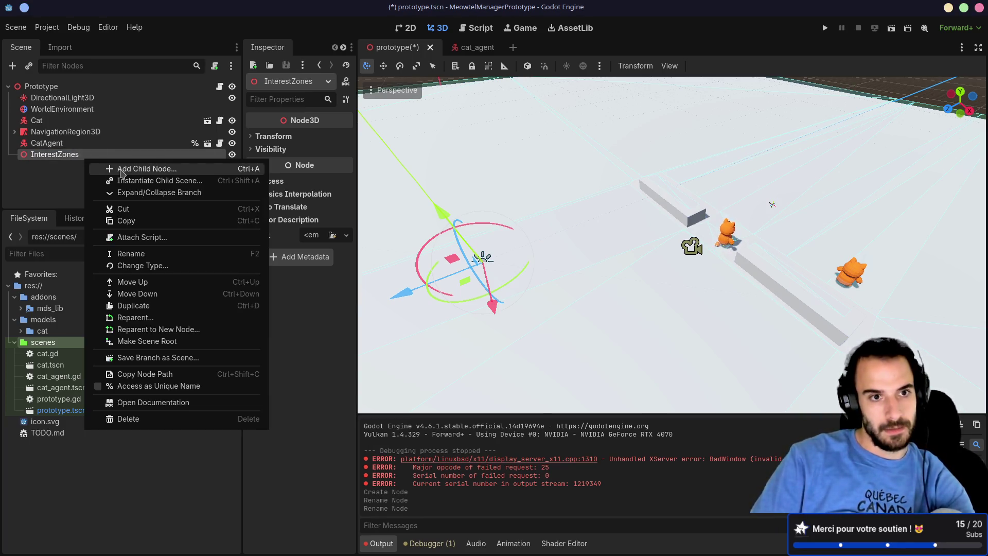
pyautogui.click(122, 170)
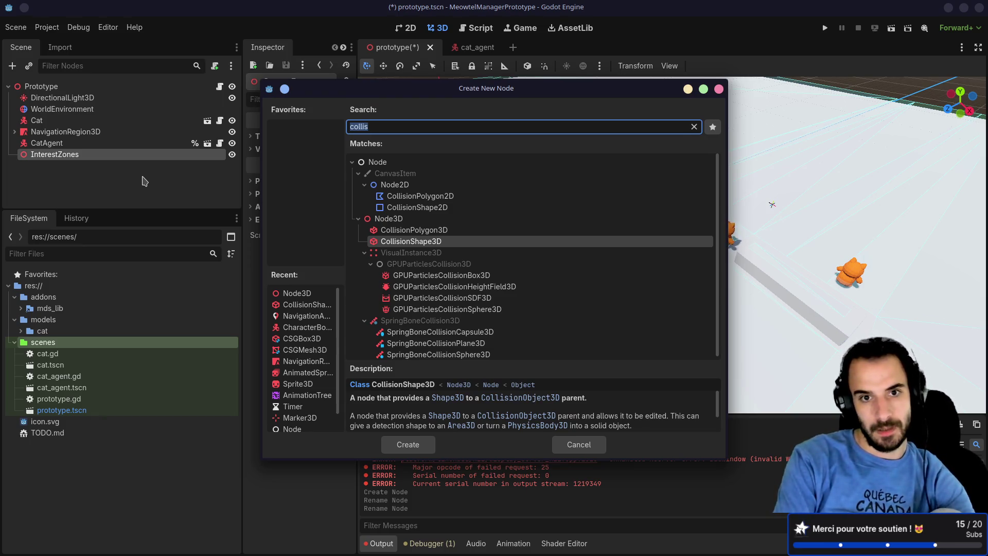
pyautogui.write('area')
pyautogui.press('Return')
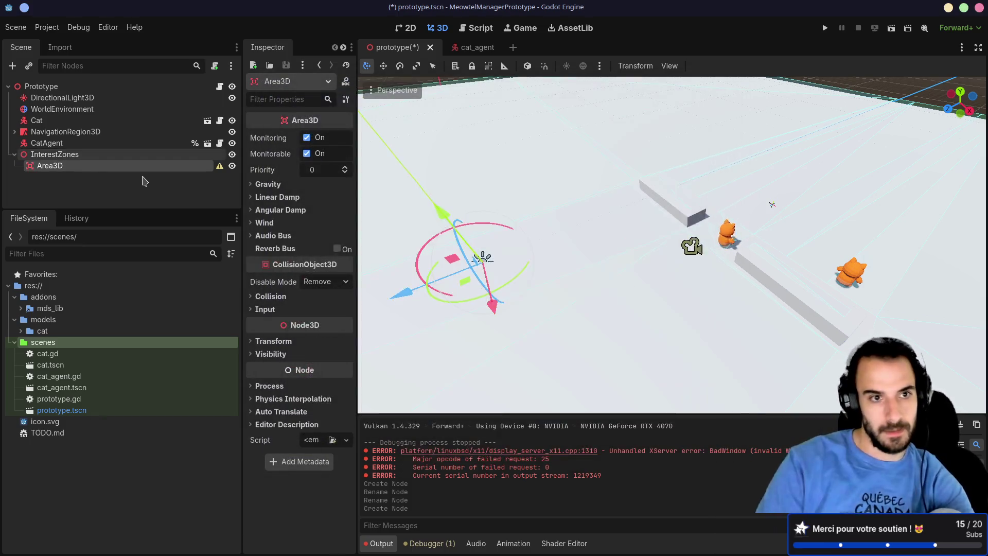
pyautogui.press('Return')
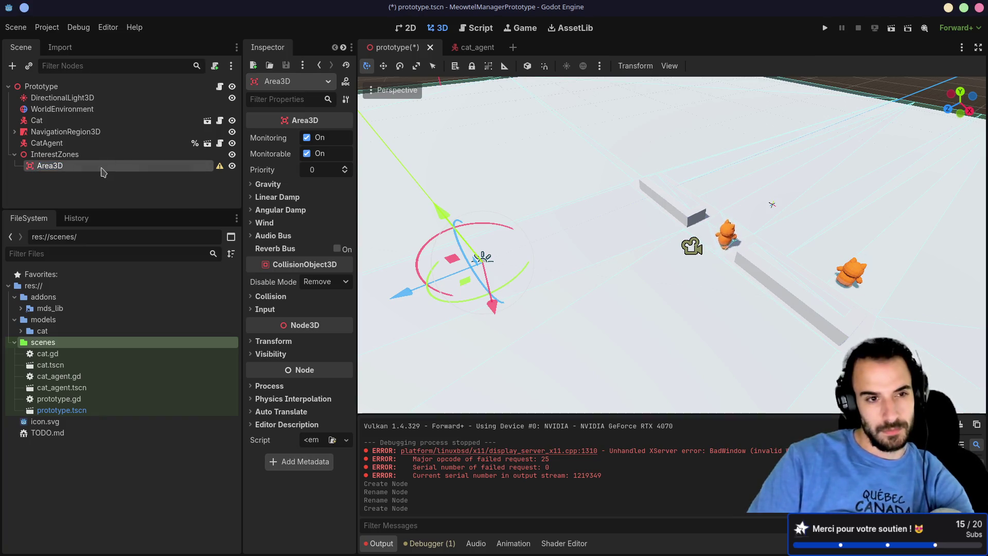
pyautogui.doubleClick(103, 168)
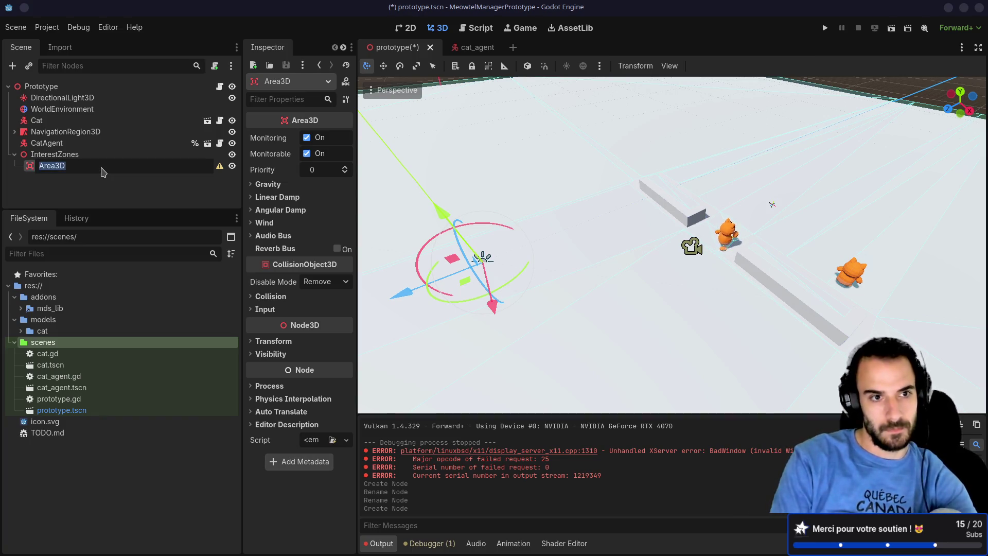
pyautogui.write('one')
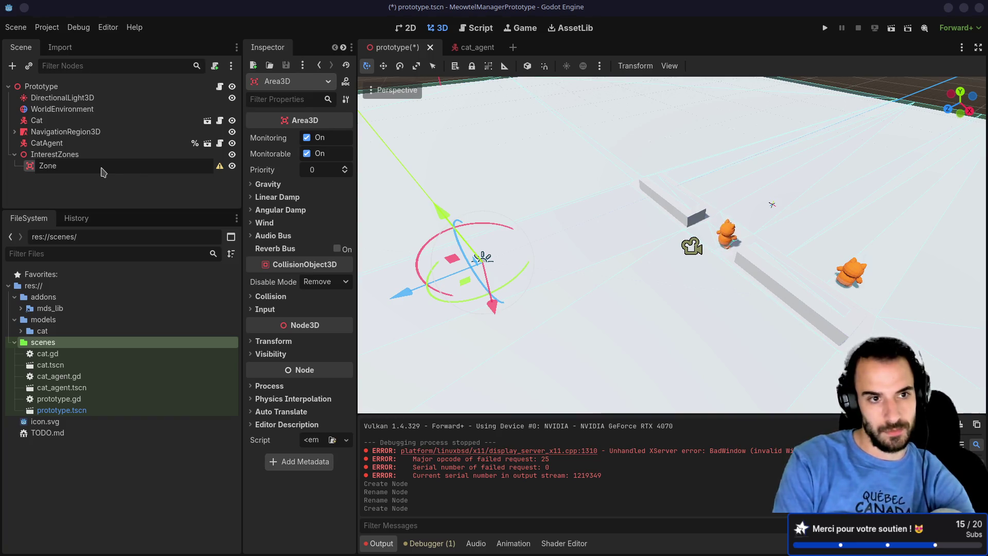
pyautogui.press('Return')
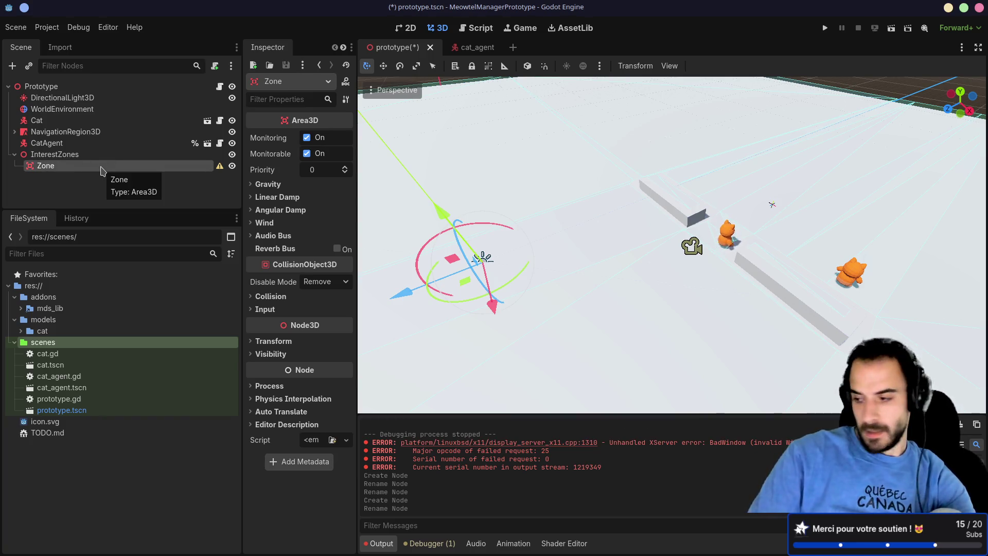
# Add a CollisionShape3D under Zone and give it a New BoxShape3D shape.
pyautogui.rightClick(103, 171)
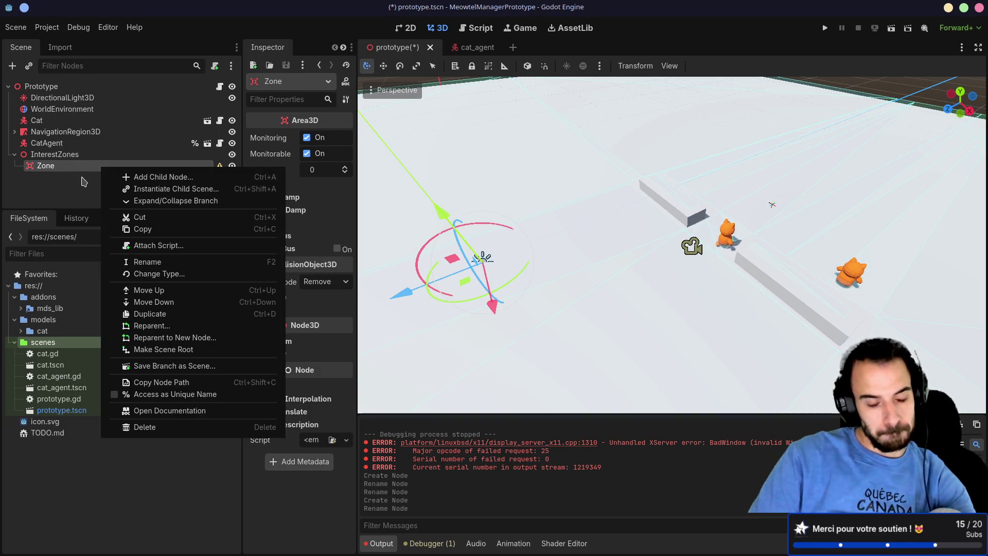
pyautogui.click(72, 177)
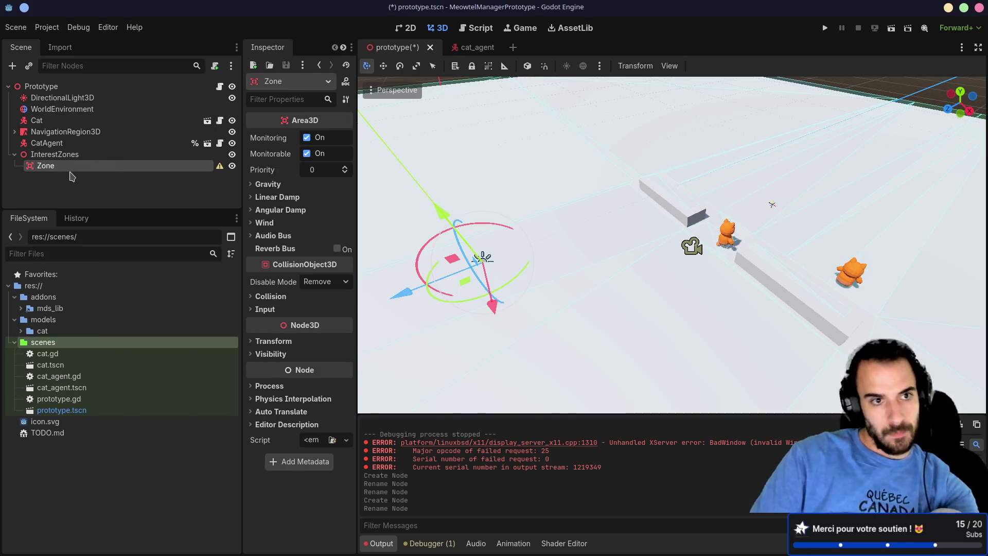
pyautogui.hotkey('ctrl', 'a')
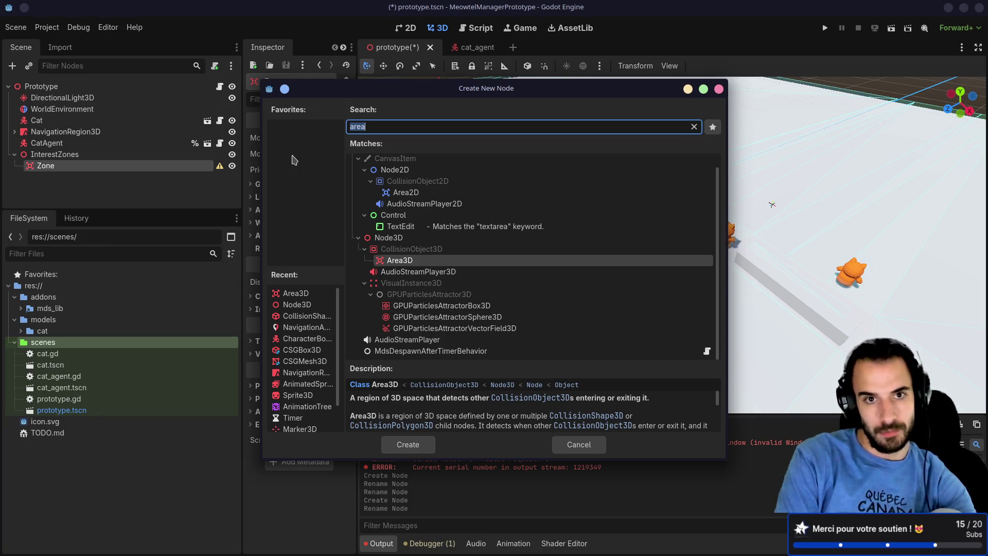
pyautogui.write('col')
pyautogui.press('BackSpace')
pyautogui.press('BackSpace')
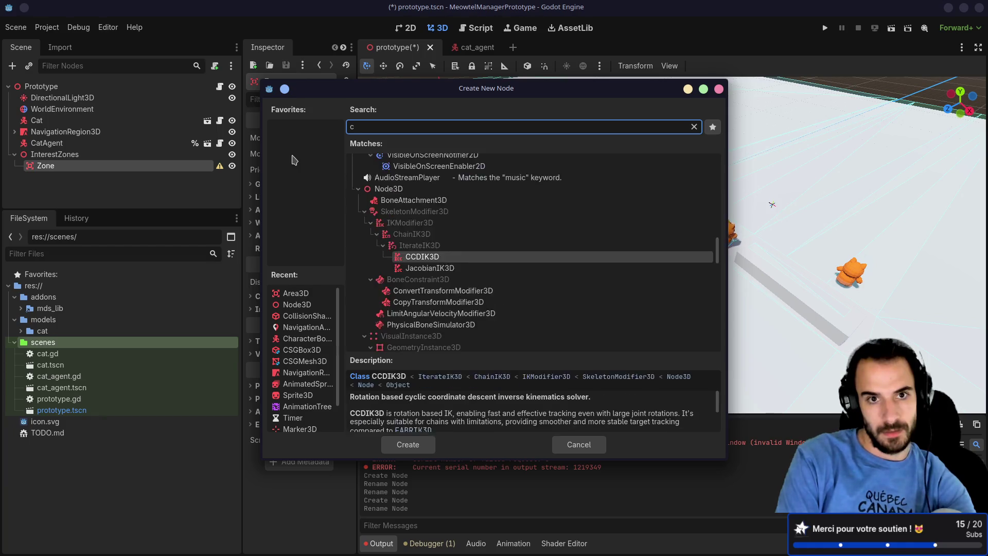
pyautogui.write('olli')
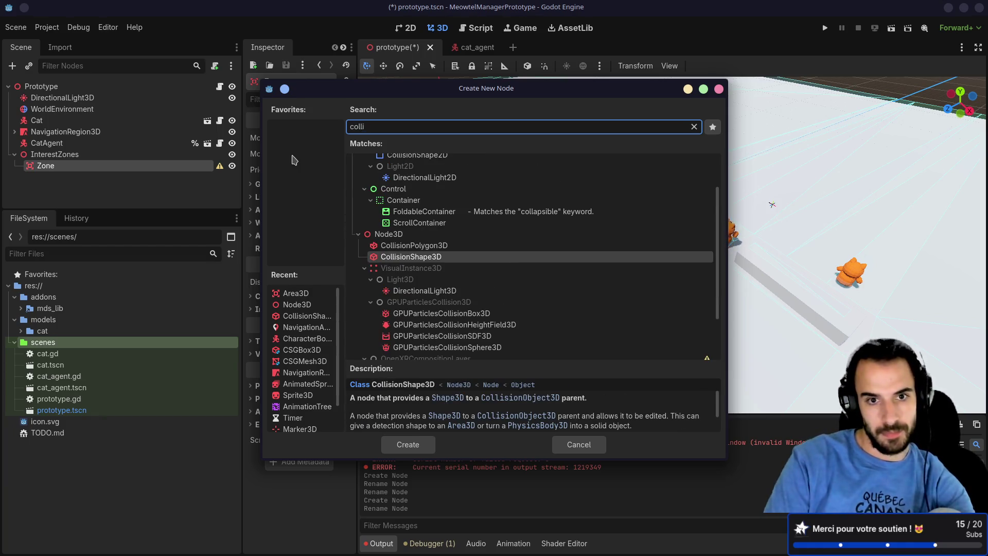
pyautogui.press('Return')
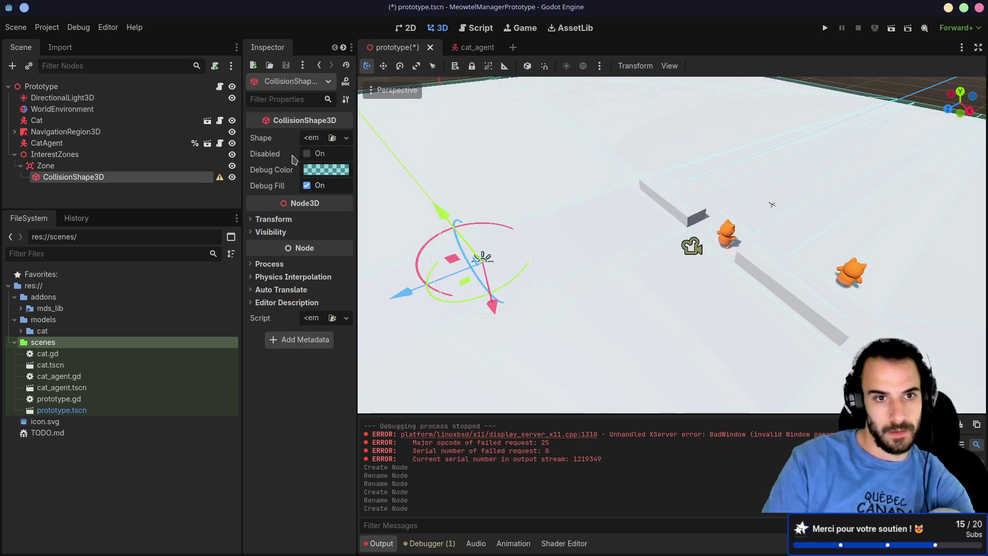
pyautogui.moveTo(355, 139); pyautogui.dragTo(416, 140)
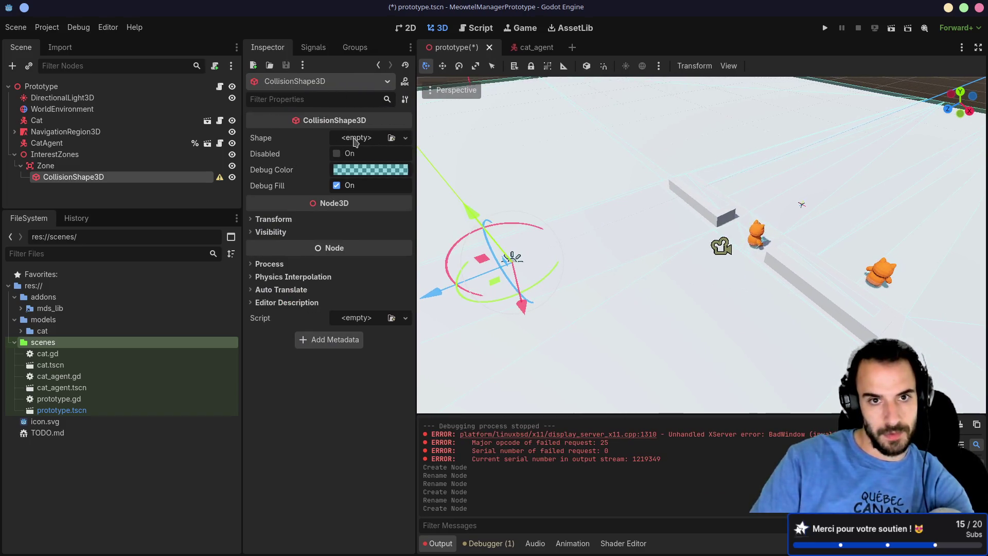
pyautogui.click(406, 137)
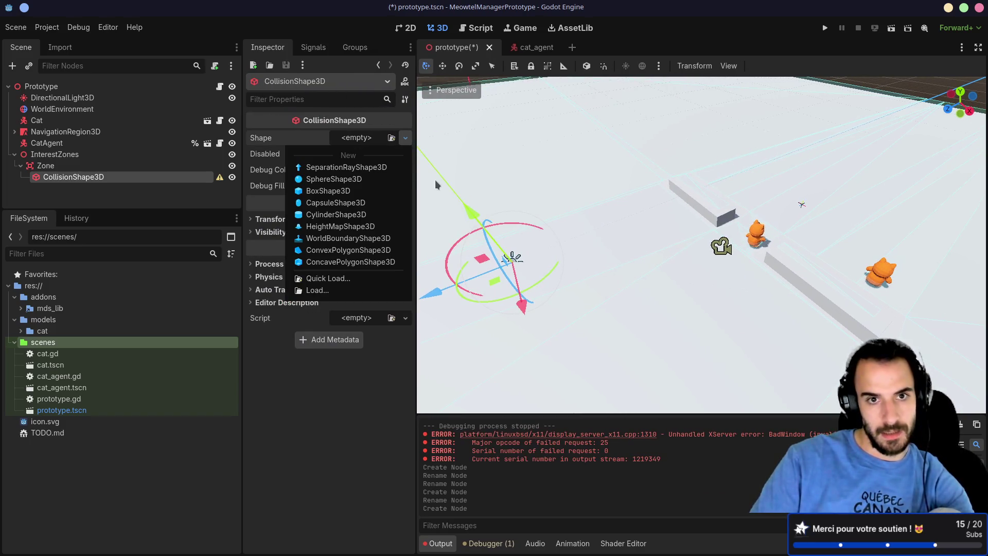
pyautogui.click(331, 191)
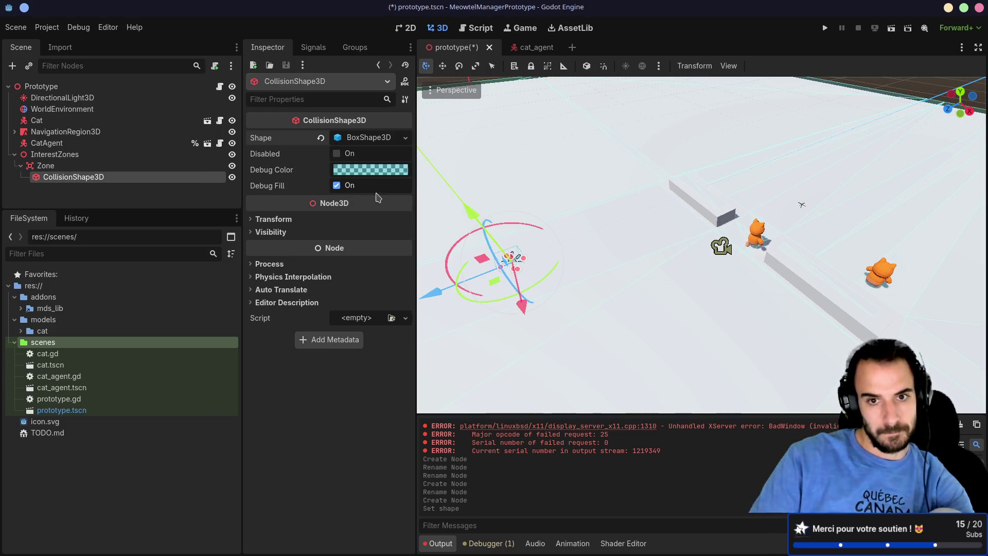
# Reset the Zone node's Transform position back to the origin, 0, 0, 0.
pyautogui.moveTo(471, 223)
pyautogui.mouseDown()
pyautogui.moveTo(566, 191)
pyautogui.moveTo(584, 147)
pyautogui.moveTo(585, 204)
pyautogui.moveTo(674, 226)
pyautogui.moveTo(632, 230)
pyautogui.mouseUp()
pyautogui.scroll(2, 585, 207)
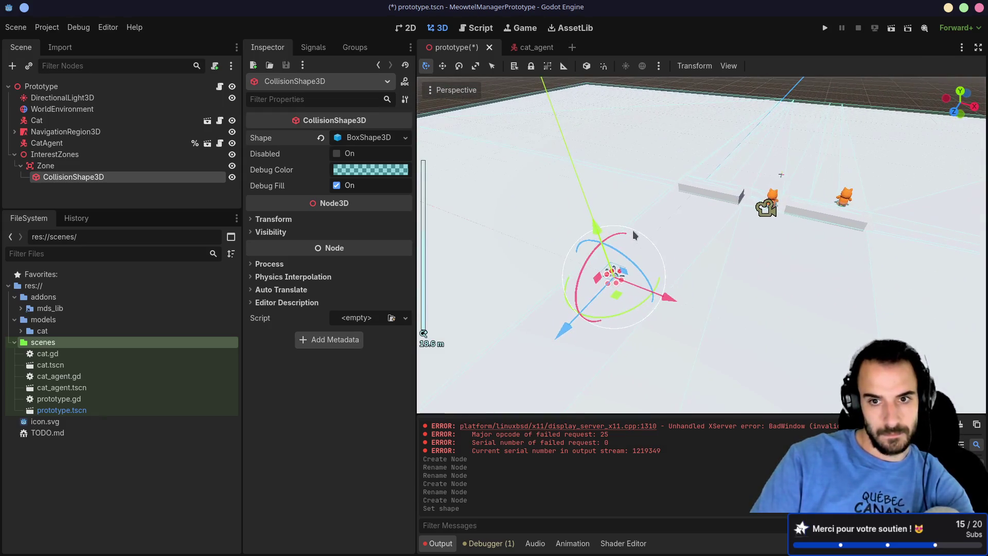
pyautogui.click(96, 166)
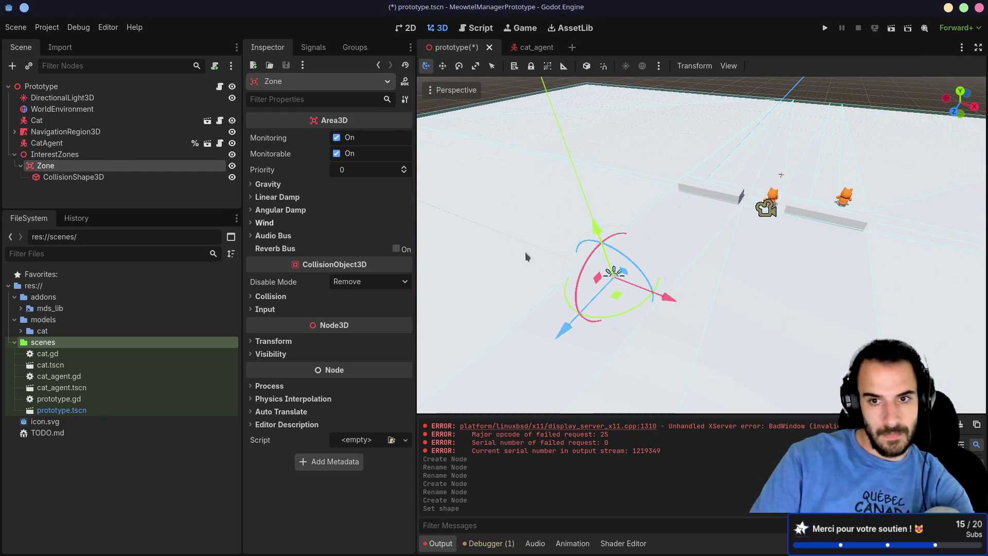
pyautogui.moveTo(616, 295)
pyautogui.mouseDown()
pyautogui.moveTo(767, 216)
pyautogui.moveTo(851, 211)
pyautogui.moveTo(684, 240)
pyautogui.mouseUp()
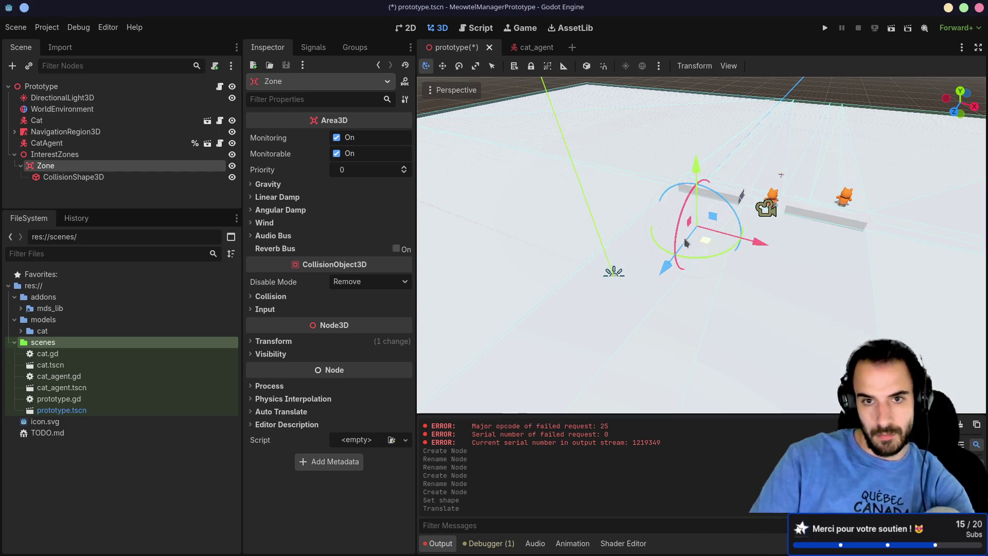
pyautogui.click(311, 343)
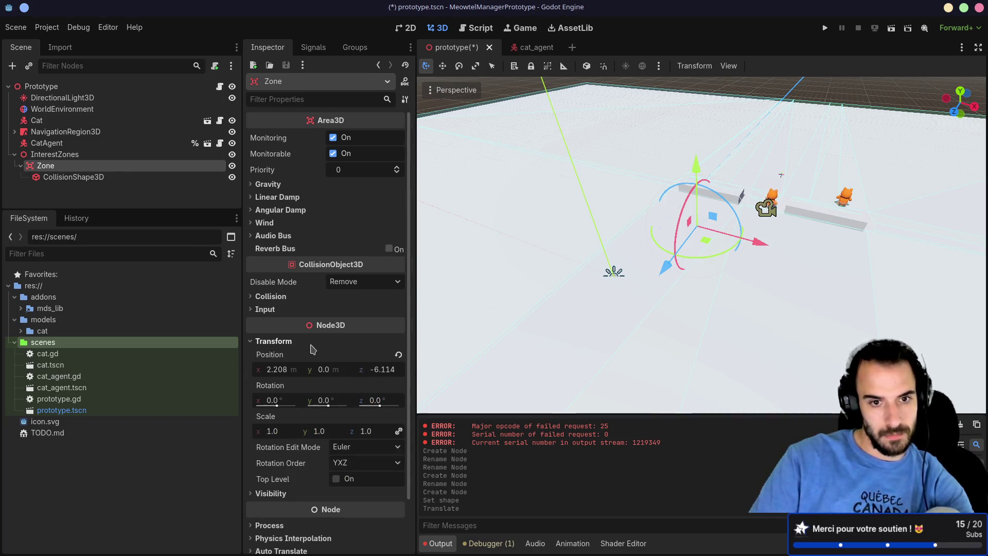
pyautogui.click(398, 355)
# Set the Zone's BoxShape3D size x and z to 2, giving a 2.0 × 1.0 × 2.0 m box.
pyautogui.scroll(1, 678, 265)
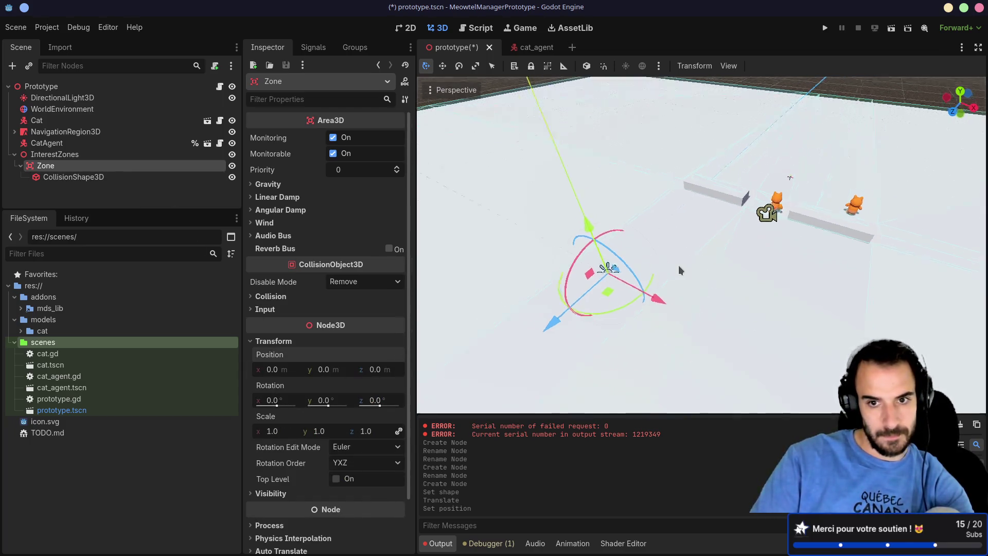
pyautogui.click(128, 182)
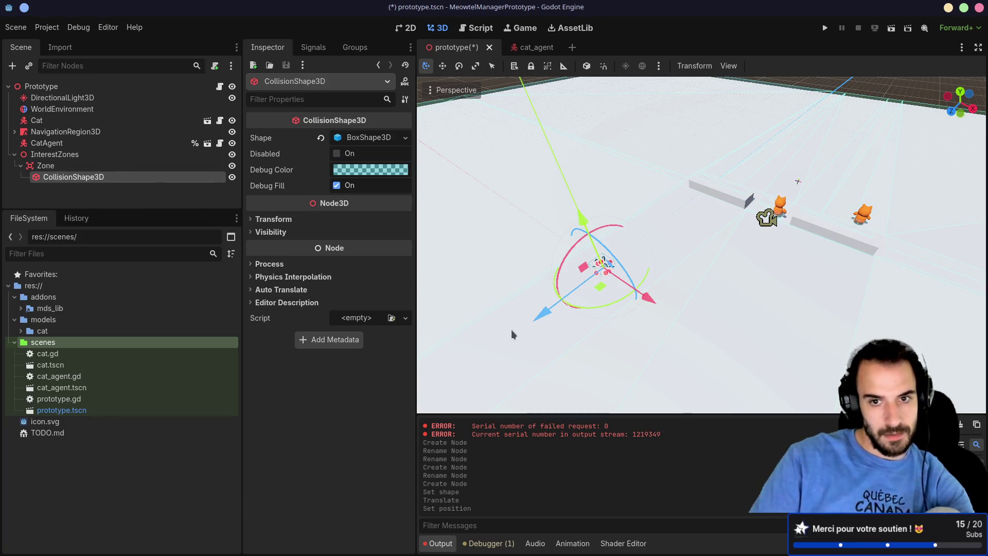
pyautogui.scroll(3, 515, 314)
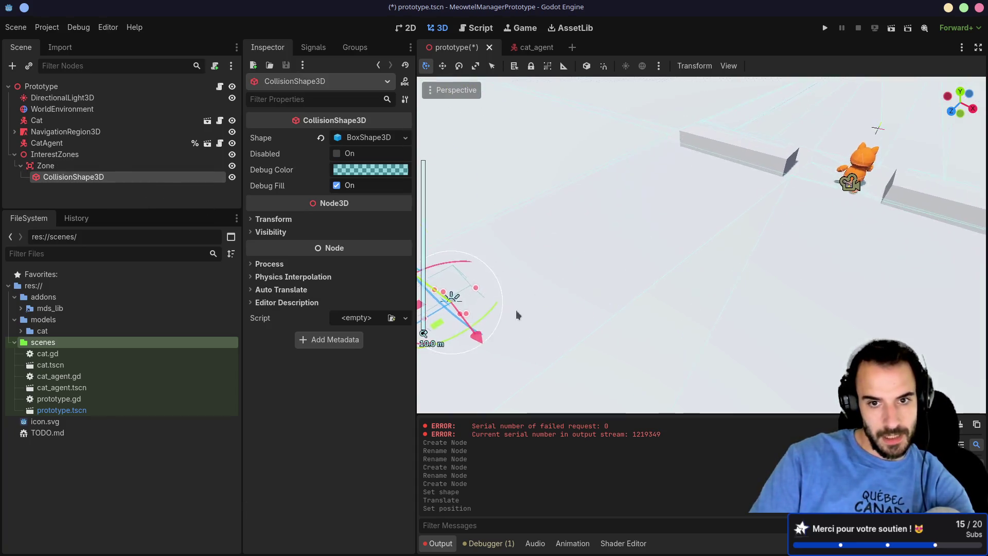
pyautogui.click(373, 137)
pyautogui.click(268, 170)
pyautogui.write('2')
pyautogui.press('Return')
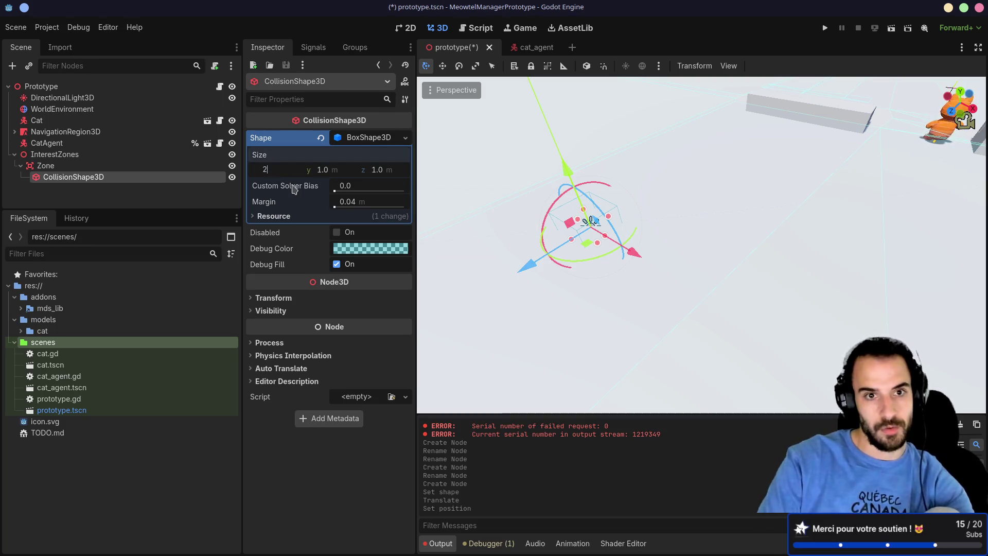
pyautogui.click(380, 171)
pyautogui.write('2')
pyautogui.press('Return')
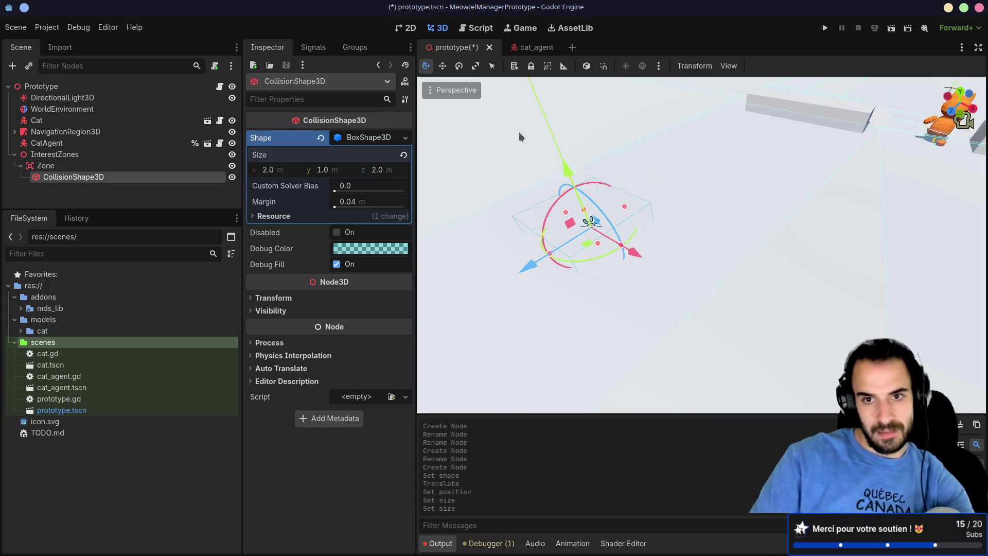
pyautogui.click(638, 168)
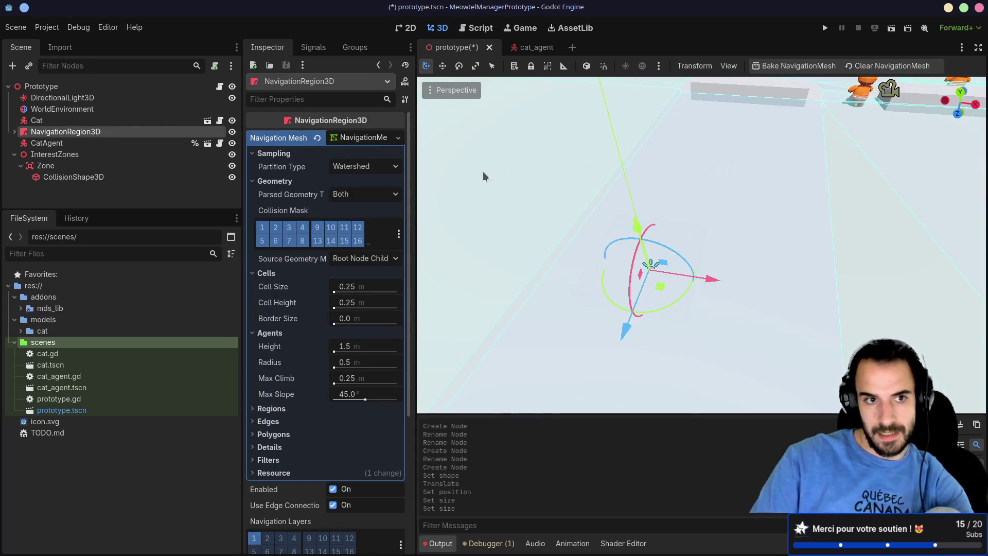
# Rename the Zone node to ZoneA.
pyautogui.scroll(-3, 608, 197)
pyautogui.click(851, 148)
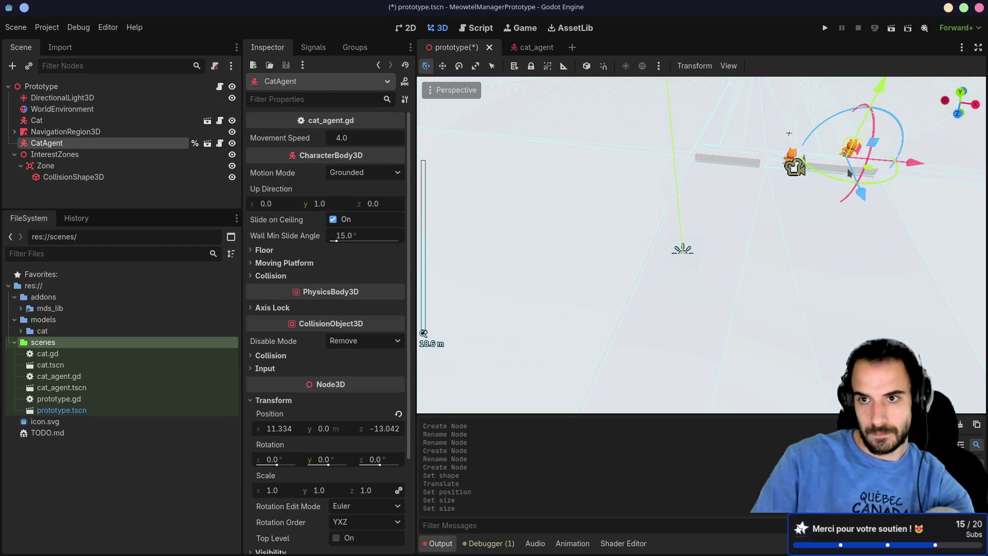
pyautogui.click(45, 165)
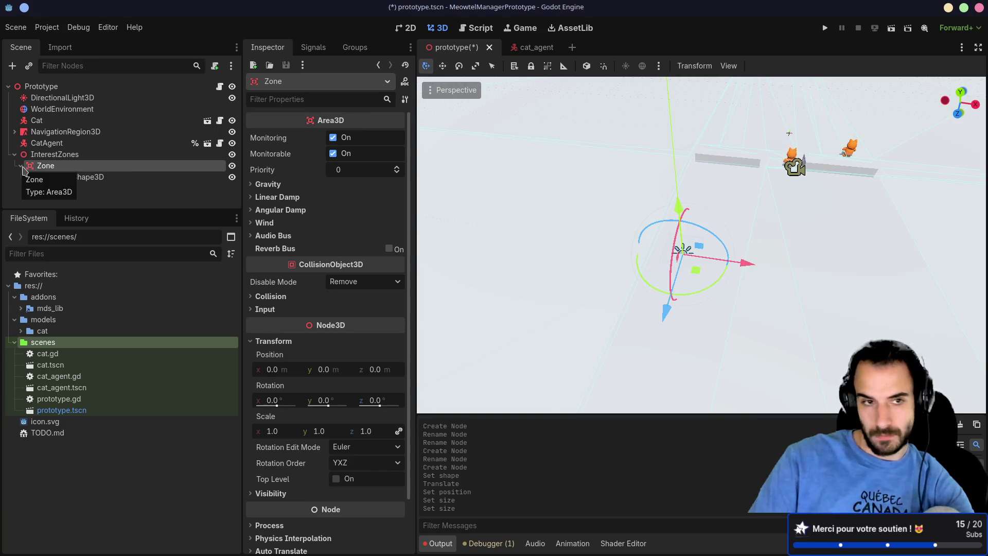
pyautogui.doubleClick(23, 169)
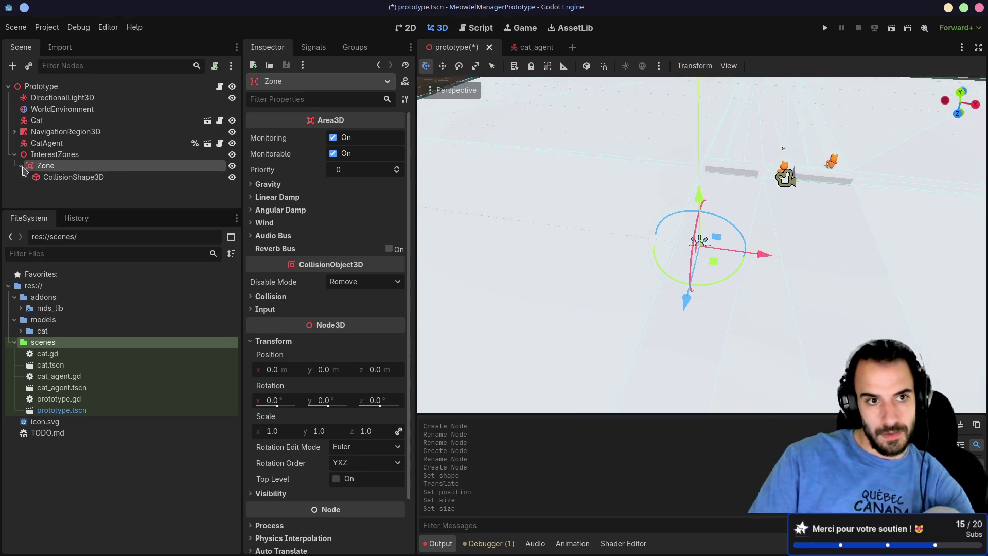
pyautogui.click(70, 166)
pyautogui.press('Return')
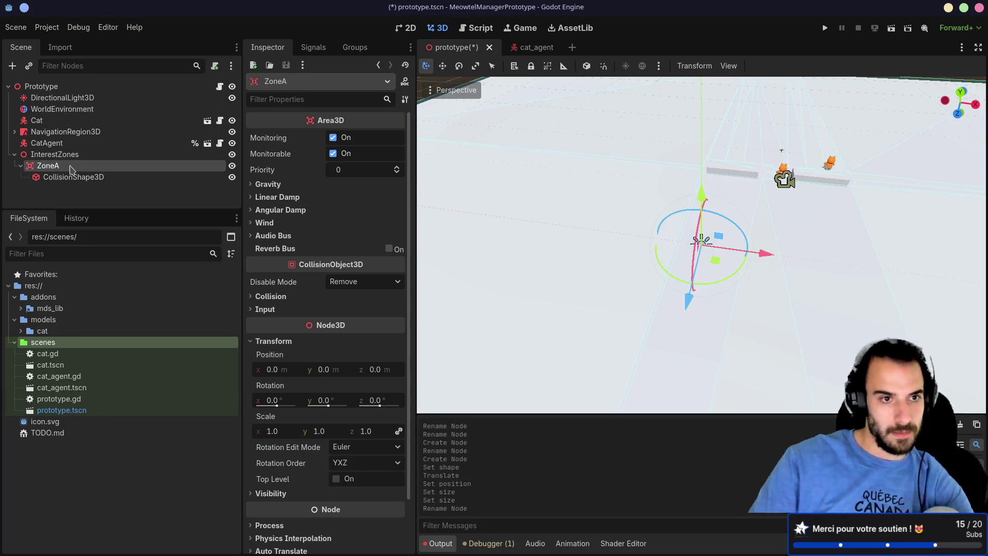
# Duplicate ZoneA and name the copy ZoneB.
pyautogui.rightClick(70, 166)
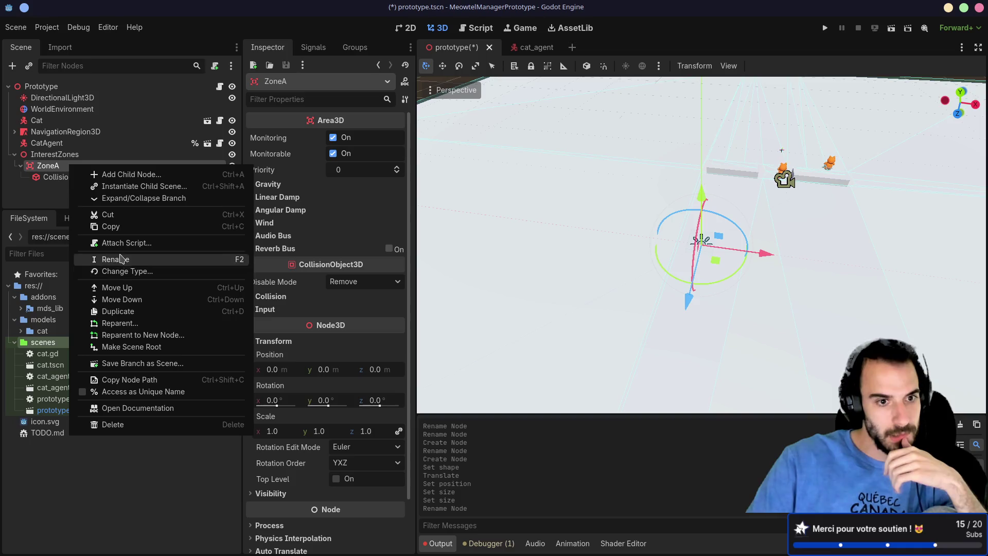
pyautogui.click(123, 313)
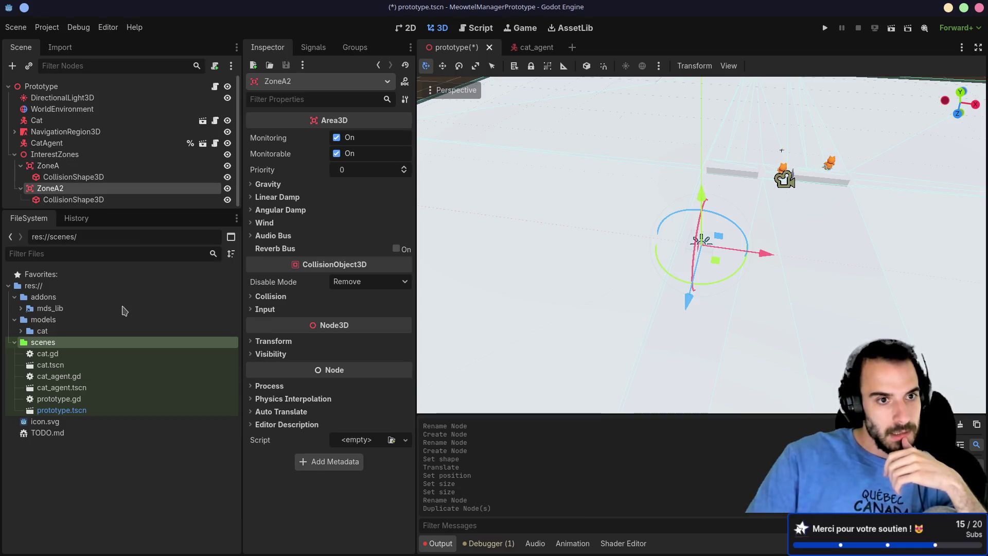
pyautogui.doubleClick(80, 188)
pyautogui.press('BackSpace')
pyautogui.press('BackSpace')
pyautogui.write('B')
pyautogui.press('Return')
# Move ZoneB away from the origin to its own spot in the level.
pyautogui.scroll(3, 473, 189)
pyautogui.moveTo(668, 206); pyautogui.dragTo(710, 263)
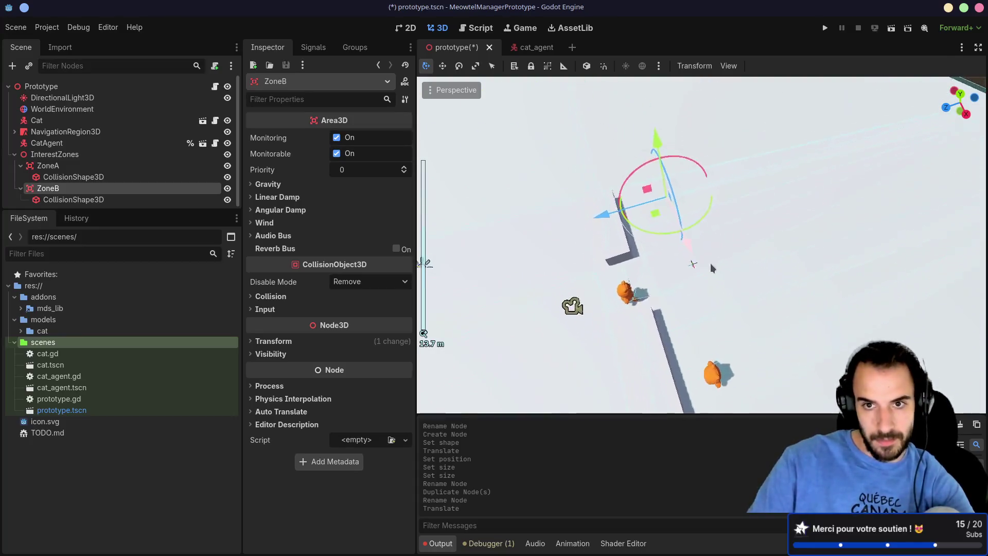
pyautogui.click(97, 199)
pyautogui.click(77, 188)
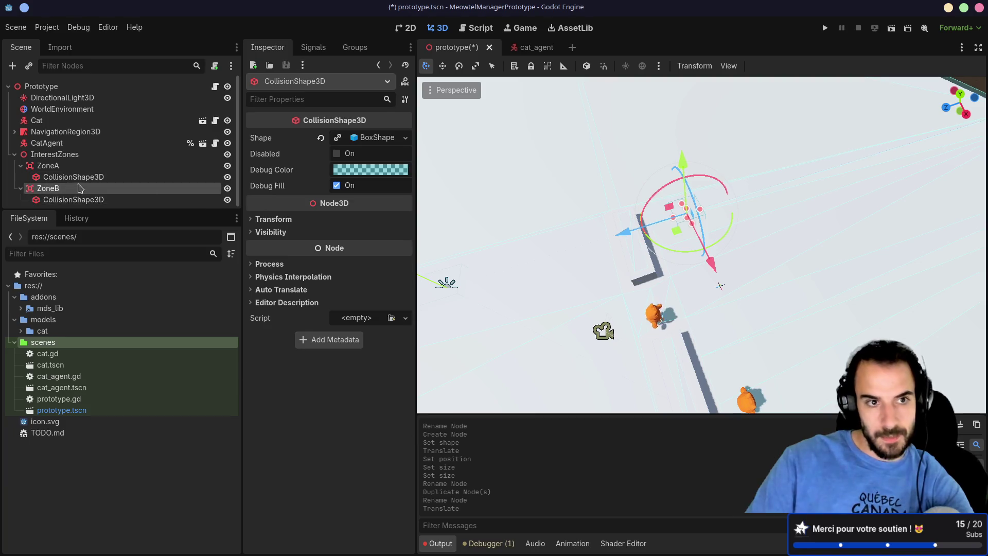
pyautogui.moveTo(712, 265); pyautogui.dragTo(719, 282)
pyautogui.click(72, 165)
pyautogui.click(355, 48)
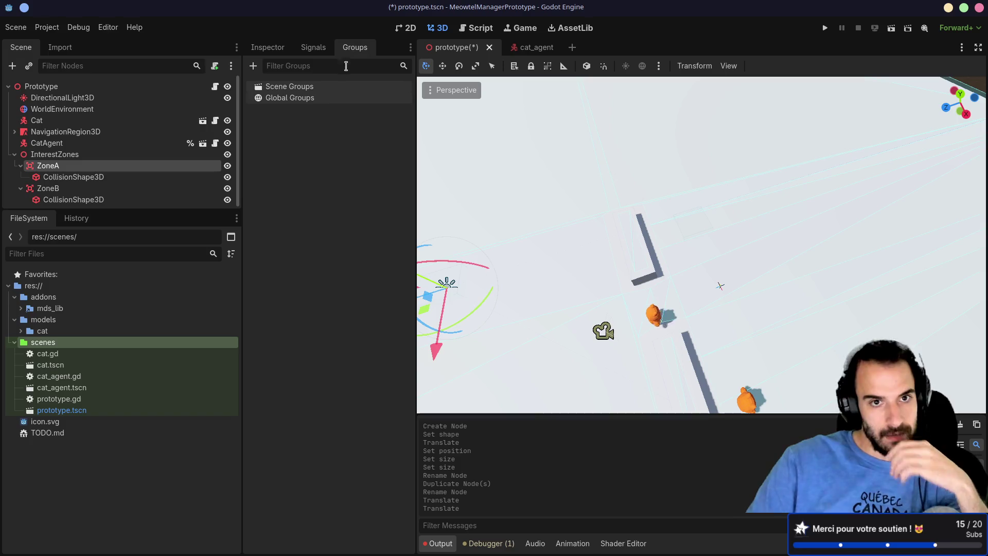
# Create a new group named agent_interest_zone and add ZoneA to it.
pyautogui.click(253, 66)
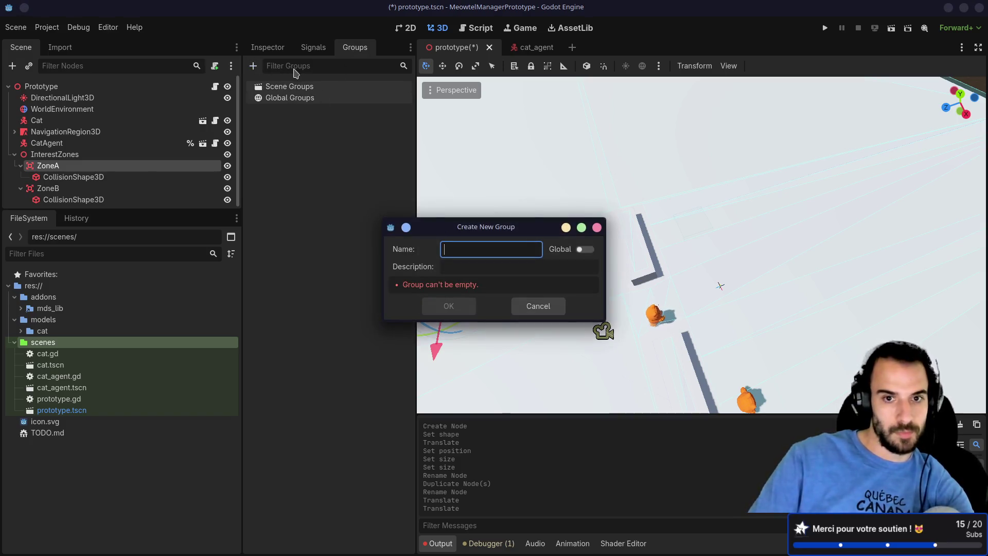
pyautogui.press('Escape')
pyautogui.click(257, 67)
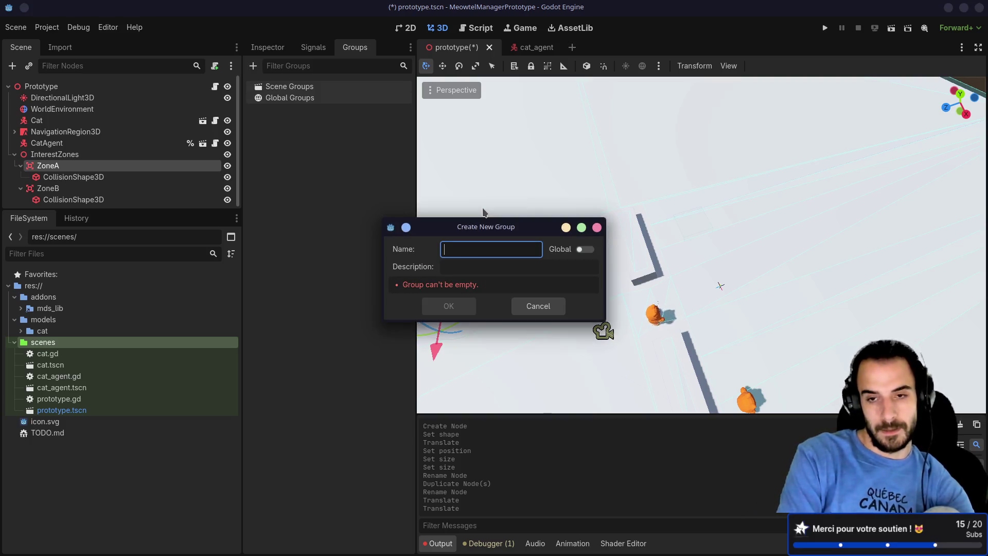
pyautogui.write('interest_zone')
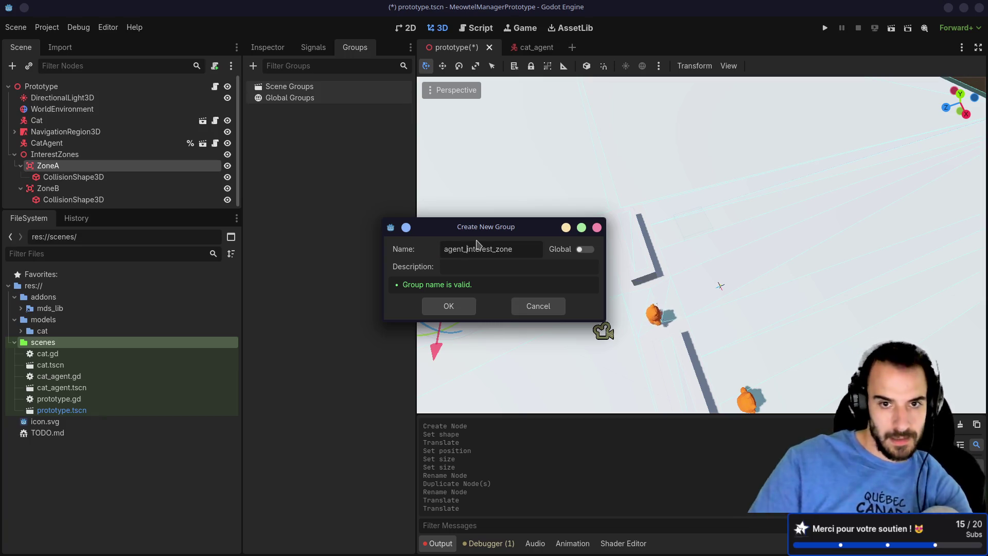
pyautogui.doubleClick(495, 249)
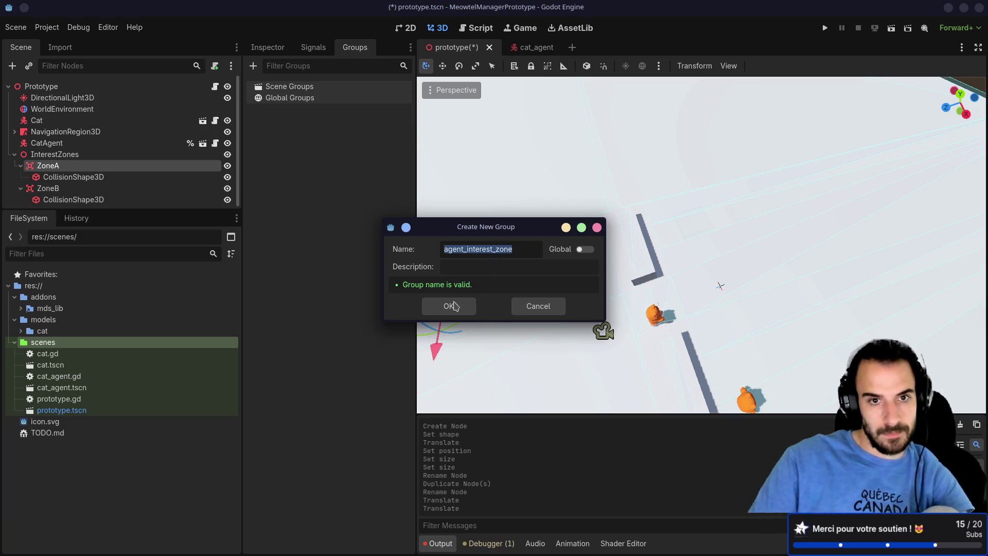
pyautogui.click(451, 306)
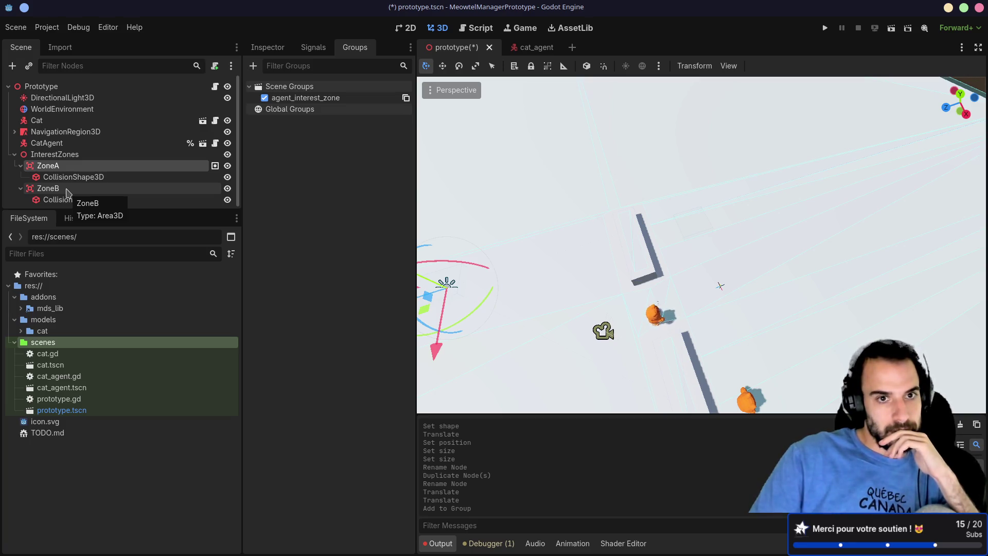
# Add ZoneB to the agent_interest_zone group as well.
pyautogui.click(67, 189)
pyautogui.click(264, 98)
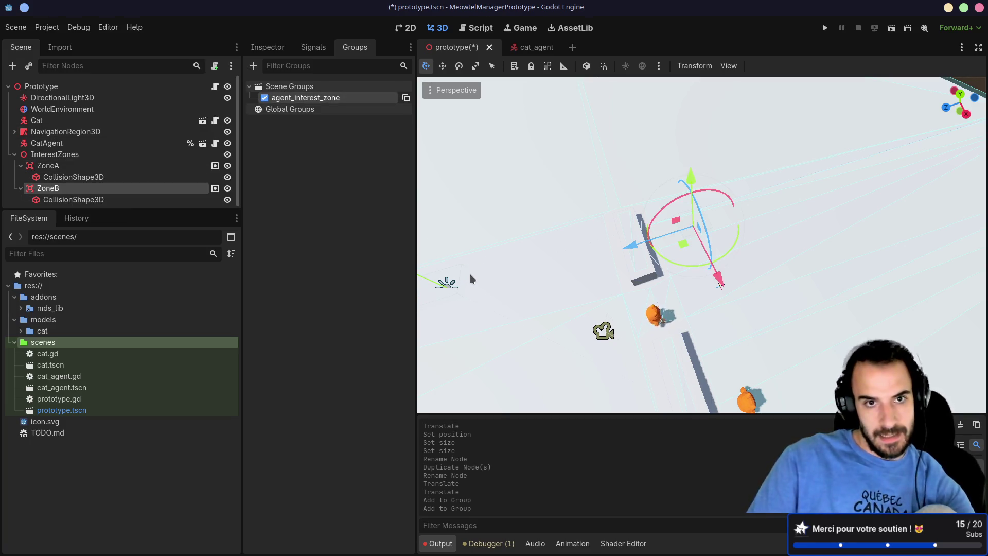
pyautogui.moveTo(493, 276)
pyautogui.mouseDown()
pyautogui.moveTo(553, 207)
pyautogui.moveTo(622, 208)
pyautogui.mouseUp()
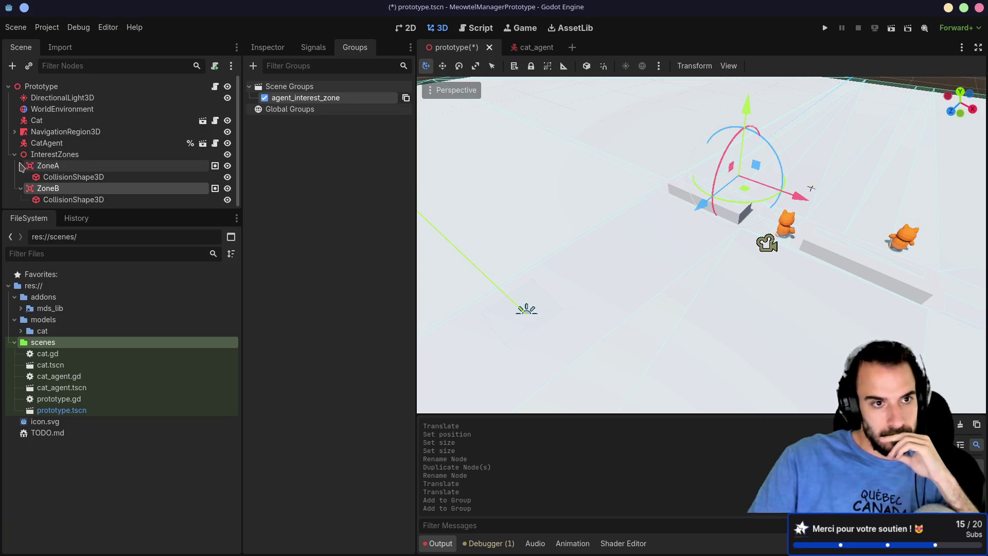
pyautogui.click(20, 165)
pyautogui.click(21, 177)
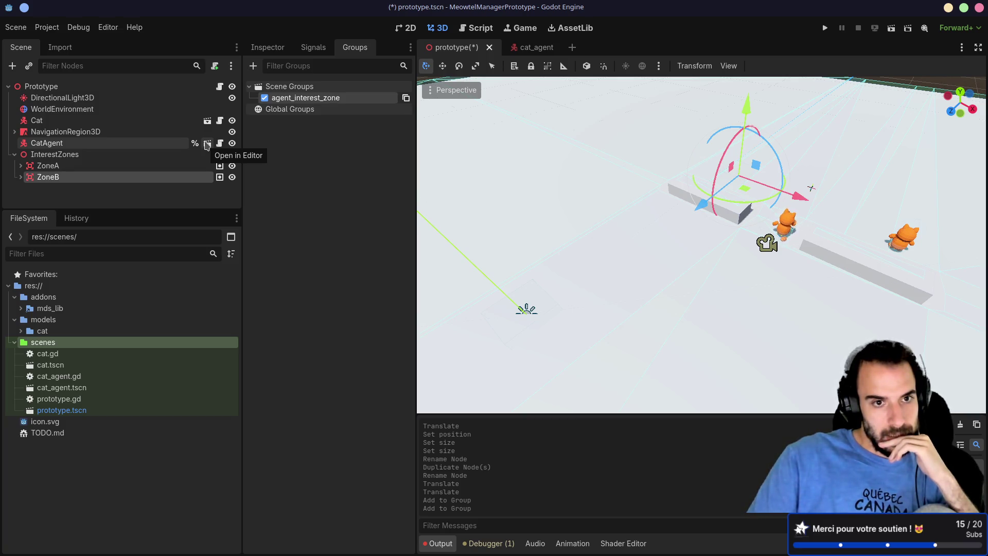
pyautogui.click(21, 177)
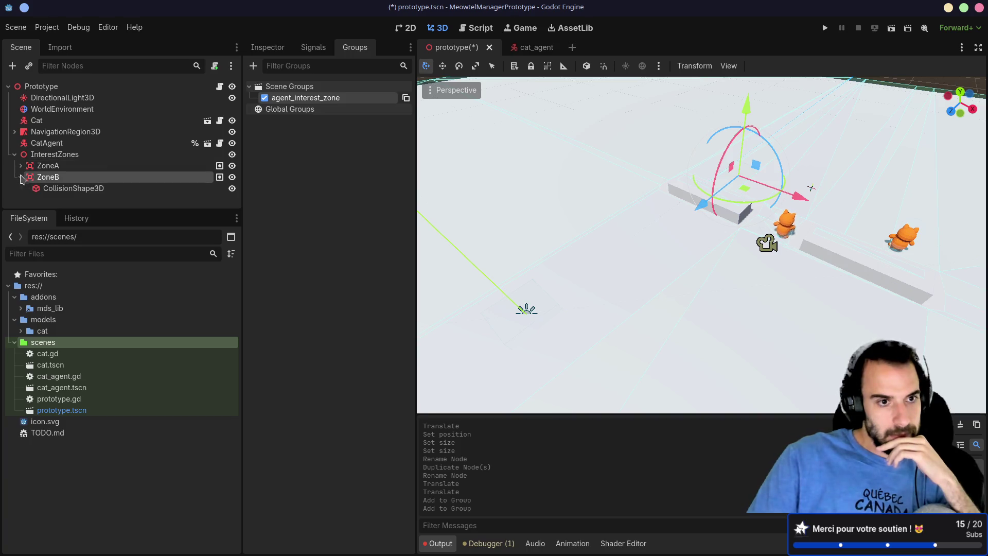
# Open the cat_agent scene in the editor and select its CatAgent root node.
pyautogui.click(20, 165)
pyautogui.click(70, 144)
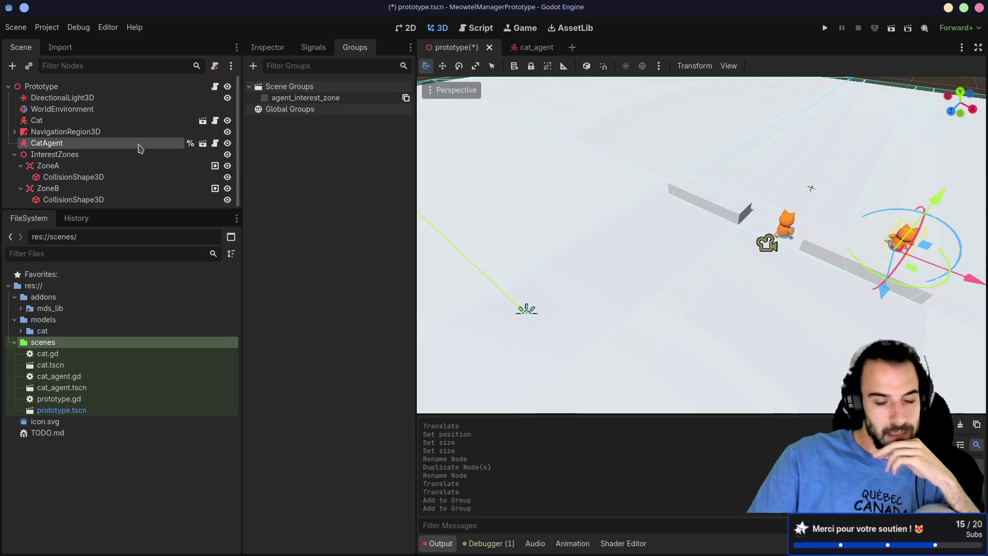
pyautogui.click(204, 144)
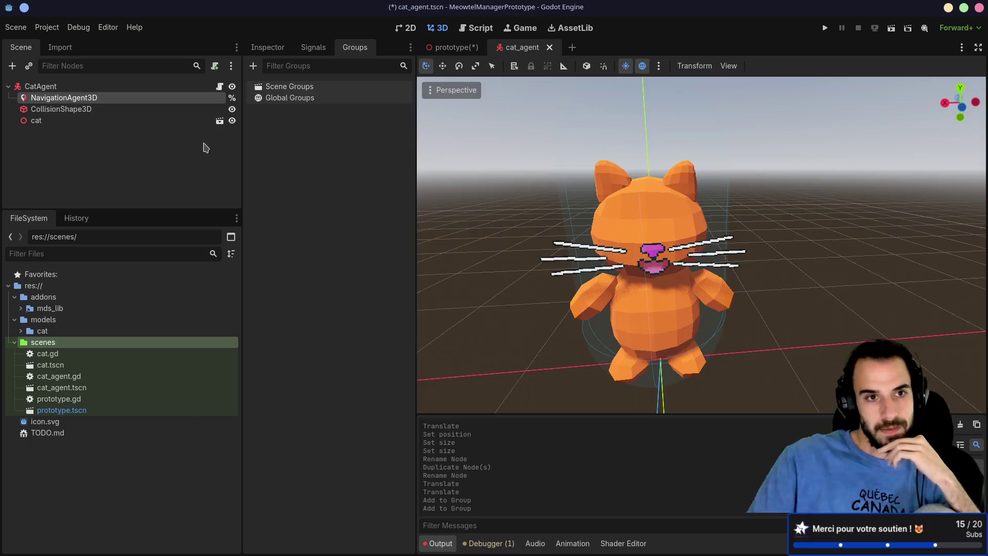
pyautogui.click(64, 108)
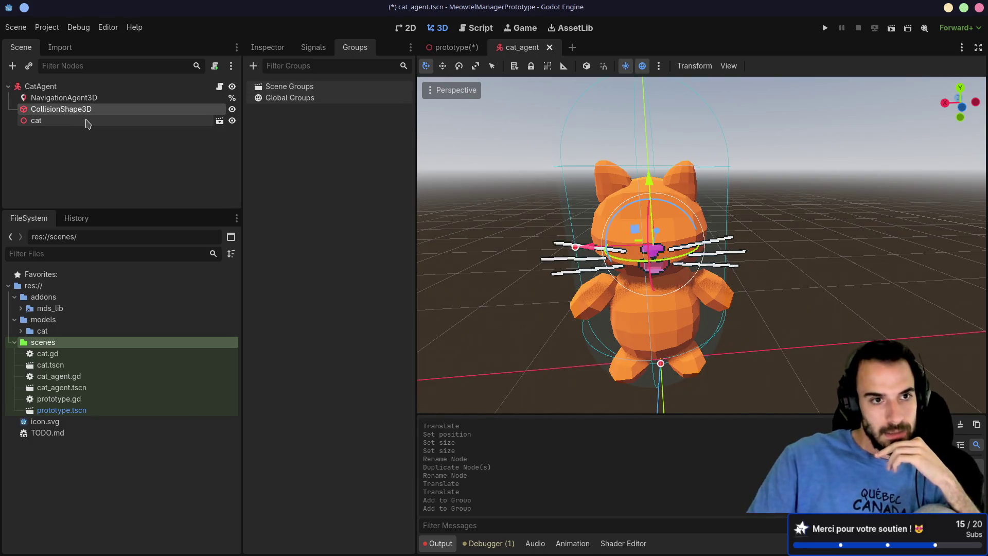
pyautogui.click(268, 47)
pyautogui.click(72, 89)
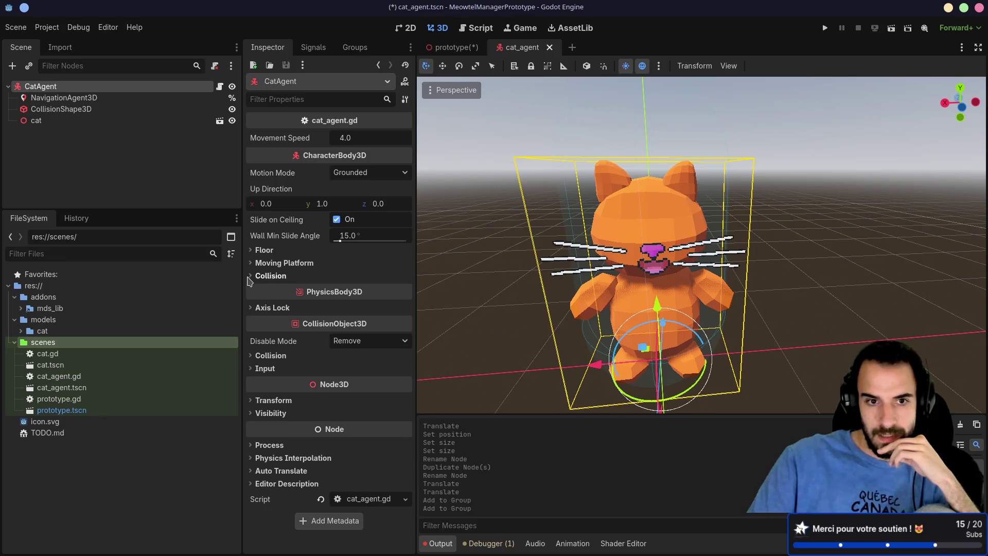
# Look over CatAgent's collision and floor settings and its capsule collision shape.
pyautogui.click(249, 276)
pyautogui.click(253, 276)
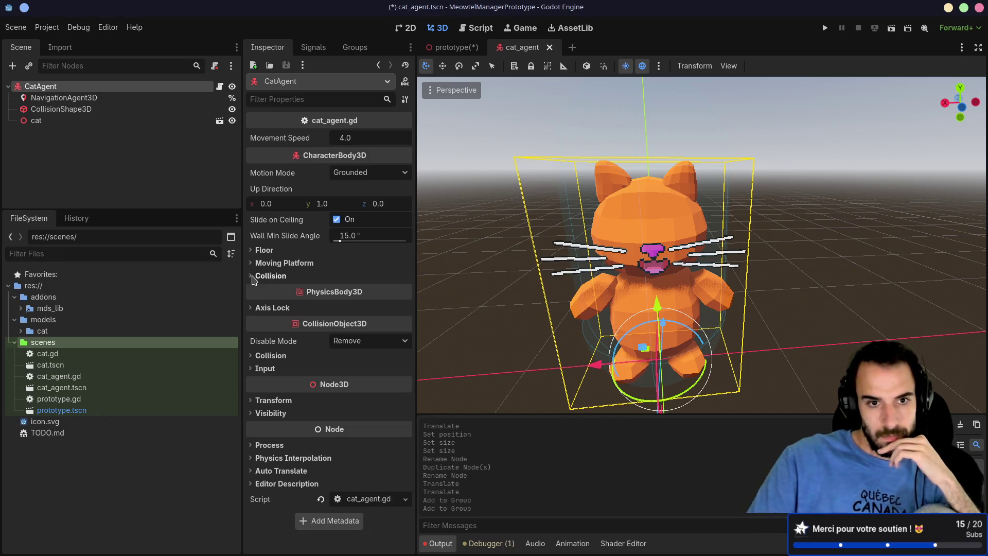
pyautogui.click(251, 250)
pyautogui.click(249, 253)
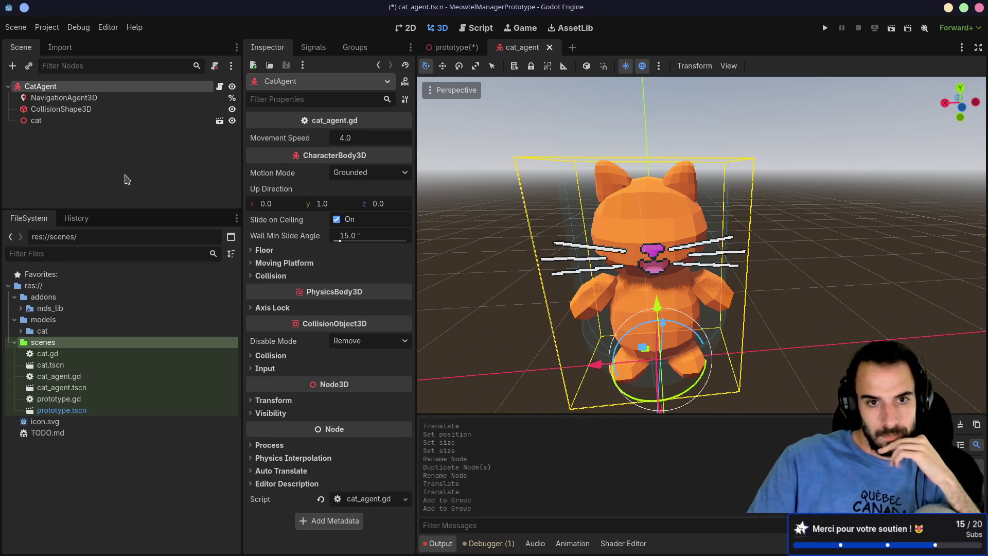
pyautogui.click(38, 110)
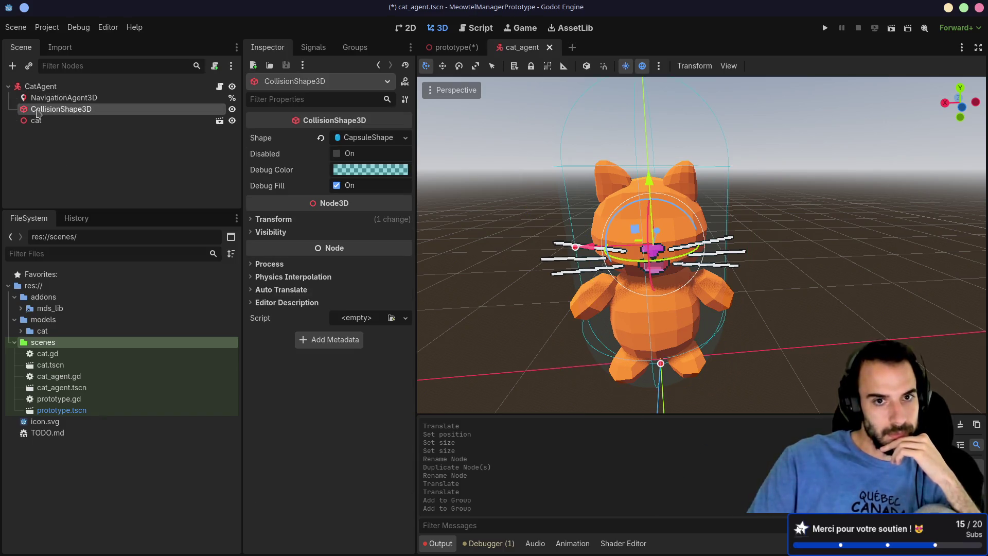
pyautogui.click(362, 140)
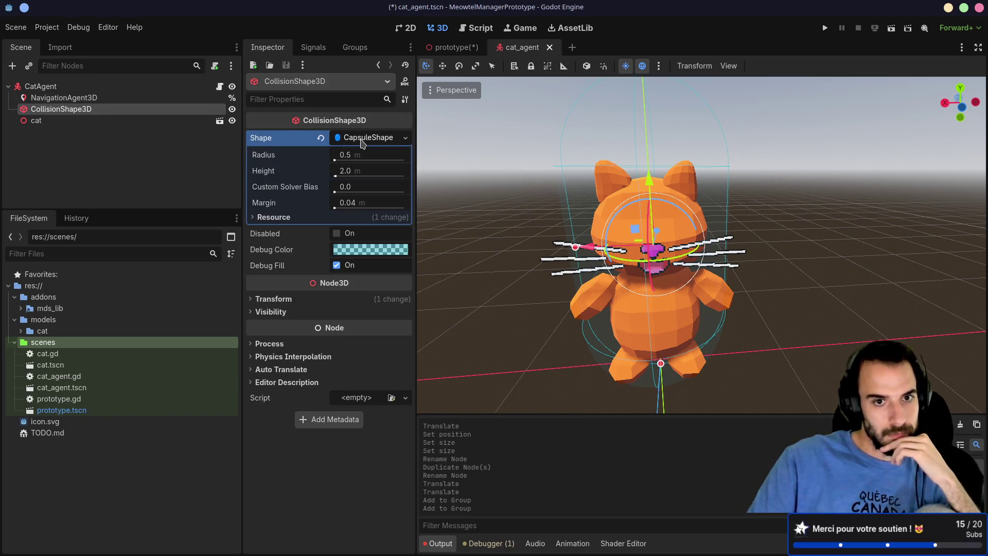
pyautogui.click(251, 216)
pyautogui.click(77, 87)
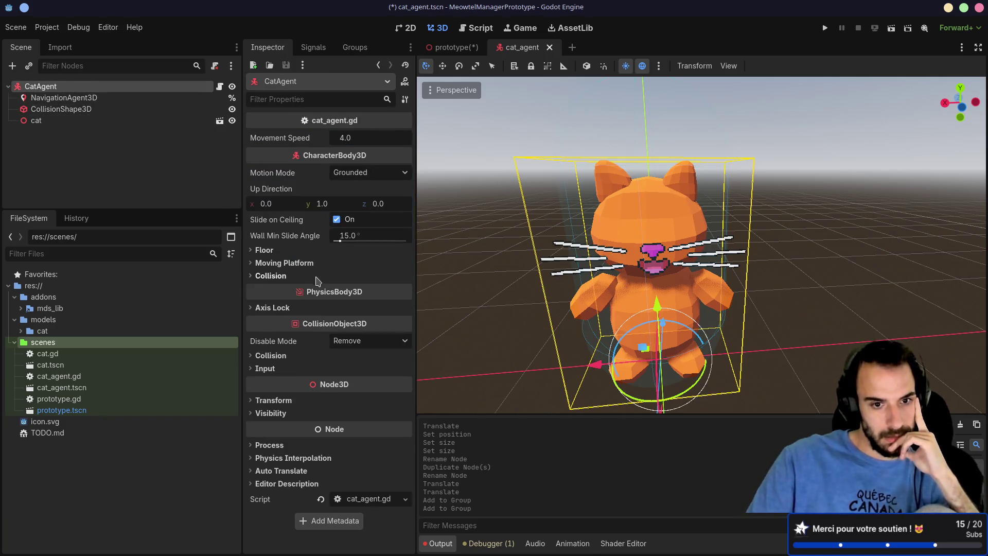
# Move CatAgent from collision layer 1 to collision layer 2 only.
pyautogui.click(252, 368)
pyautogui.click(249, 355)
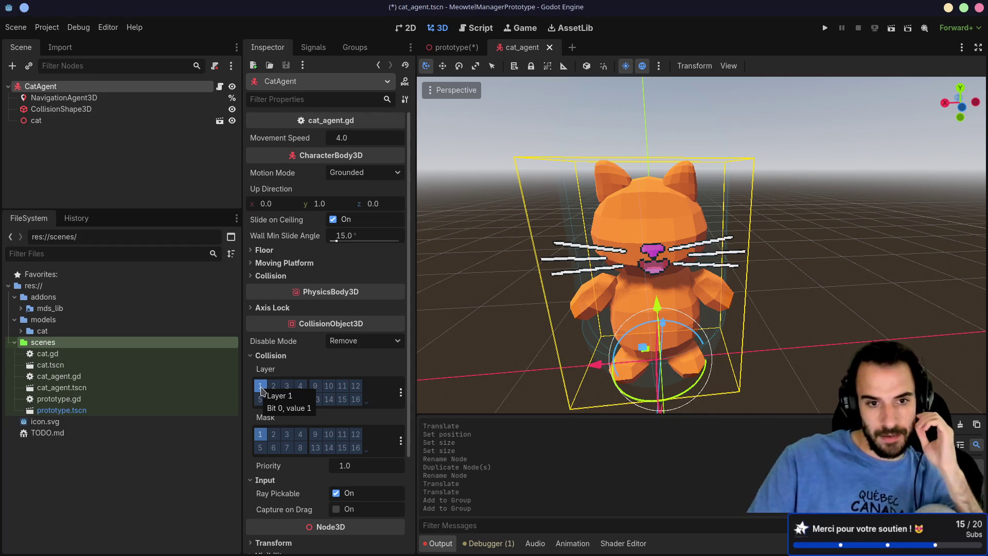
pyautogui.click(273, 387)
pyautogui.click(260, 386)
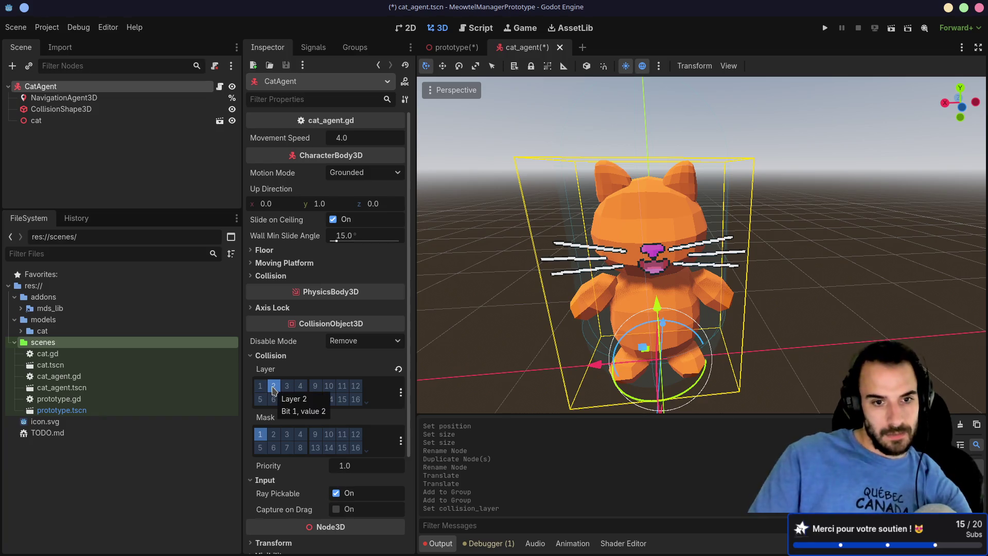
# Rename collision layer 2 to Agent and save cat_agent.tscn.
pyautogui.rightClick(273, 389)
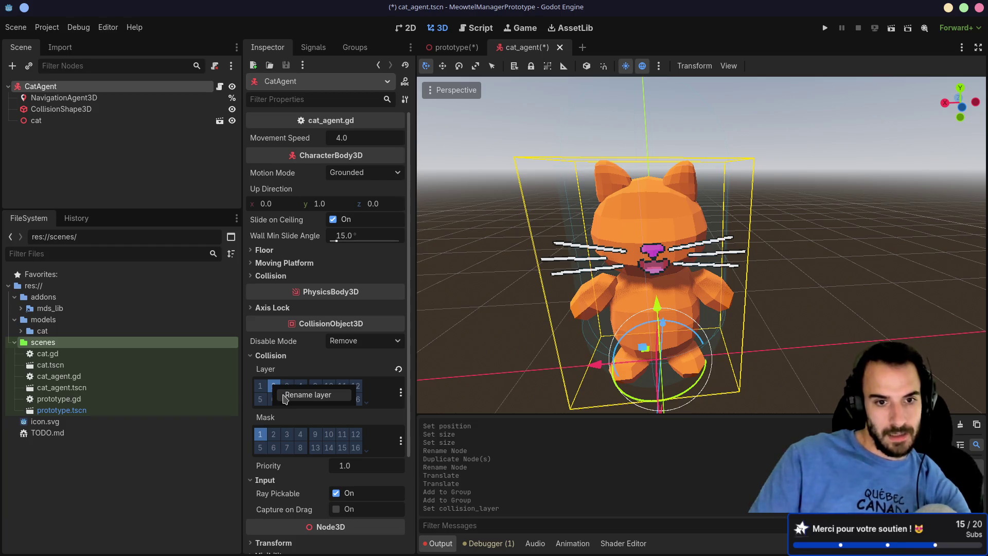
pyautogui.click(284, 400)
pyautogui.write('Agent')
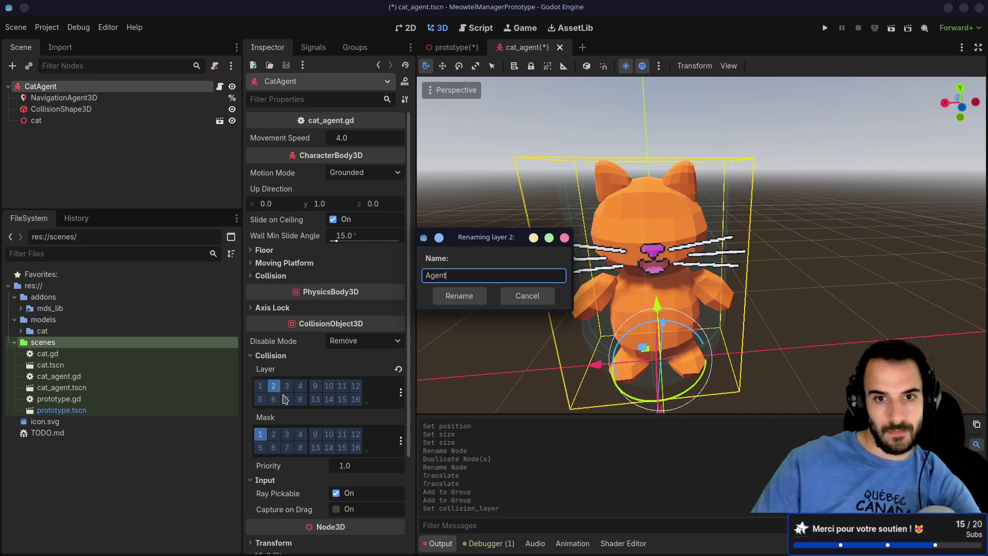
pyautogui.click(453, 298)
pyautogui.hotkey('ctrl', 's')
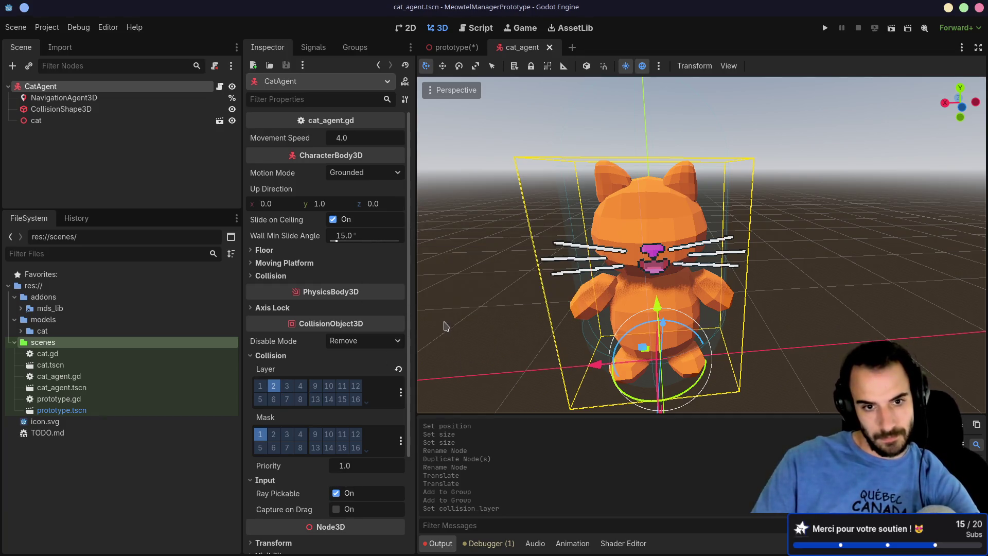
# In the prototype scene, change ZoneA's collision mask from layer 1 to layer 2 (Agent).
pyautogui.click(450, 47)
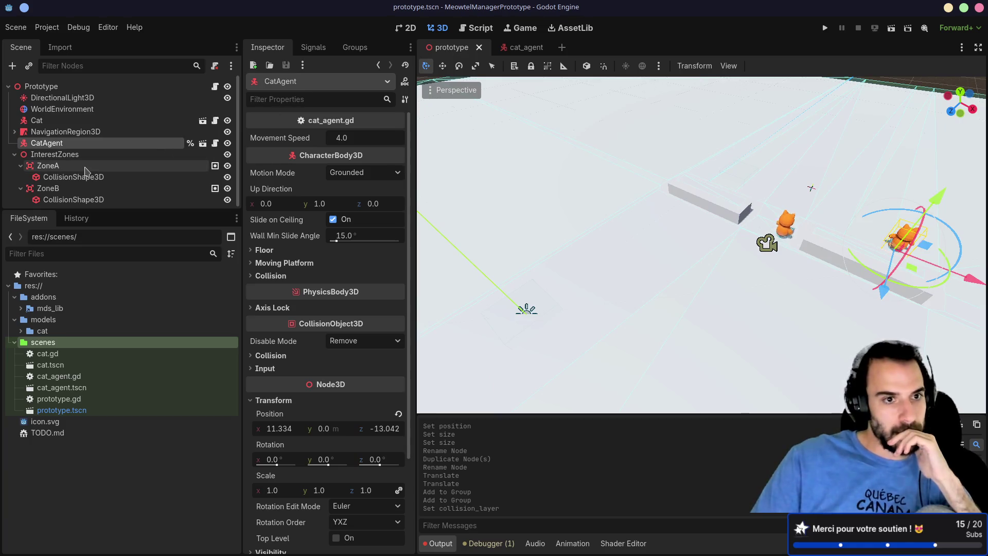
pyautogui.click(82, 166)
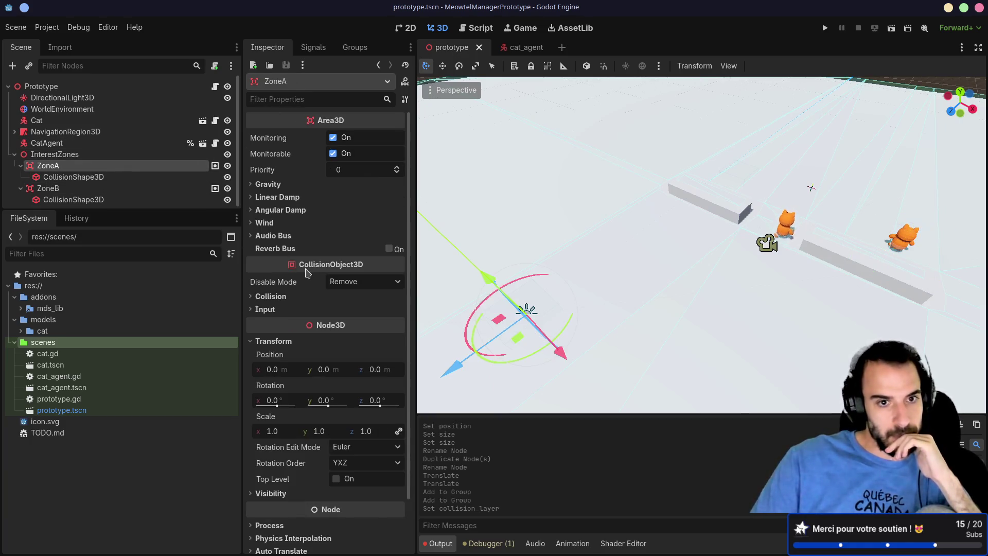
pyautogui.click(262, 296)
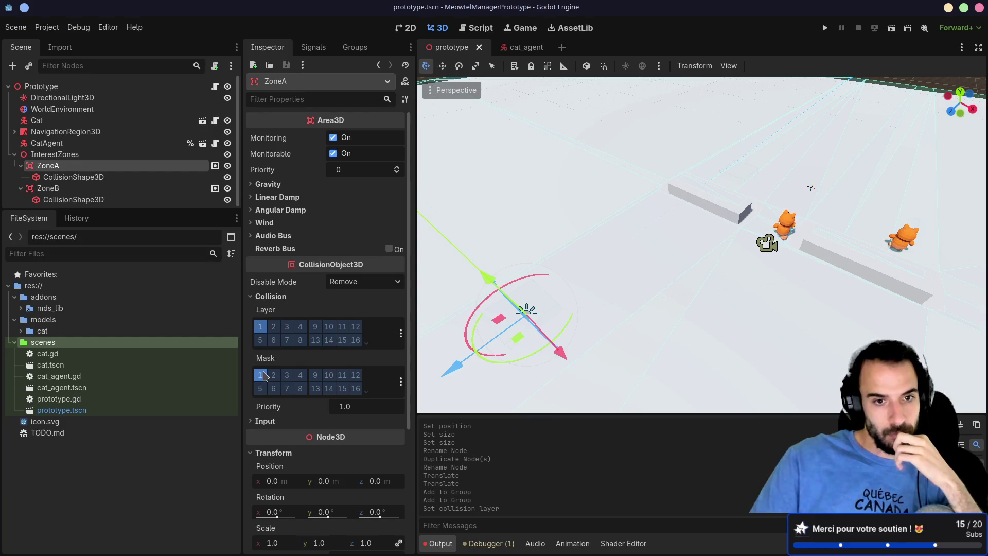
pyautogui.click(264, 375)
pyautogui.click(274, 376)
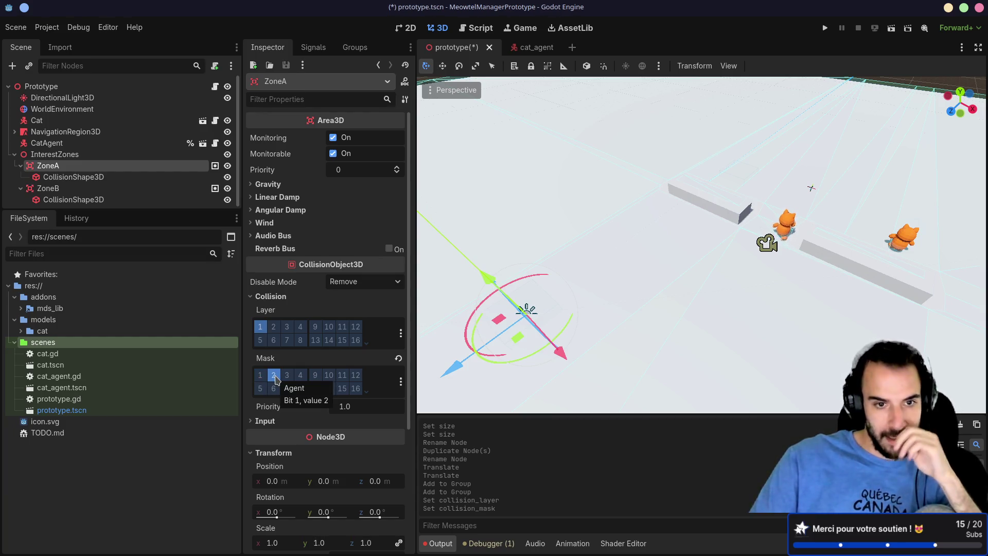
# Change ZoneB's collision mask from layer 1 to layer 2 (Agent).
pyautogui.click(52, 188)
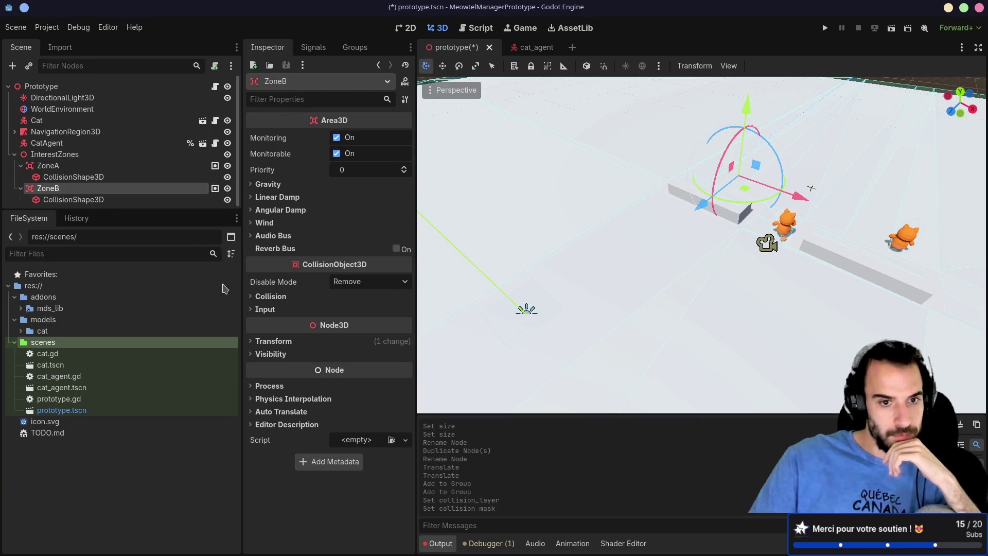
pyautogui.click(249, 297)
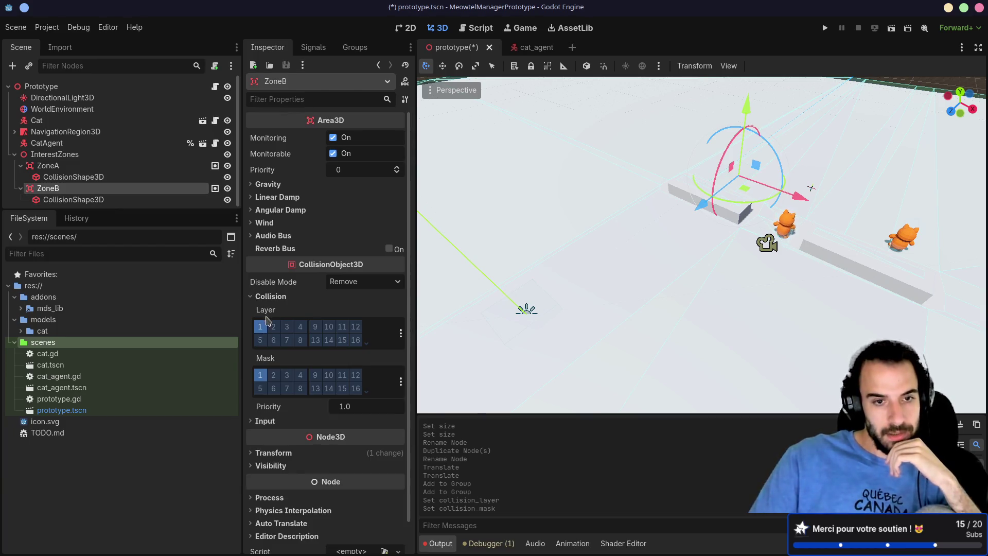
pyautogui.click(273, 375)
pyautogui.click(260, 375)
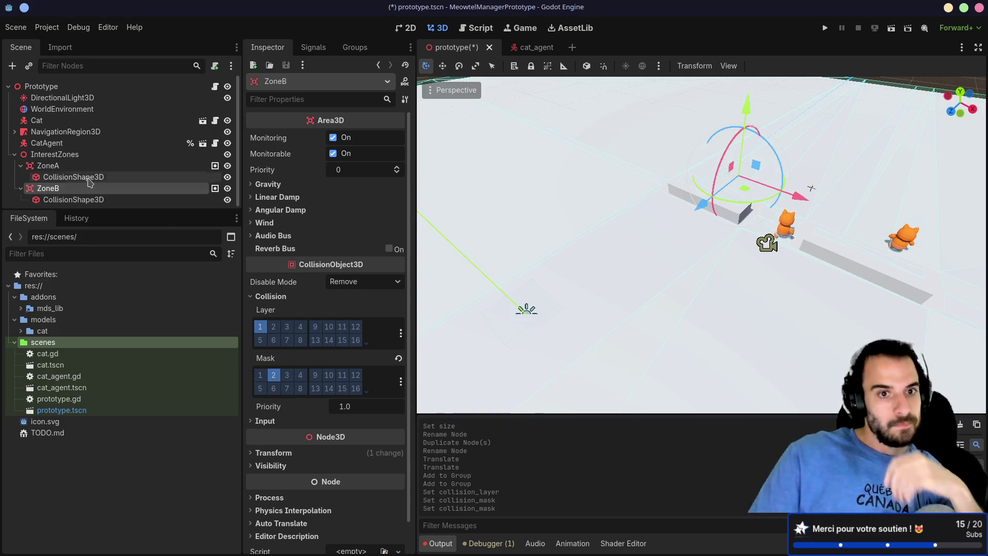
pyautogui.click(80, 166)
pyautogui.rightClick(80, 166)
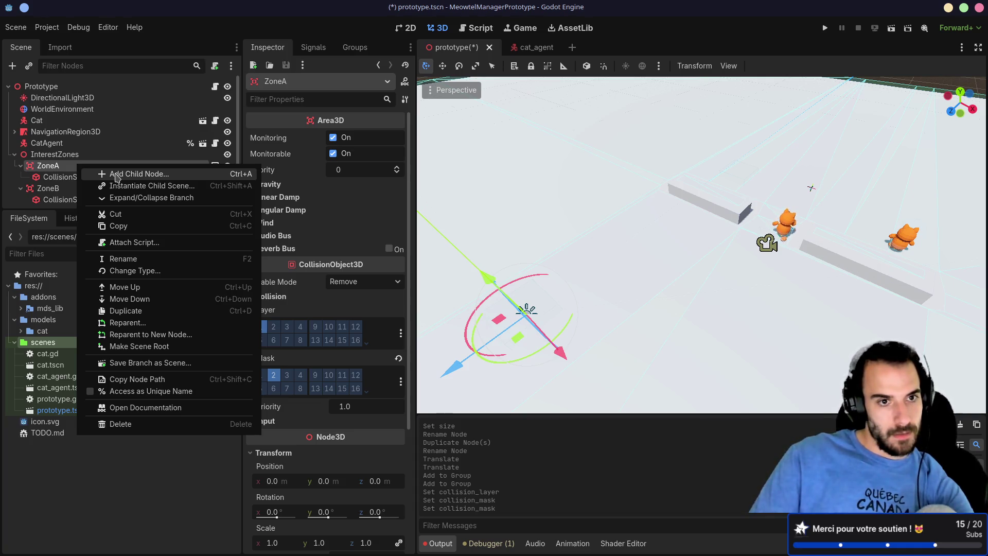
# Attach a new script, res://scenes/zone_a.gd extending Area3D, to ZoneA.
pyautogui.click(116, 178)
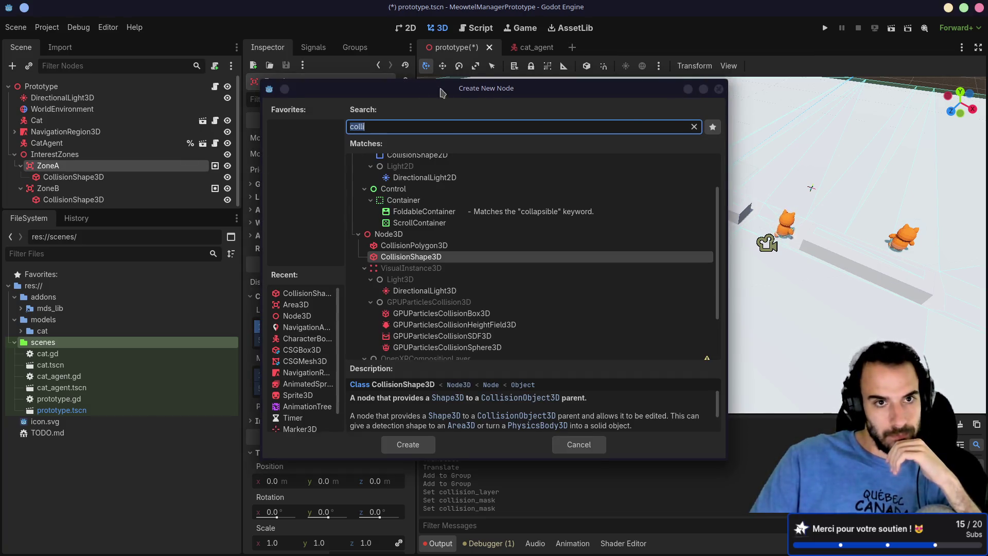
pyautogui.press('Escape')
pyautogui.click(215, 66)
pyautogui.click(454, 362)
pyautogui.click(689, 115)
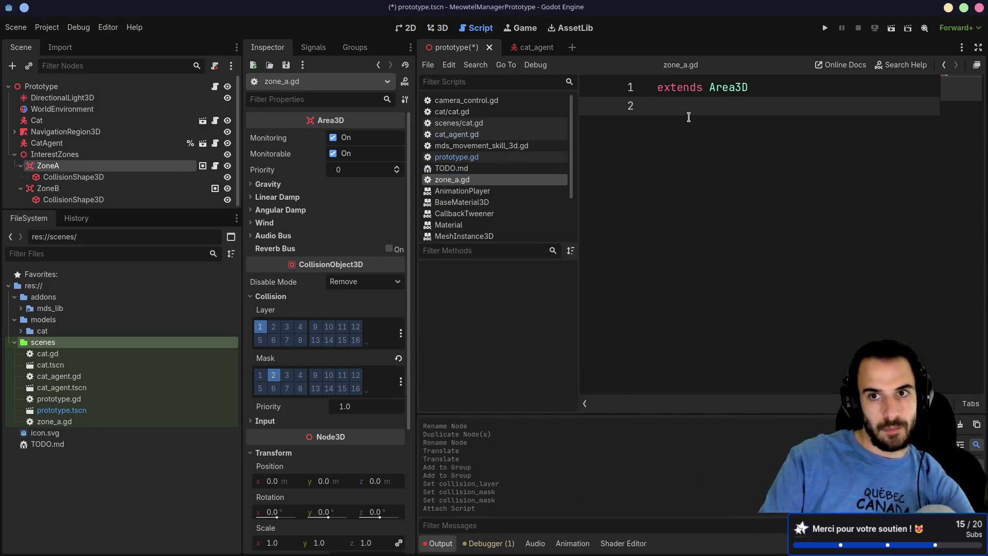
pyautogui.press('Return')
pyautogui.click(314, 47)
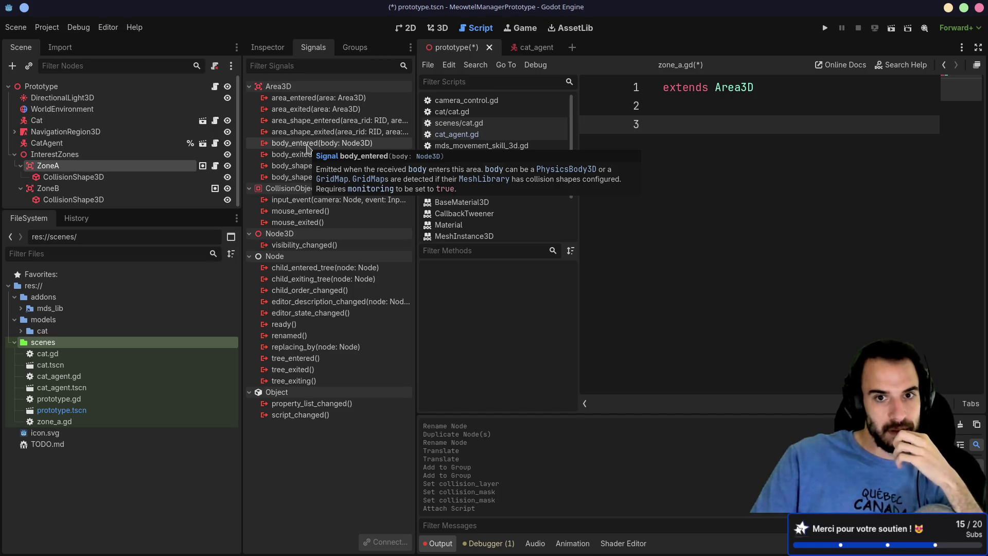
# Connect ZoneA's body_entered signal to CatAgent, then disconnect that connection again.
pyautogui.doubleClick(307, 144)
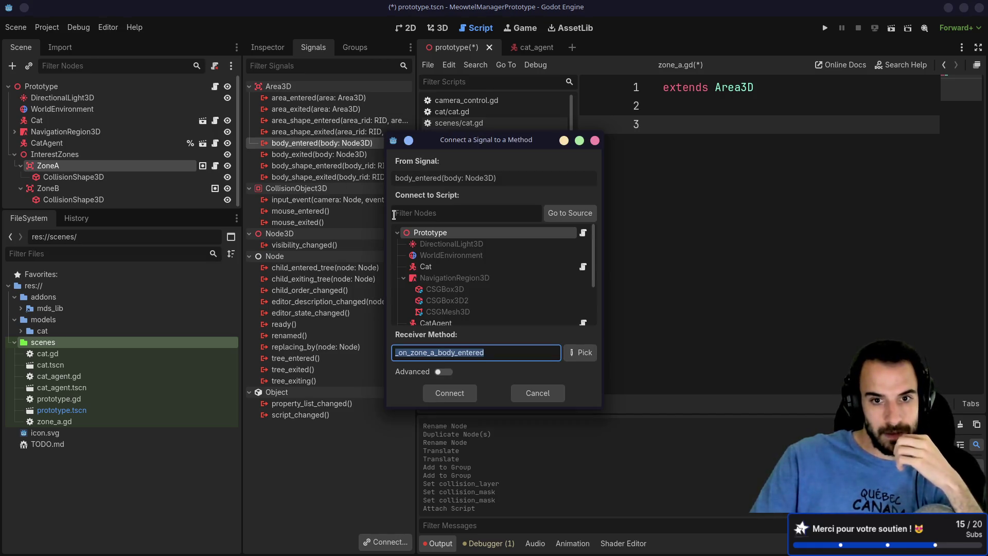
pyautogui.scroll(-1, 486, 286)
pyautogui.click(489, 300)
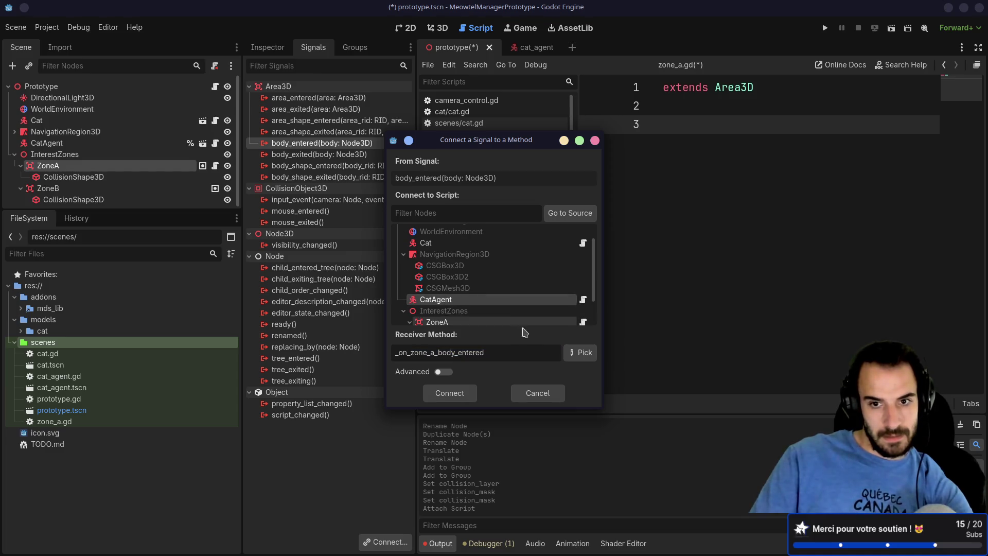
pyautogui.click(463, 395)
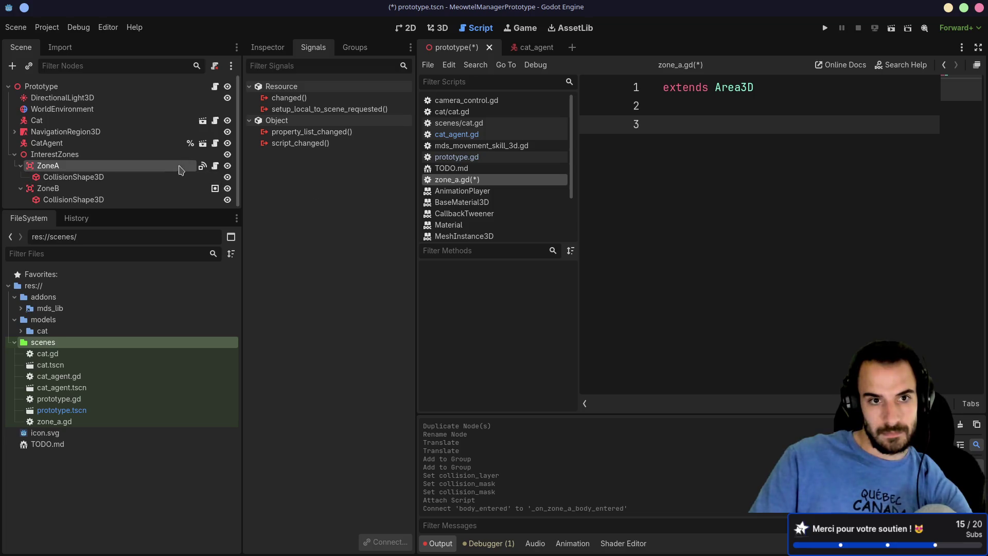
pyautogui.click(215, 86)
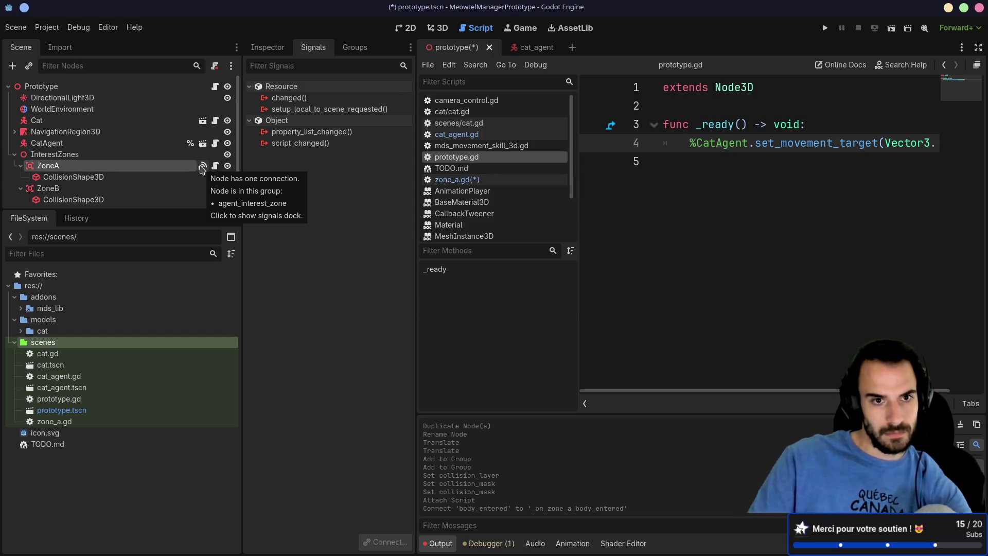
pyautogui.click(202, 166)
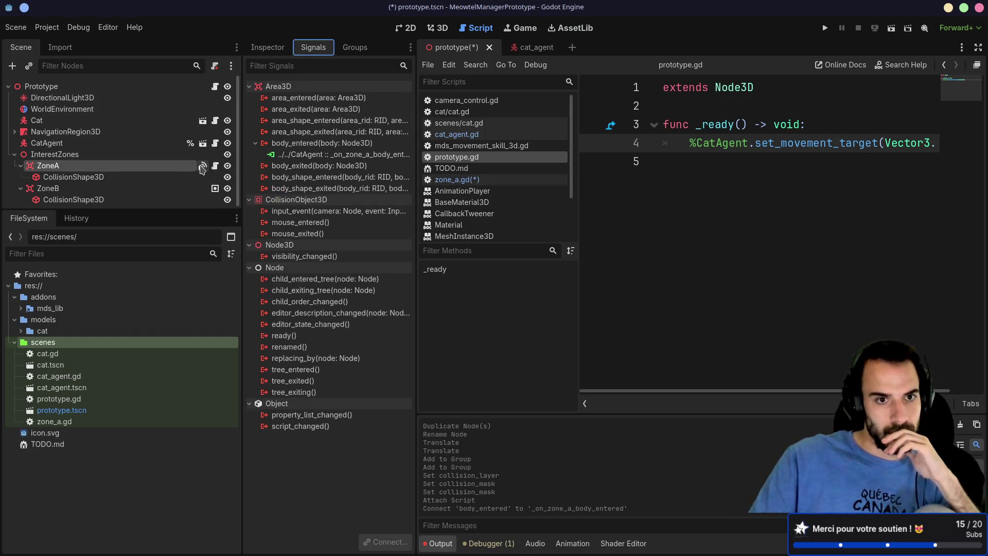
pyautogui.click(307, 156)
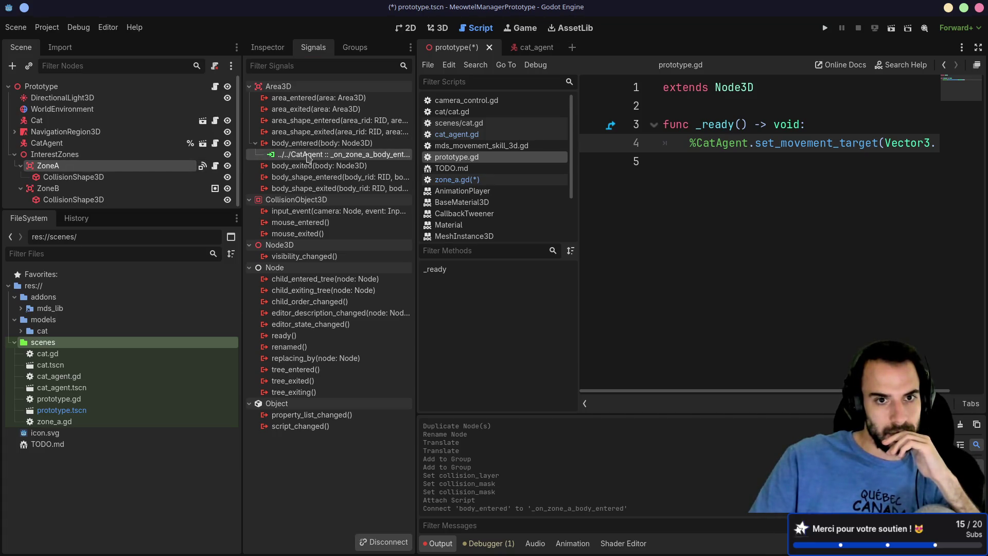
pyautogui.rightClick(303, 156)
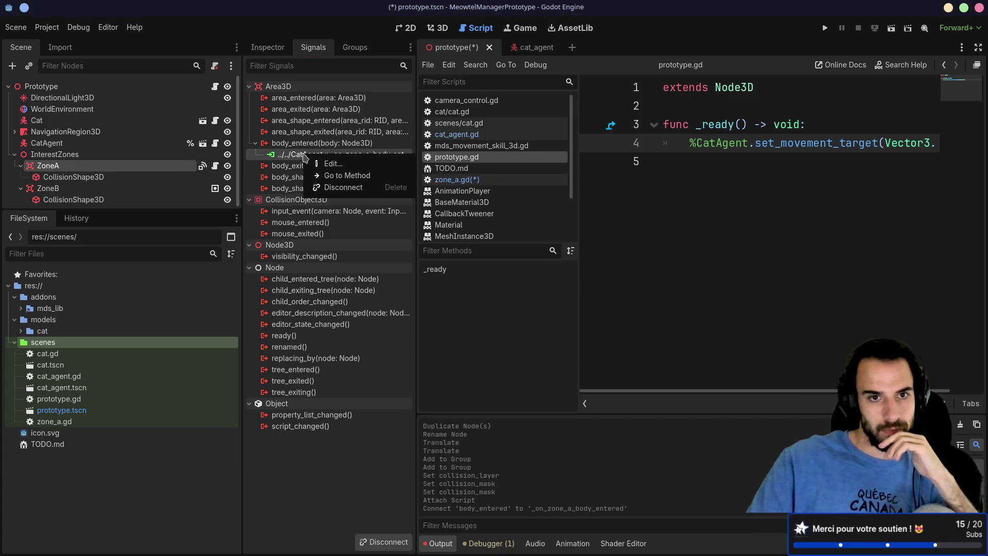
pyautogui.click(324, 188)
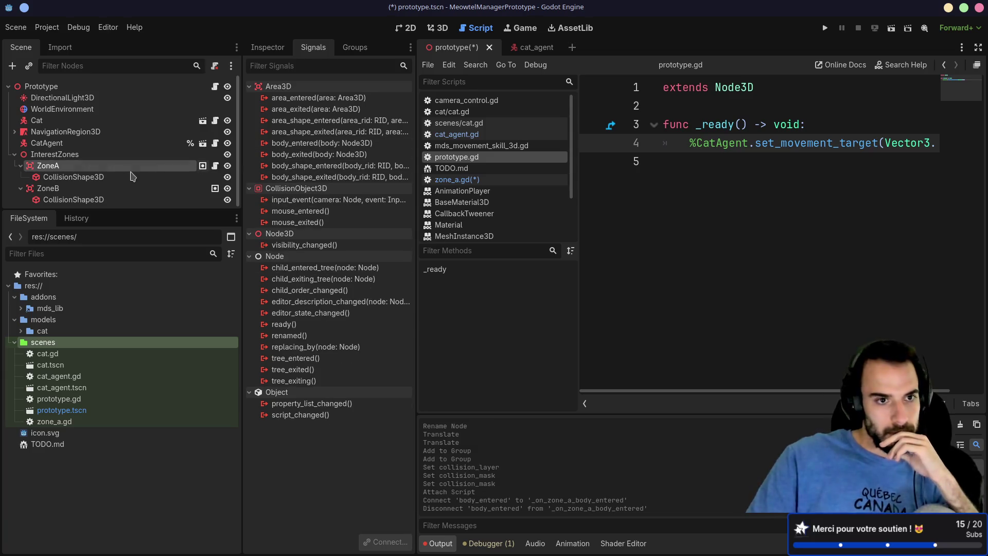
# Connect body_entered to ZoneA itself, creating an _on_body_entered stub in zone_a.gd.
pyautogui.doubleClick(314, 144)
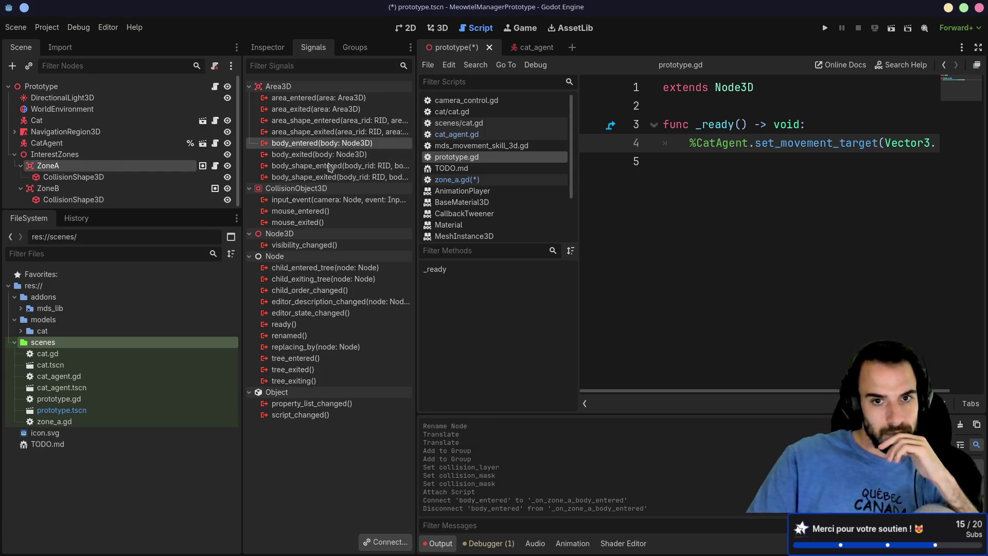
pyautogui.scroll(-1, 488, 286)
pyautogui.scroll(-3, 514, 265)
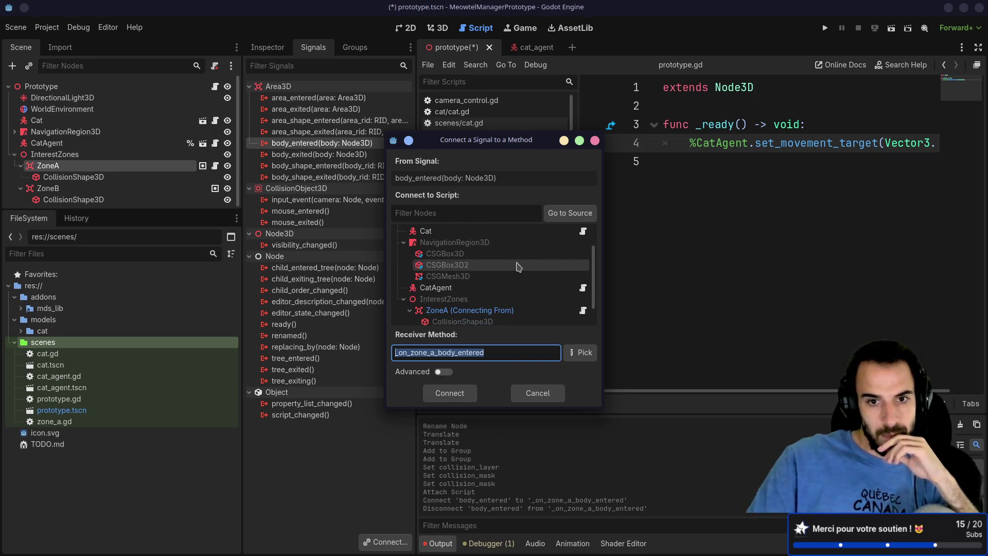
pyautogui.click(463, 282)
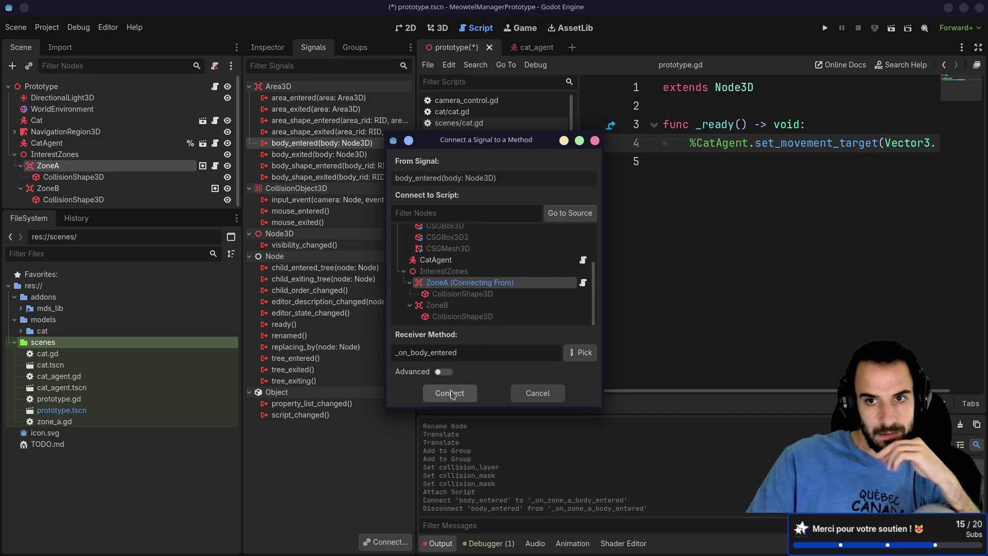
pyautogui.click(450, 394)
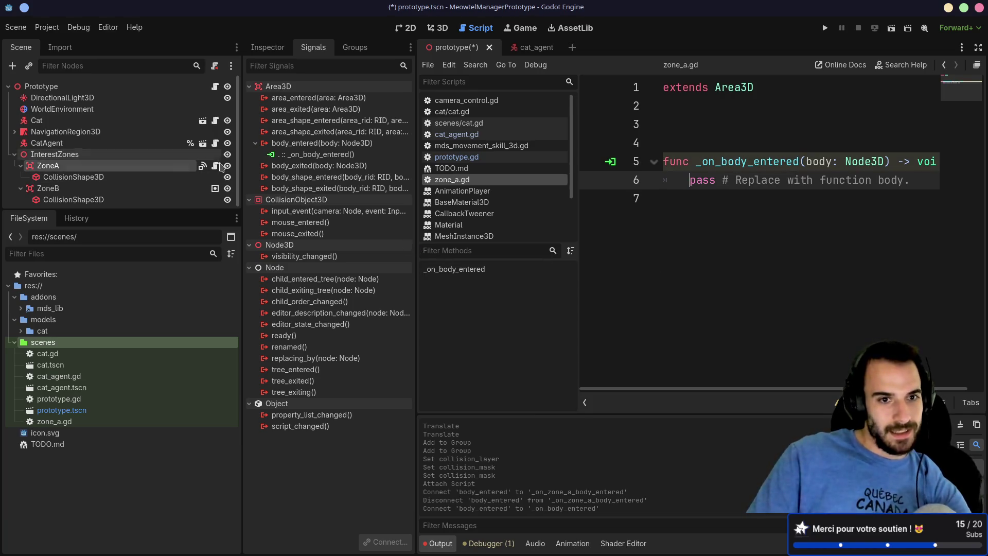
pyautogui.click(677, 136)
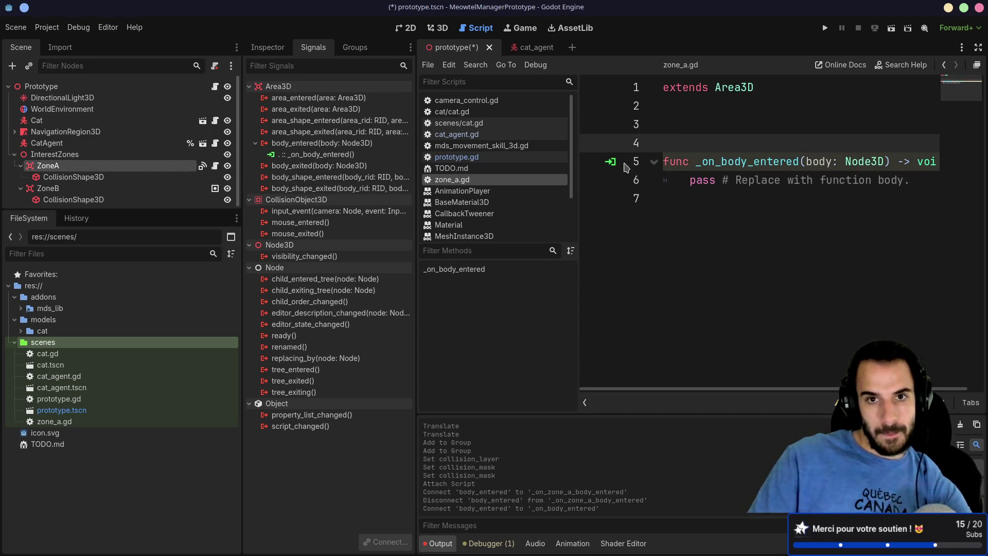
pyautogui.click(977, 47)
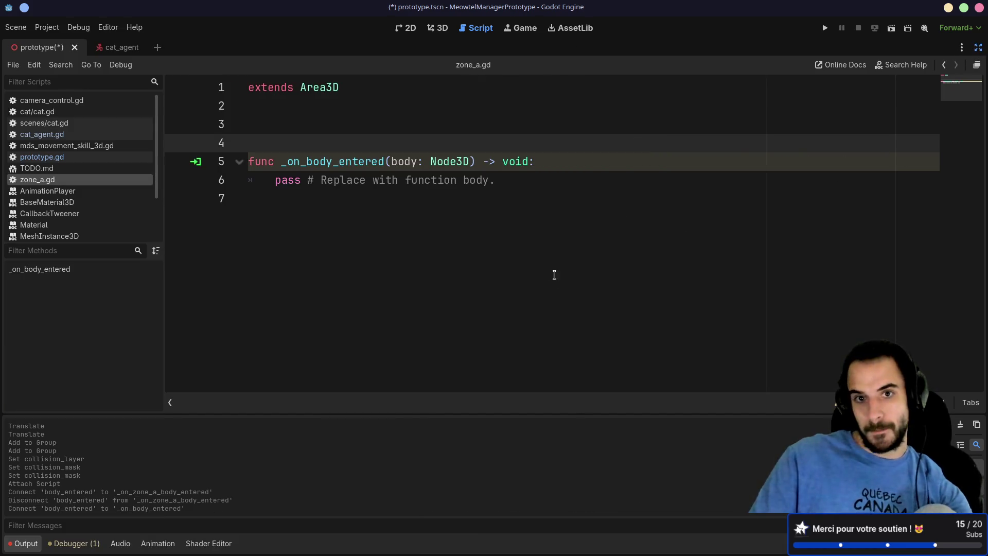
# Inside _on_body_entered, add a 'DONT' comment line and begin an 'as CatAget' cast line.
pyautogui.press('BackSpace')
pyautogui.press('BackSpace')
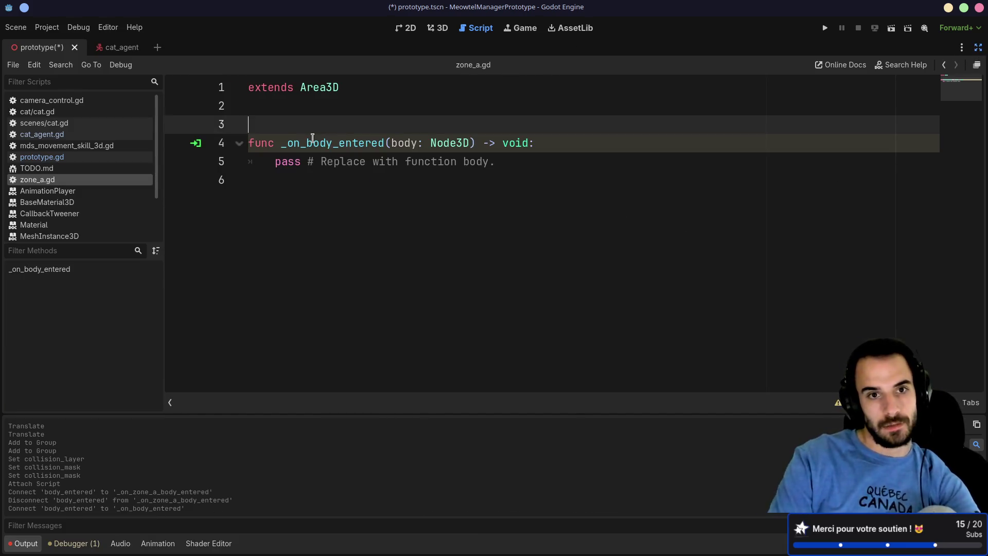
pyautogui.moveTo(391, 124); pyautogui.dragTo(470, 125)
pyautogui.click(563, 124)
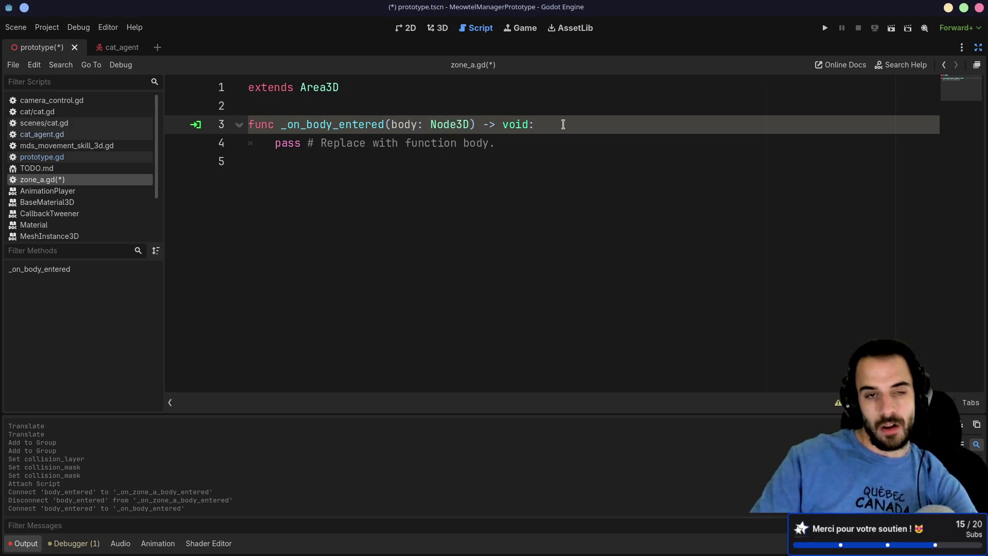
pyautogui.press('Return')
pyautogui.write('DONT')
pyautogui.press('Return')
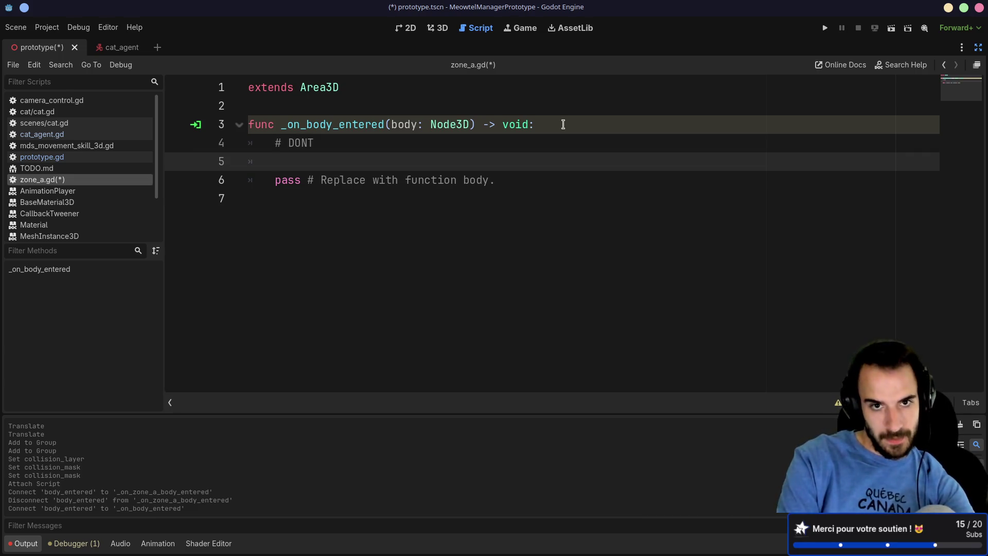
pyautogui.write('as C')
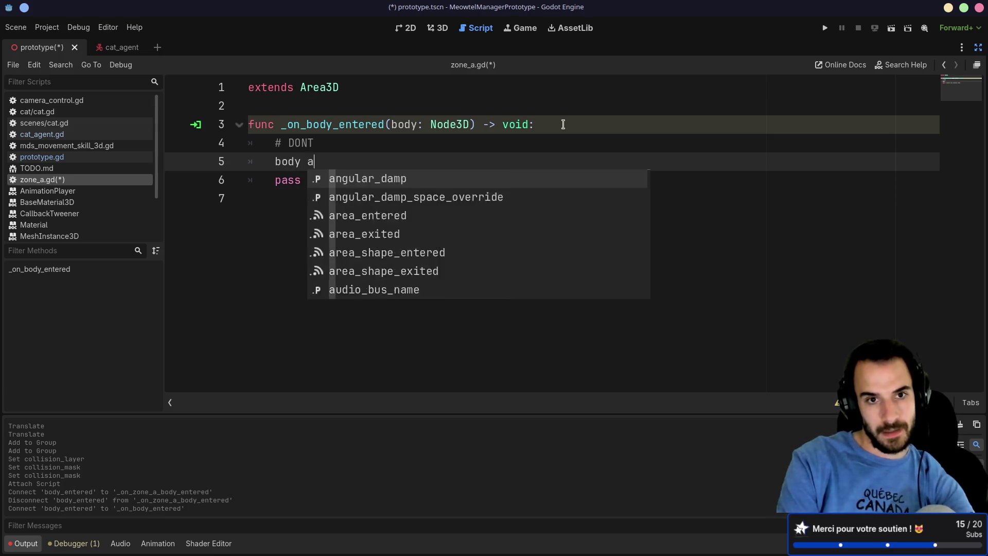
pyautogui.write('atAget')
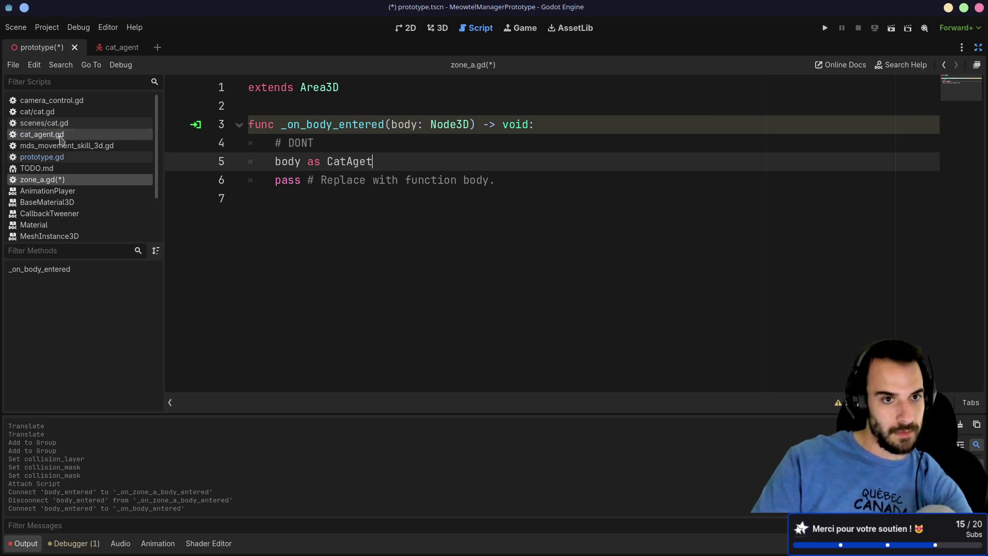
# Add 'class_name CatAgent' at the top of cat_agent.gd and save it.
pyautogui.click(43, 134)
pyautogui.scroll(1, 288, 136)
pyautogui.click(252, 87)
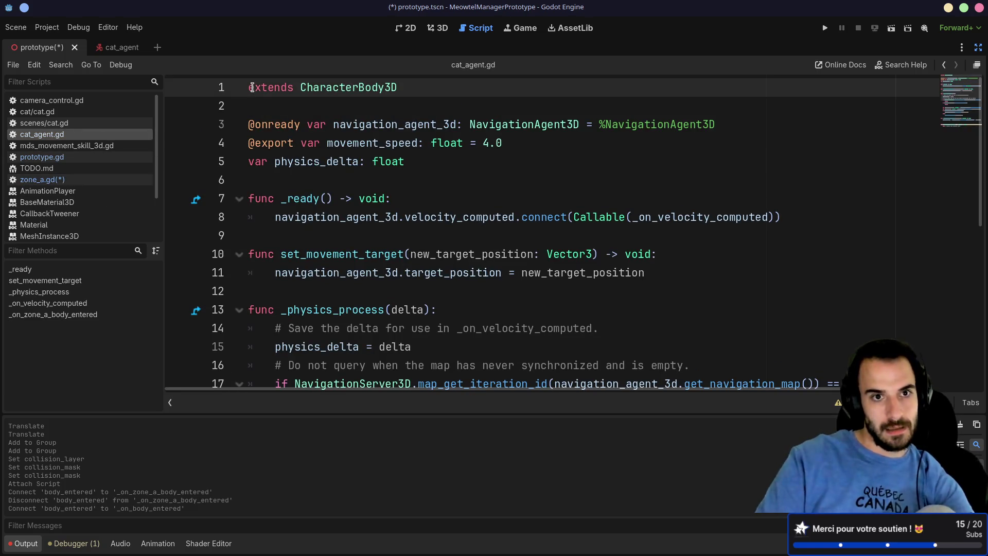
pyautogui.write('class_name')
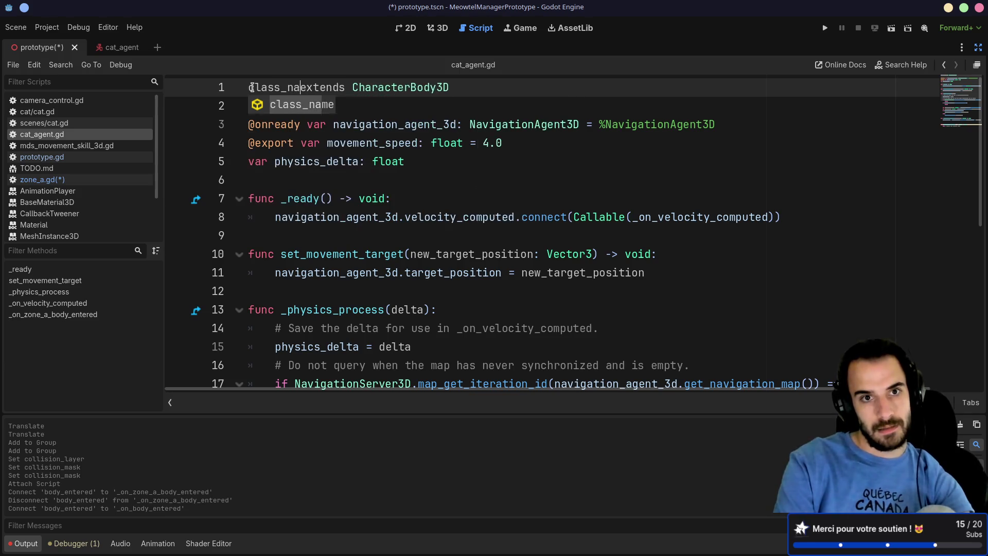
pyautogui.press('Return')
pyautogui.write('Cat_')
pyautogui.press('BackSpace')
pyautogui.write('Agent')
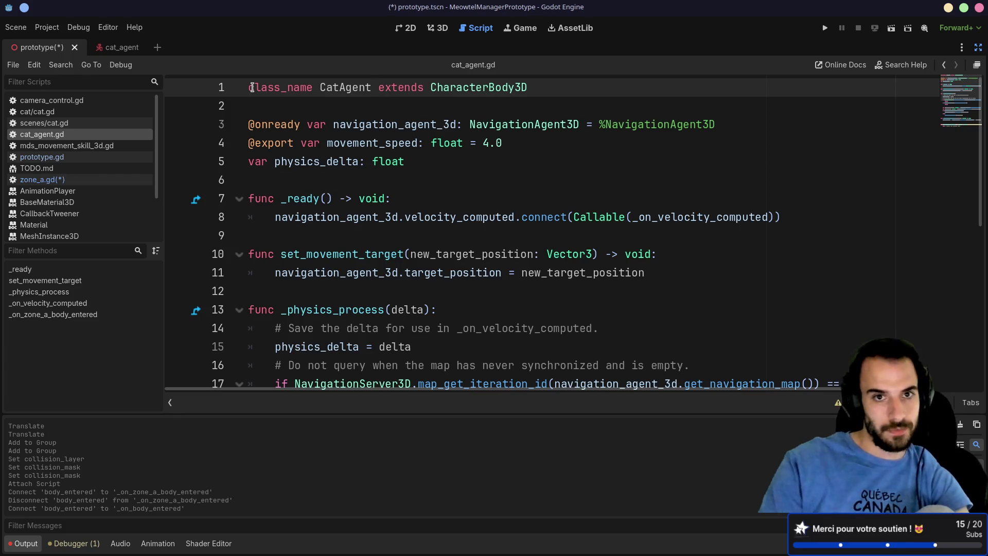
pyautogui.hotkey('ctrl', 's')
# In zone_a.gd, complete the line as 'var agent = body as CatAgent'.
pyautogui.click(419, 176)
pyautogui.click(100, 180)
pyautogui.click(367, 161)
pyautogui.write('nt')
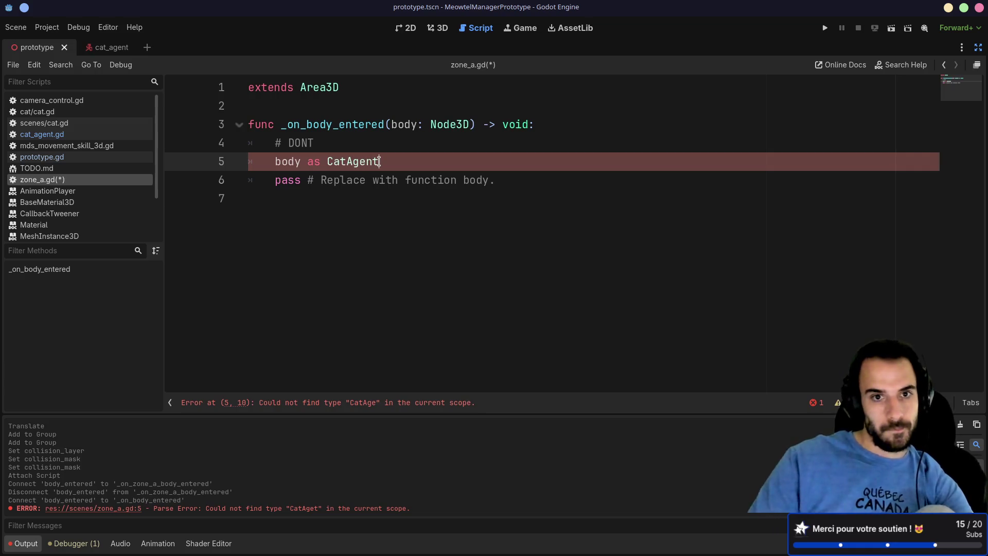
pyautogui.press('Up')
pyautogui.click(276, 161)
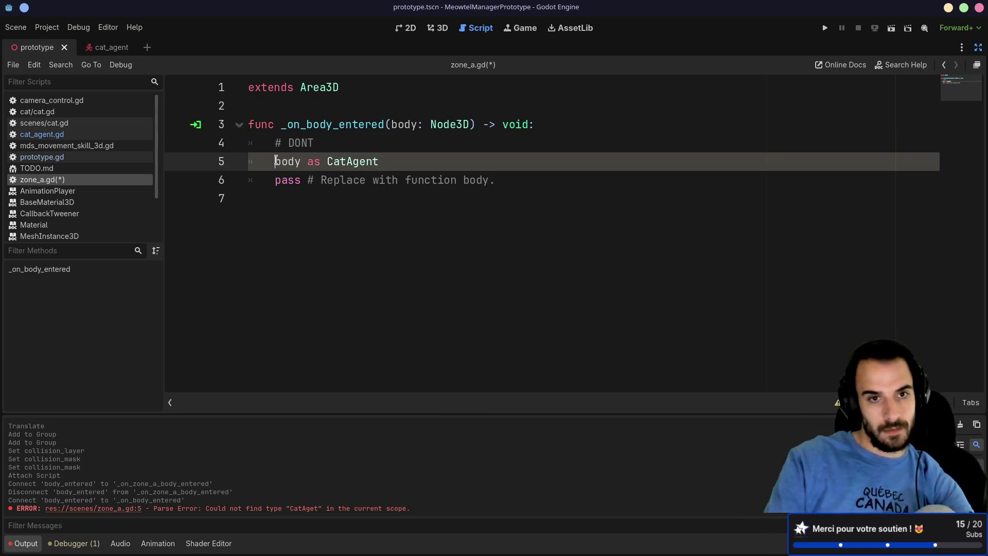
pyautogui.write('var agent =')
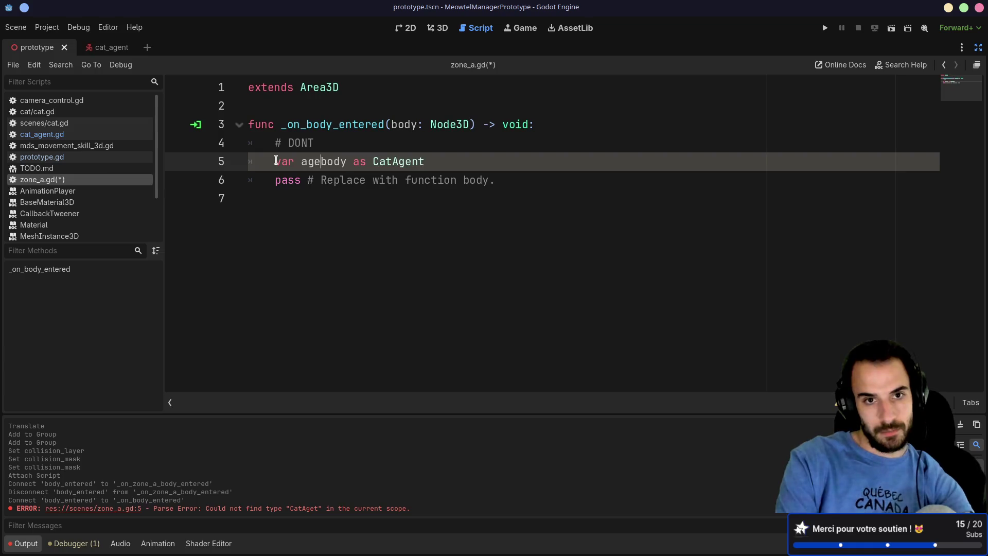
pyautogui.click(491, 160)
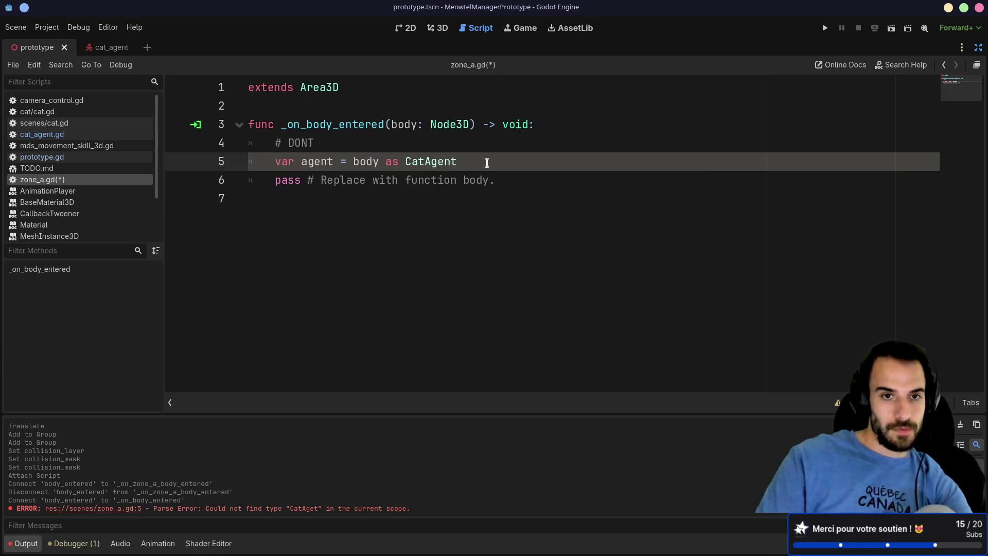
pyautogui.press('Return')
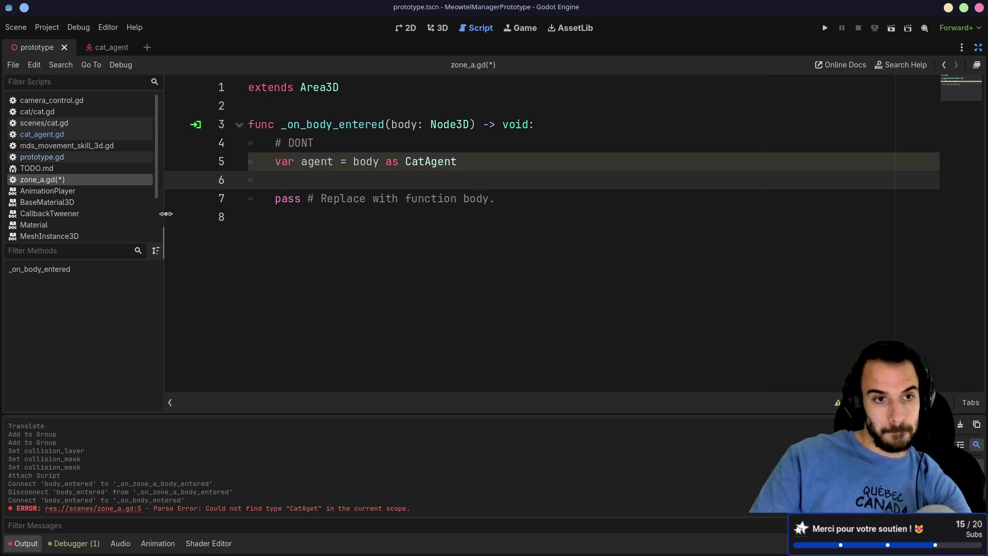
# Leave distraction-free mode and show ZoneB's properties in the Inspector.
pyautogui.click(978, 47)
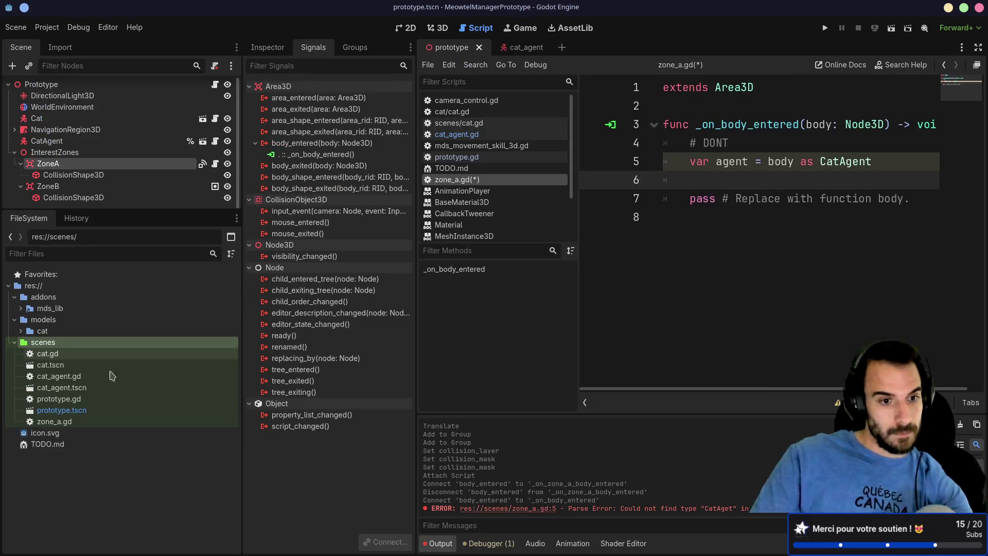
pyautogui.click(79, 188)
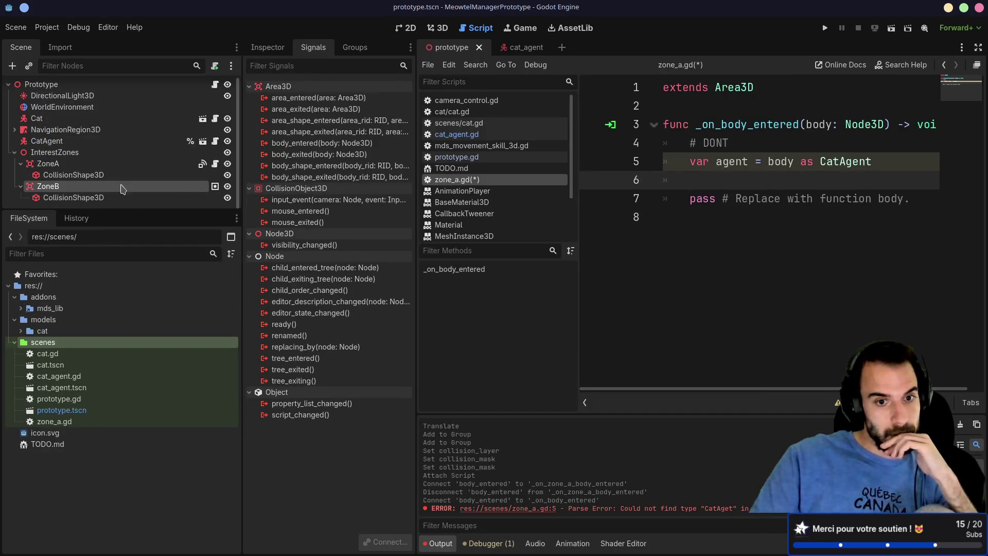
pyautogui.click(268, 46)
pyautogui.scroll(-1, 305, 391)
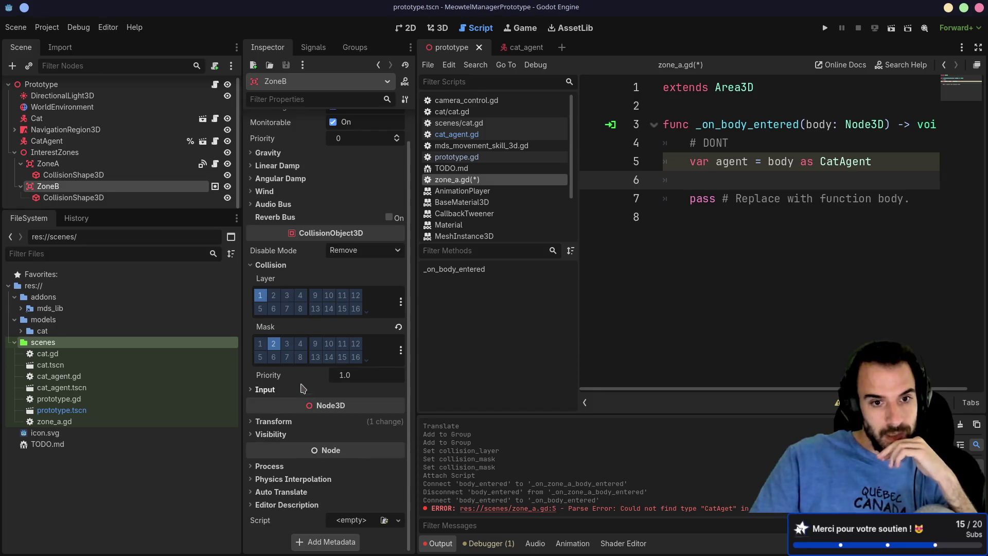
pyautogui.click(267, 265)
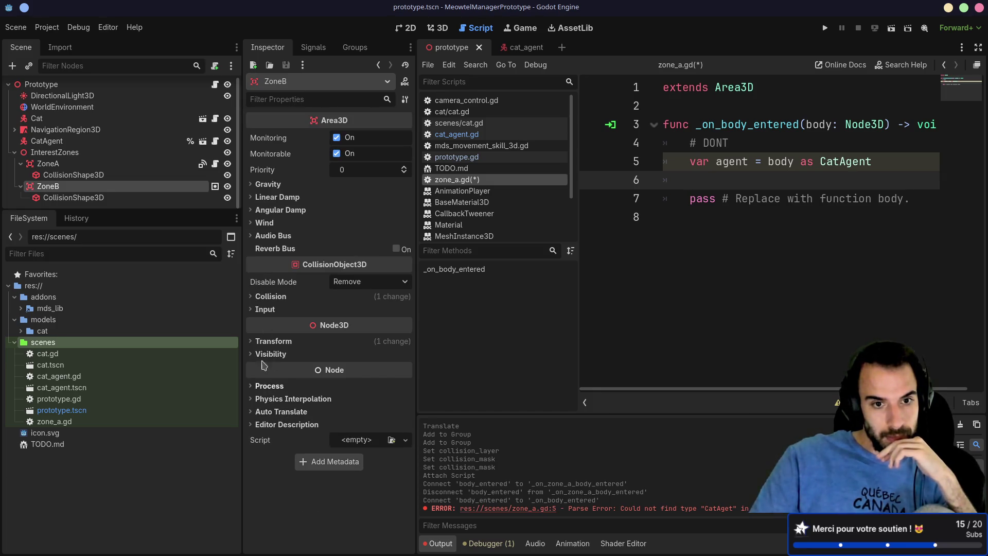
# Copy ZoneB's Transform Position value and widen the Inspector and script editor panels.
pyautogui.click(274, 341)
pyautogui.rightClick(282, 359)
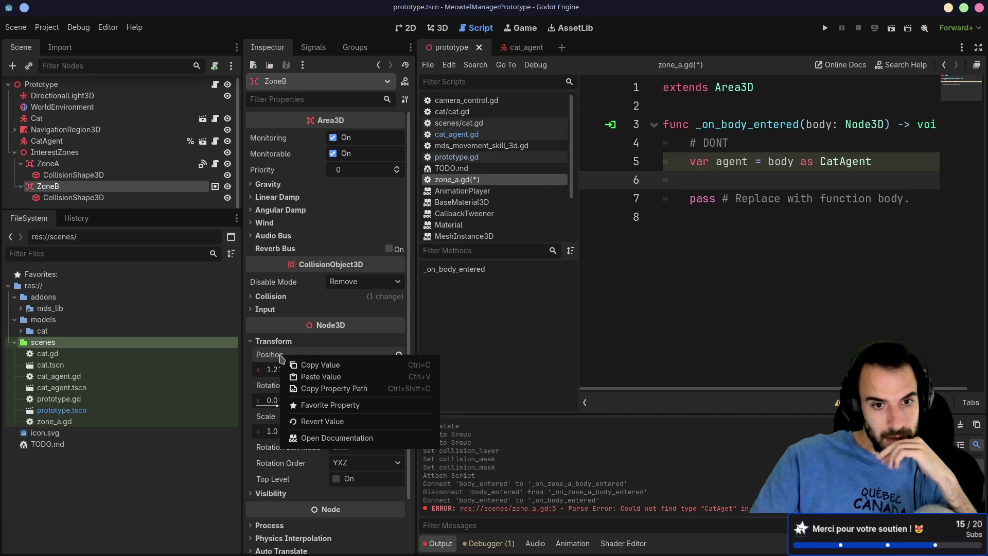
pyautogui.click(320, 365)
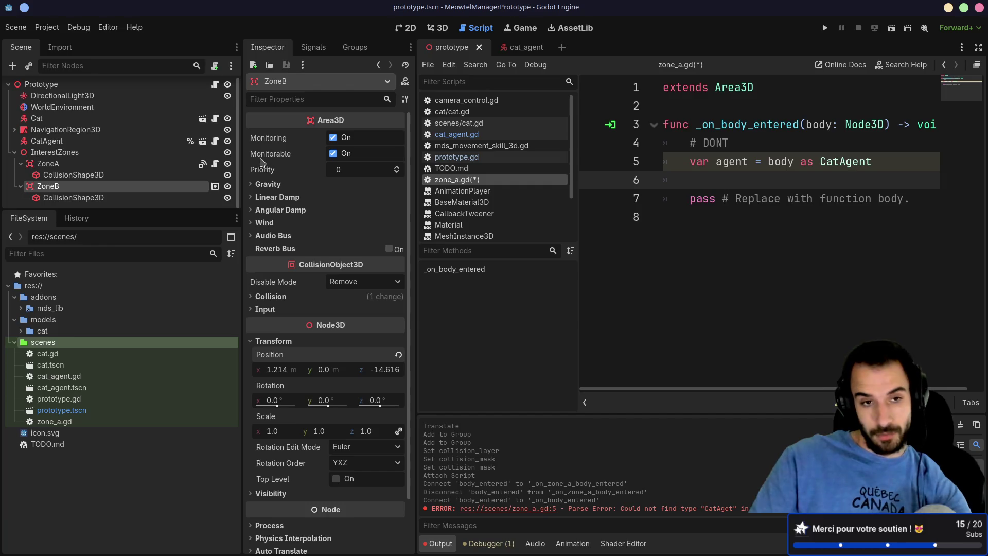
pyautogui.moveTo(242, 131); pyautogui.dragTo(180, 131)
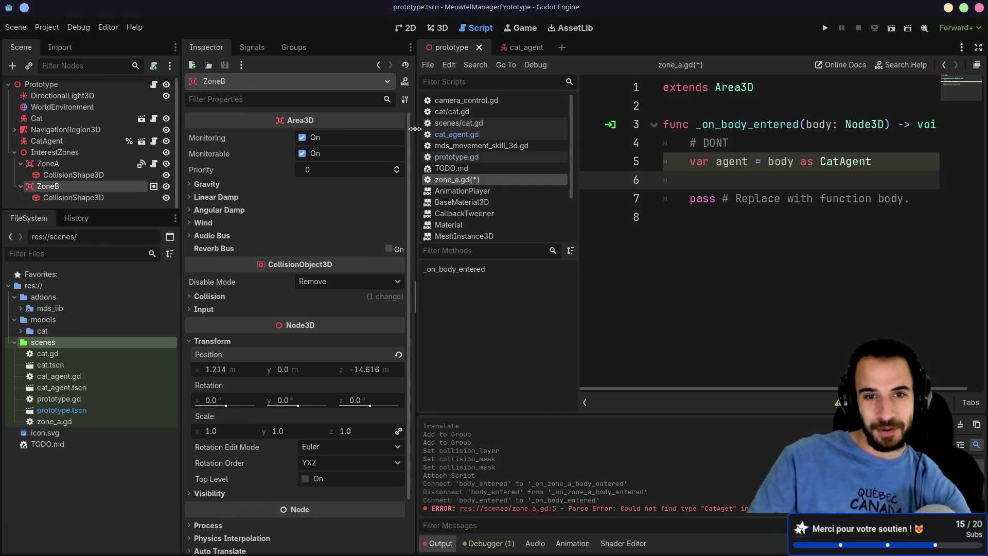
pyautogui.moveTo(415, 129); pyautogui.dragTo(264, 131)
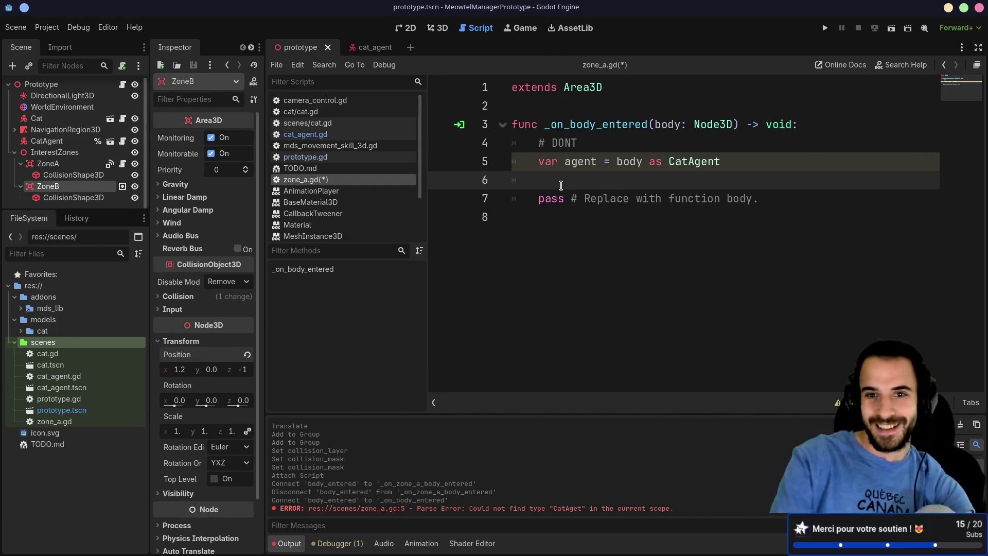
# Add an agent.set_movement_target call in _on_body_entered and clear its placeholder argument.
pyautogui.write('ent.')
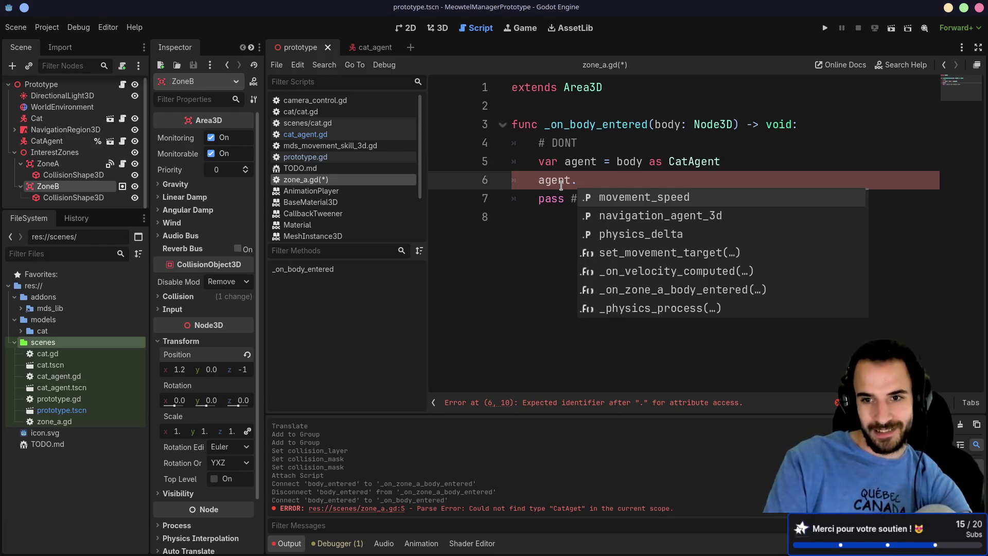
pyautogui.press('Down')
pyautogui.press('Down')
pyautogui.press('Down')
pyautogui.press('Return')
pyautogui.write('agent_interest_zone')
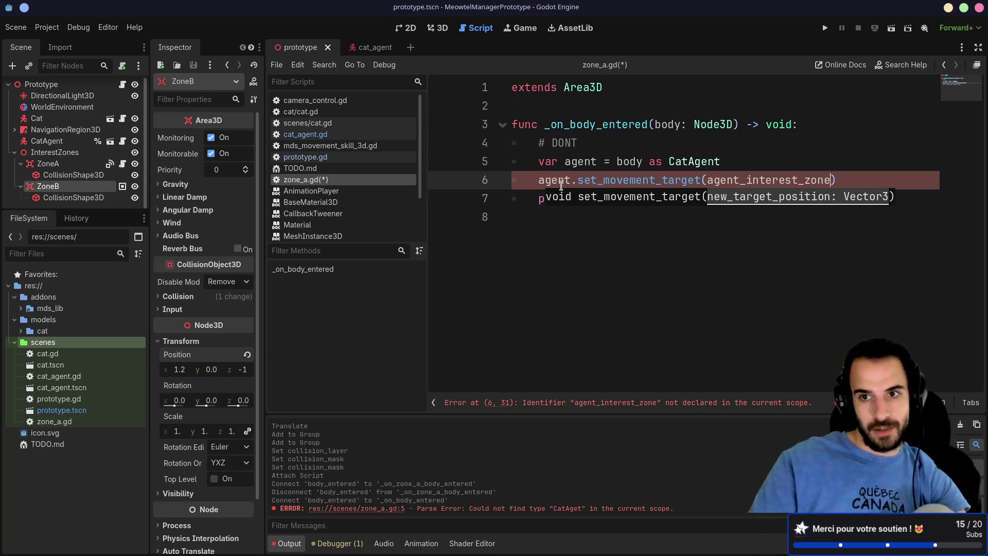
pyautogui.doubleClick(785, 181)
pyautogui.press('BackSpace')
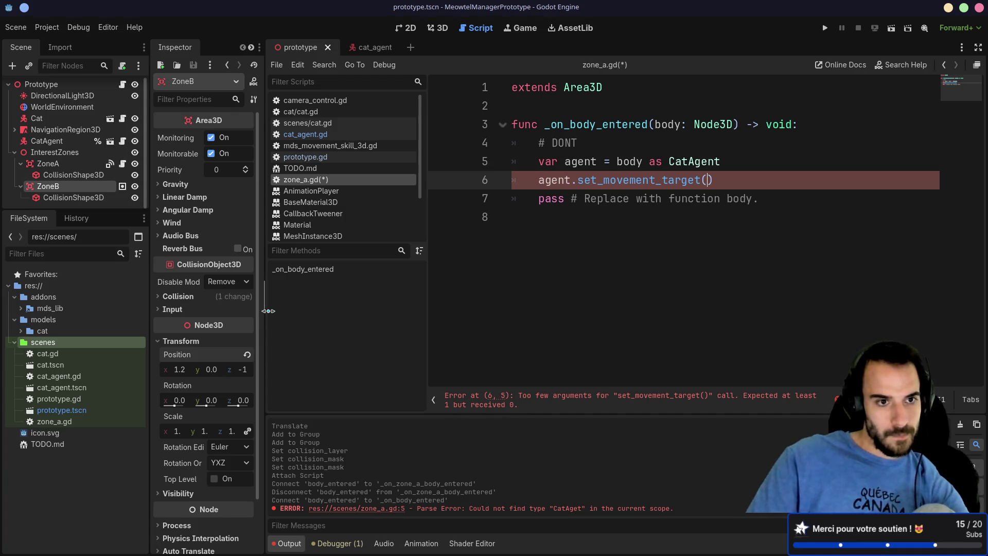
# Copy ZoneB's Position again and remove the leftover agent_interest_zone argument.
pyautogui.moveTo(260, 323); pyautogui.dragTo(304, 308)
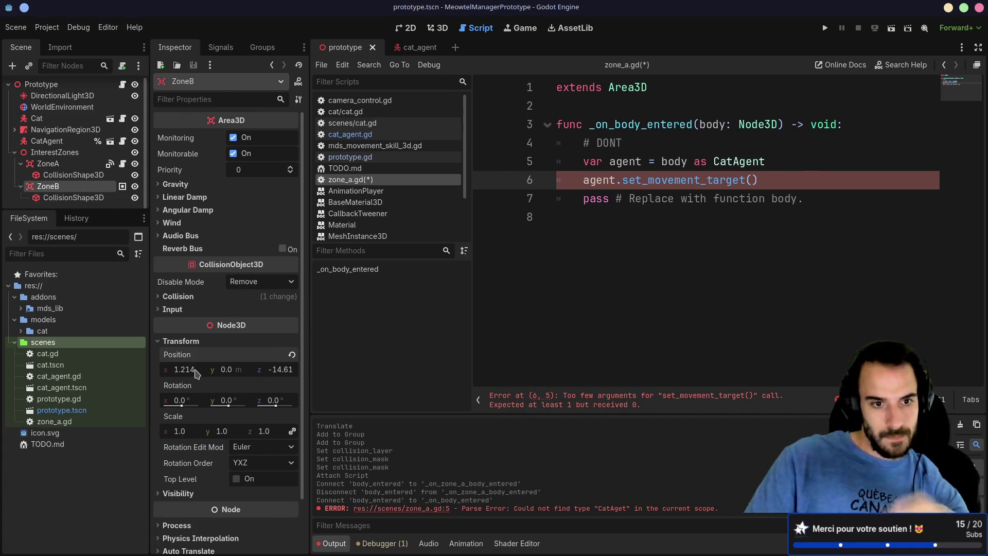
pyautogui.rightClick(186, 355)
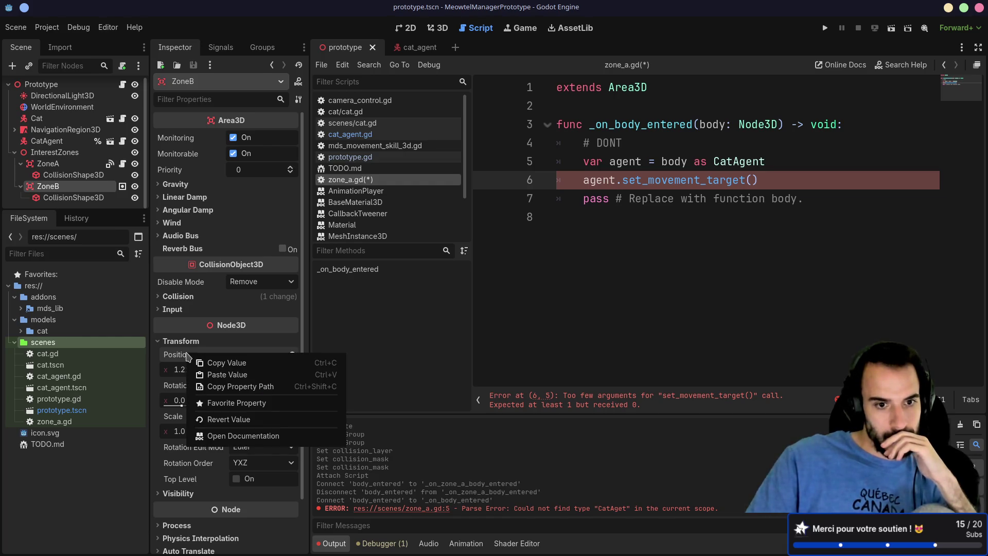
pyautogui.click(218, 363)
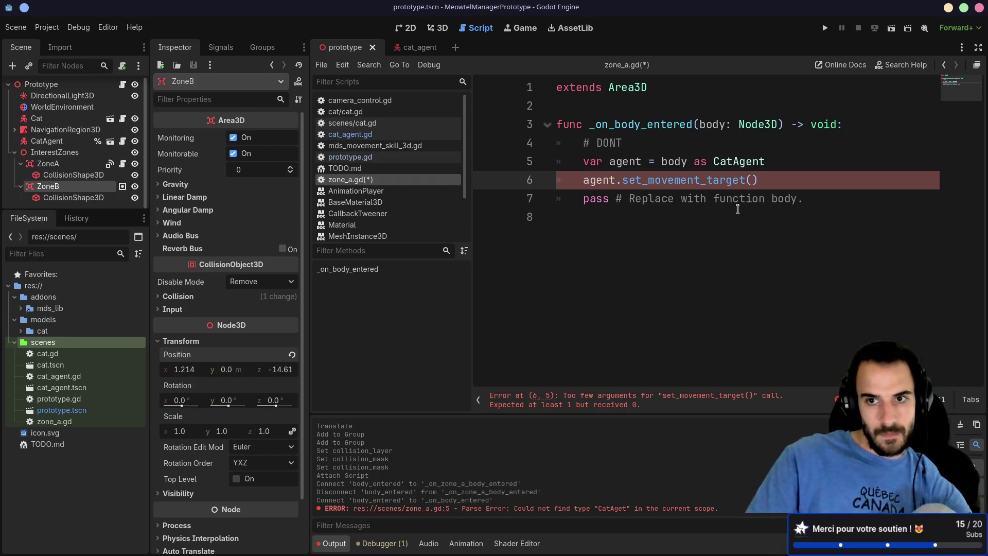
pyautogui.write('agent_interest_zone')
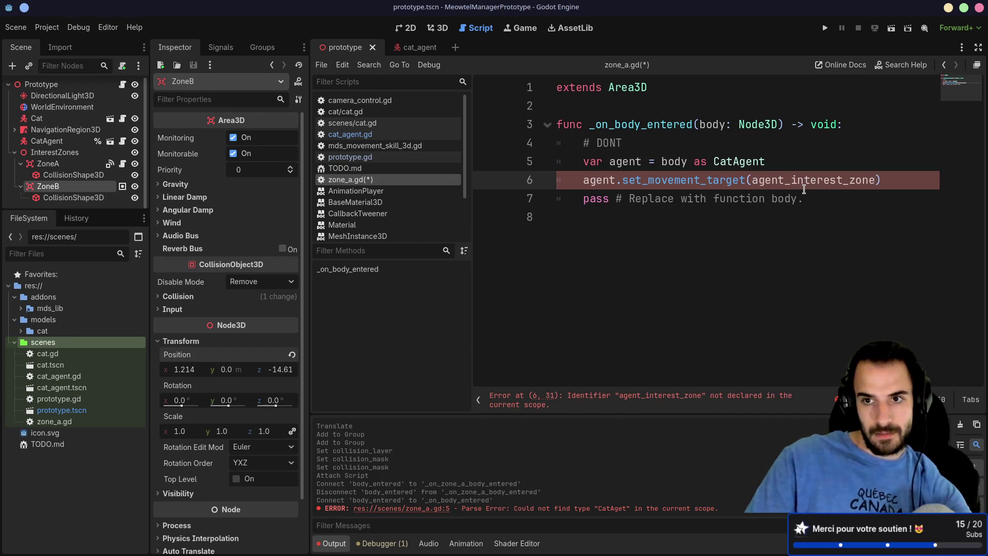
pyautogui.doubleClick(804, 181)
pyautogui.press('BackSpace')
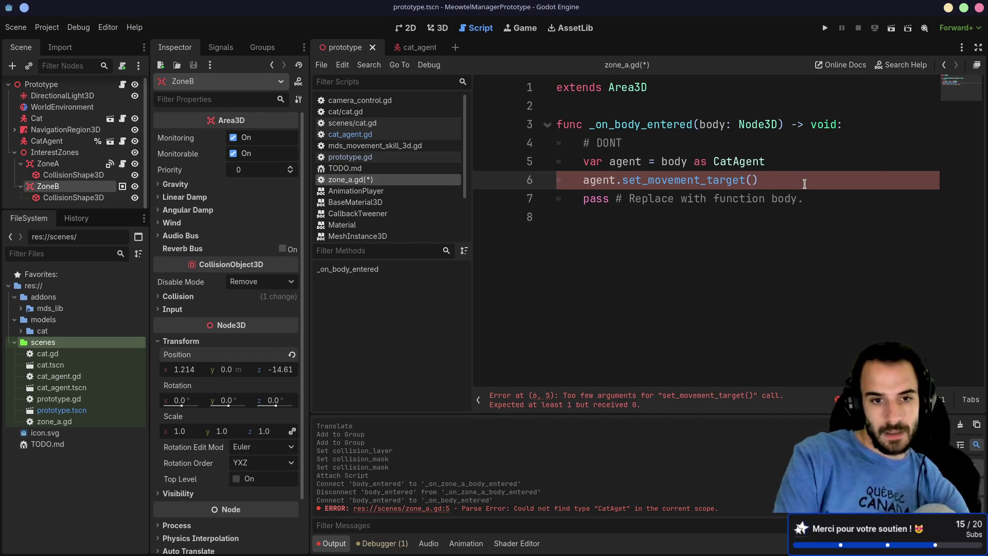
# Pass Vector3(1.2, 0, -14.61) as the movement target and save the script.
pyautogui.write('Vec')
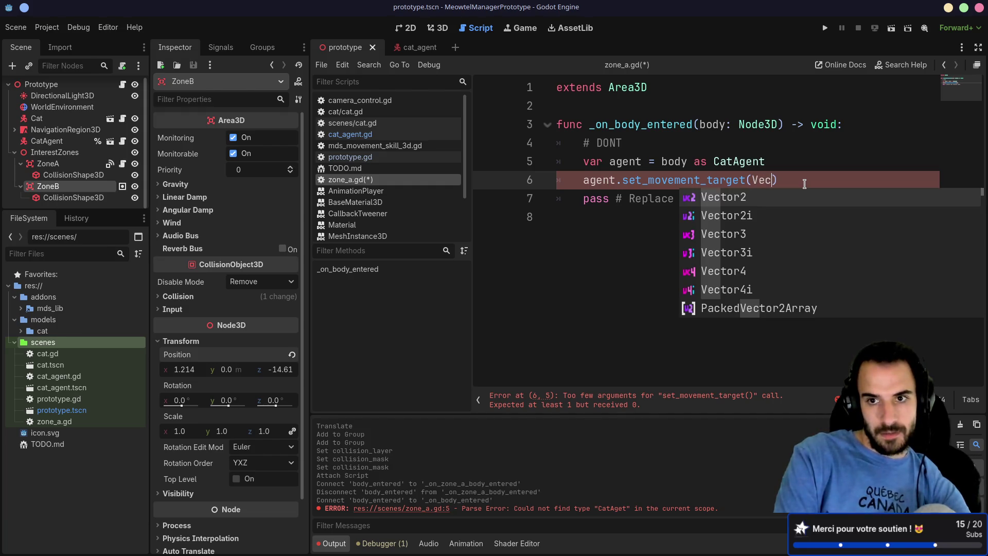
pyautogui.press('Down')
pyautogui.press('Down')
pyautogui.press('Return')
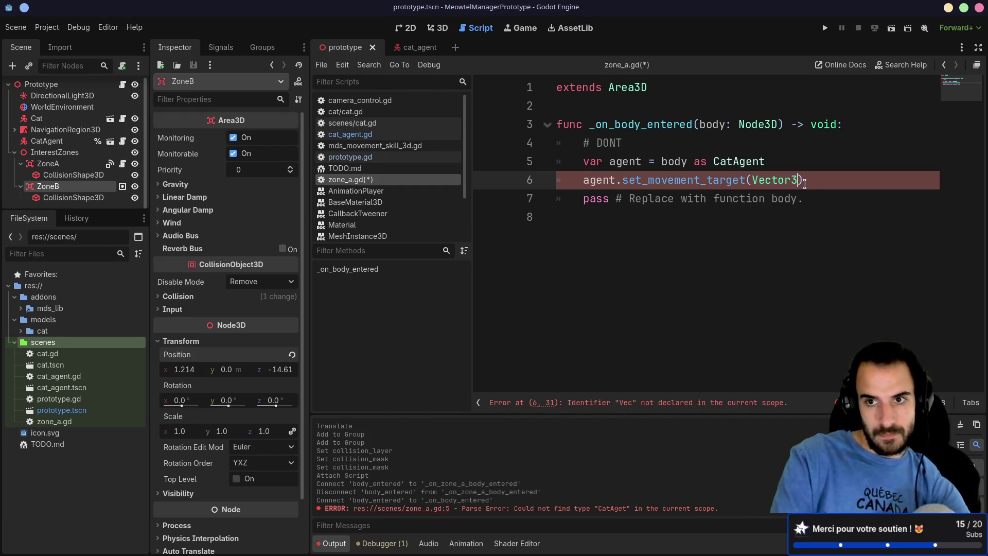
pyautogui.write('(1.2')
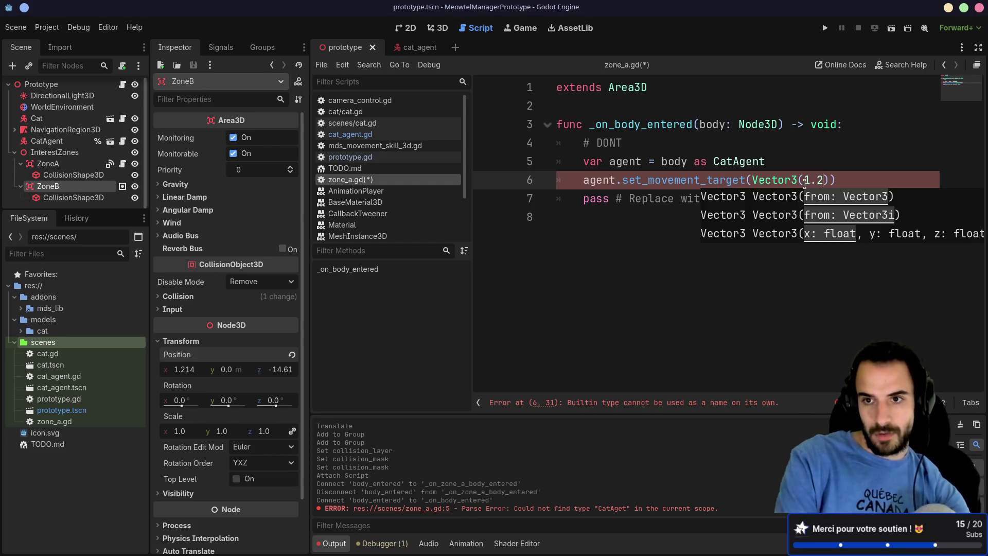
pyautogui.write(', 0, -1')
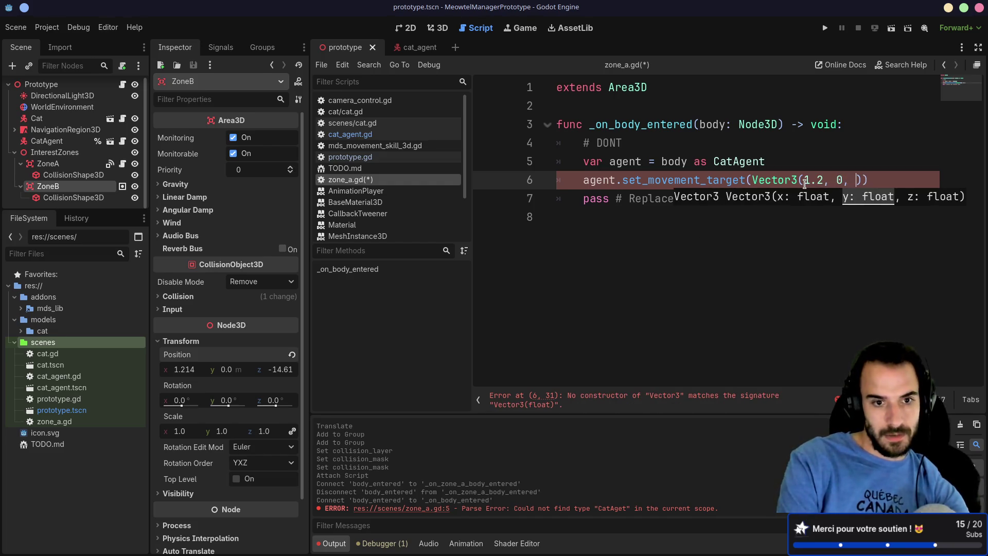
pyautogui.write('4.61')
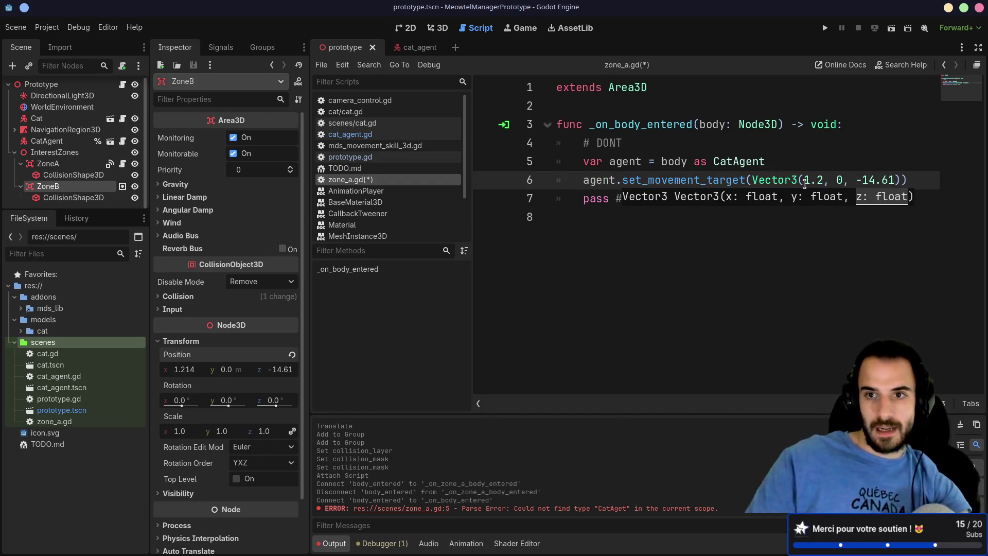
pyautogui.click(651, 241)
pyautogui.hotkey('ctrl', 's')
# Delete the 'pass # Replace with function body.' line, save, and widen the code area.
pyautogui.moveTo(805, 199); pyautogui.dragTo(485, 187)
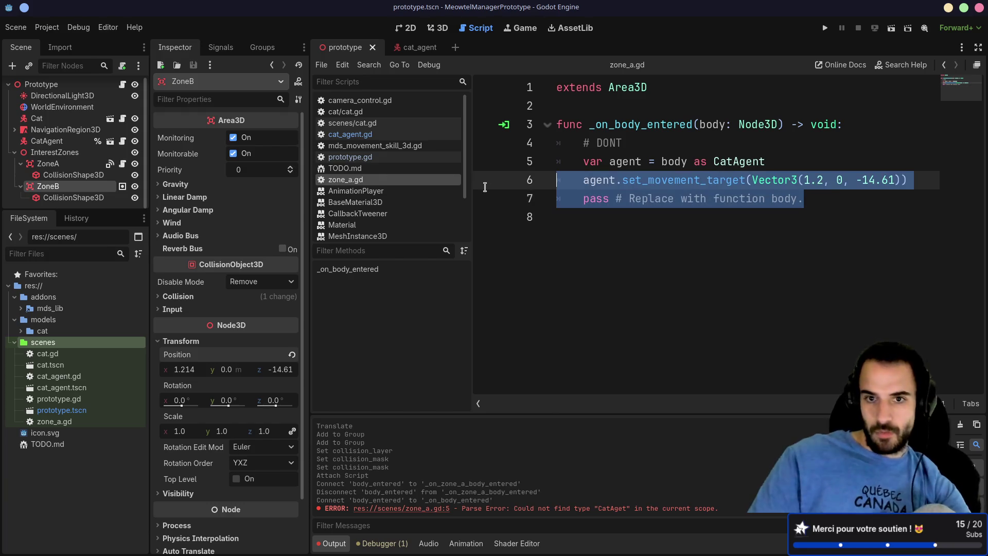
pyautogui.click(574, 234)
pyautogui.moveTo(833, 199); pyautogui.dragTo(517, 191)
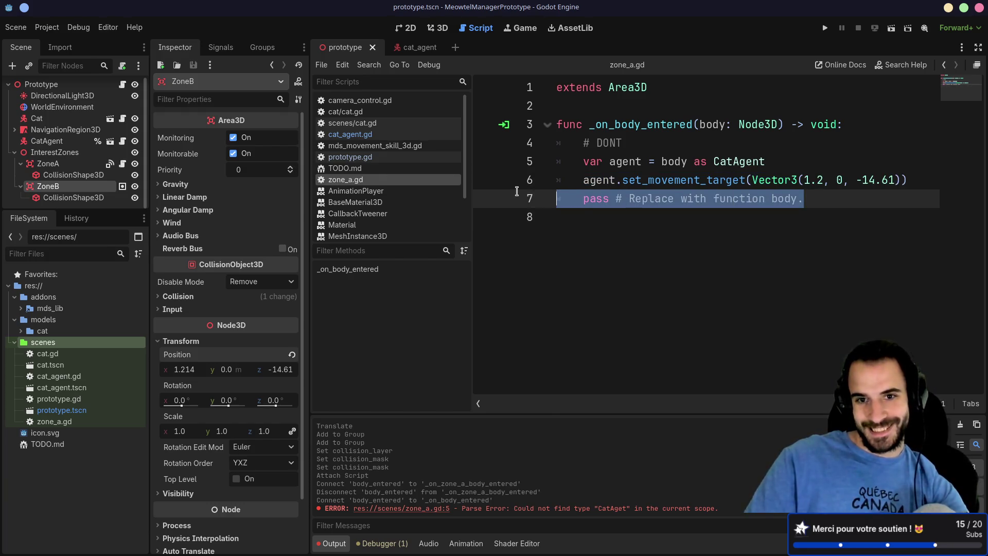
pyautogui.press('BackSpace')
pyautogui.press('BackSpace')
pyautogui.hotkey('ctrl', 's')
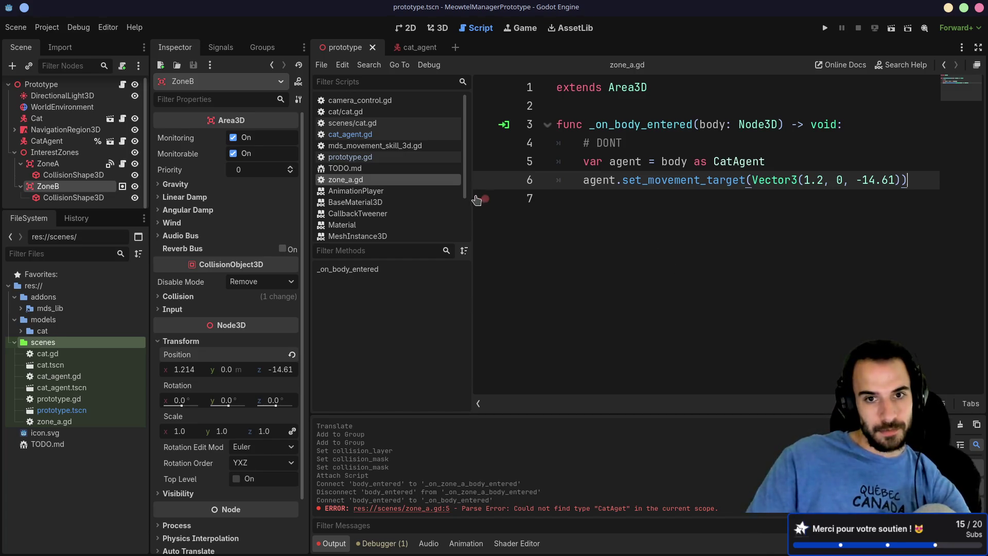
pyautogui.moveTo(471, 199); pyautogui.dragTo(430, 199)
pyautogui.click(543, 211)
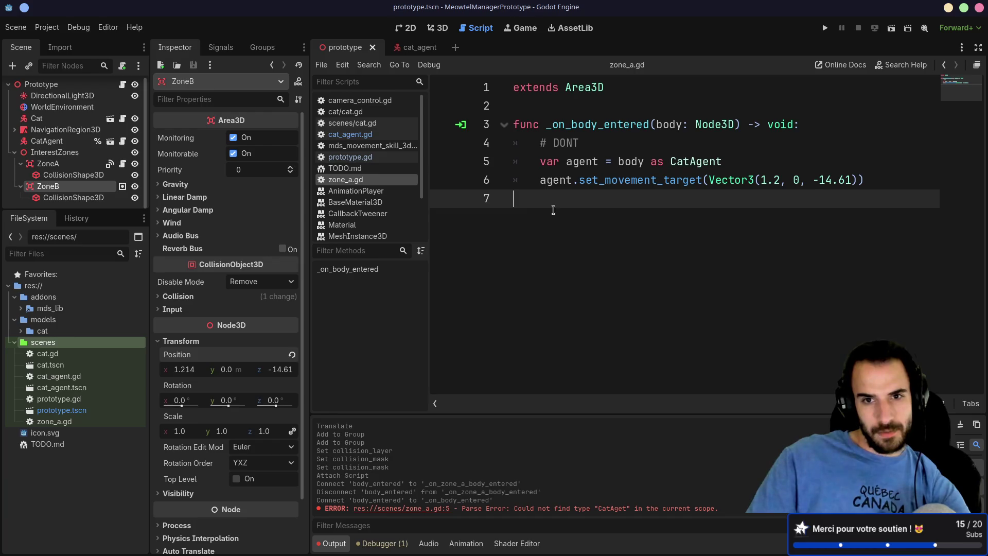
pyautogui.click(530, 111)
pyautogui.click(543, 218)
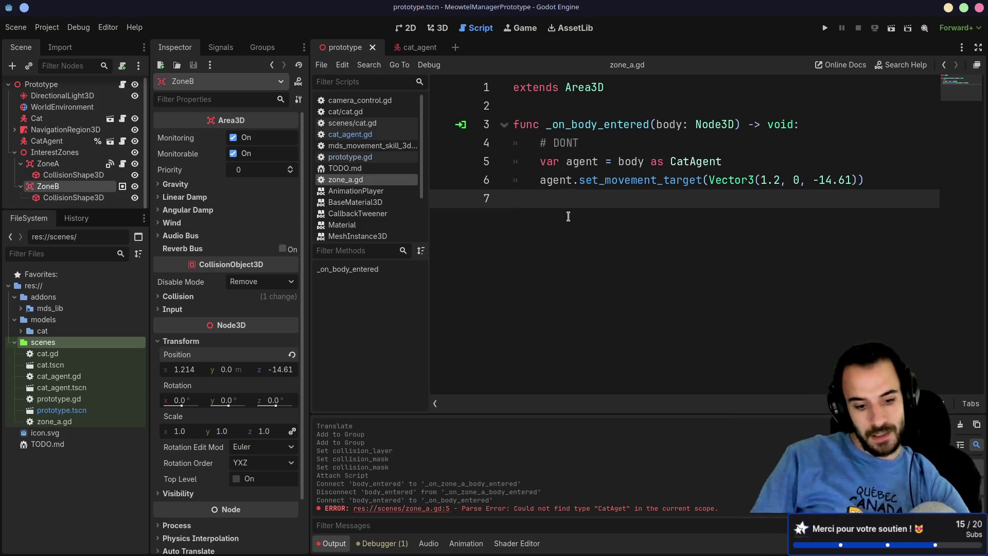
pyautogui.moveTo(149, 188); pyautogui.dragTo(168, 188)
# Copy all of zone_a.gd and attach a new zone_b.gd script to ZoneB.
pyautogui.moveTo(564, 219); pyautogui.dragTo(490, 88)
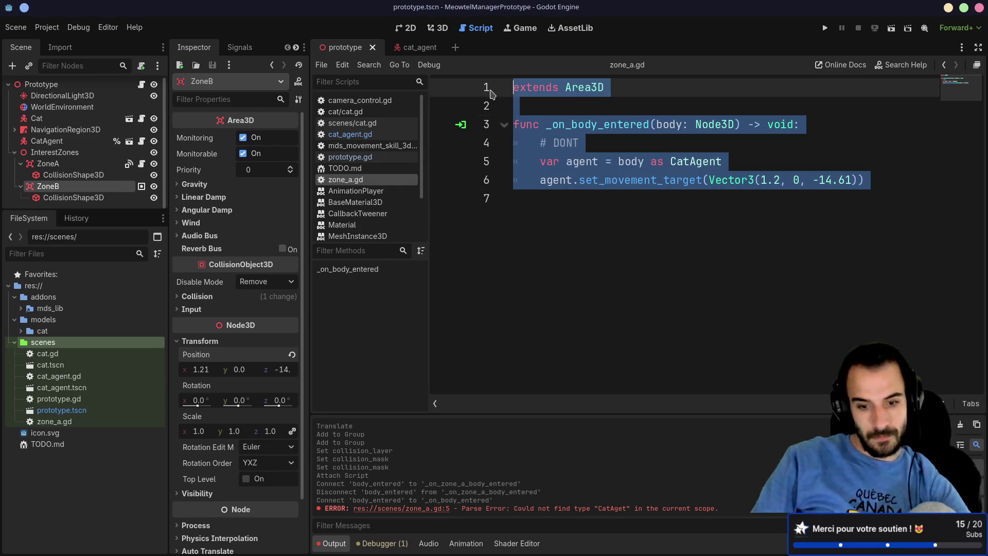
pyautogui.click(91, 190)
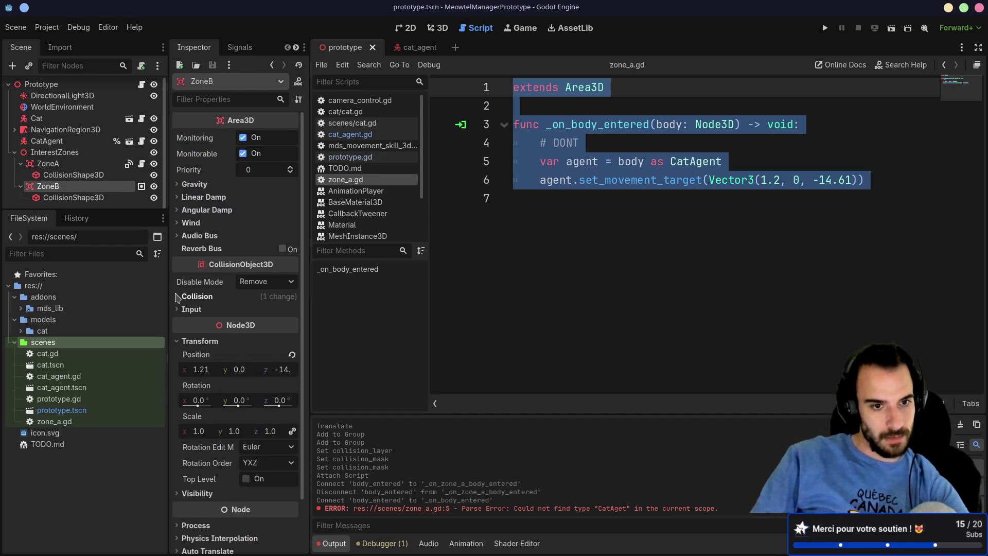
pyautogui.click(191, 297)
pyautogui.rightClick(84, 190)
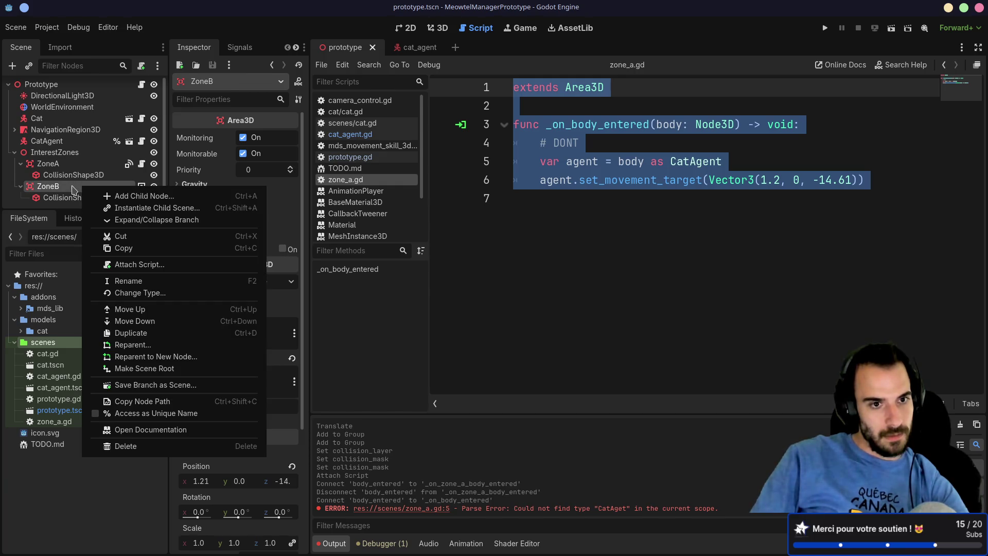
pyautogui.click(231, 264)
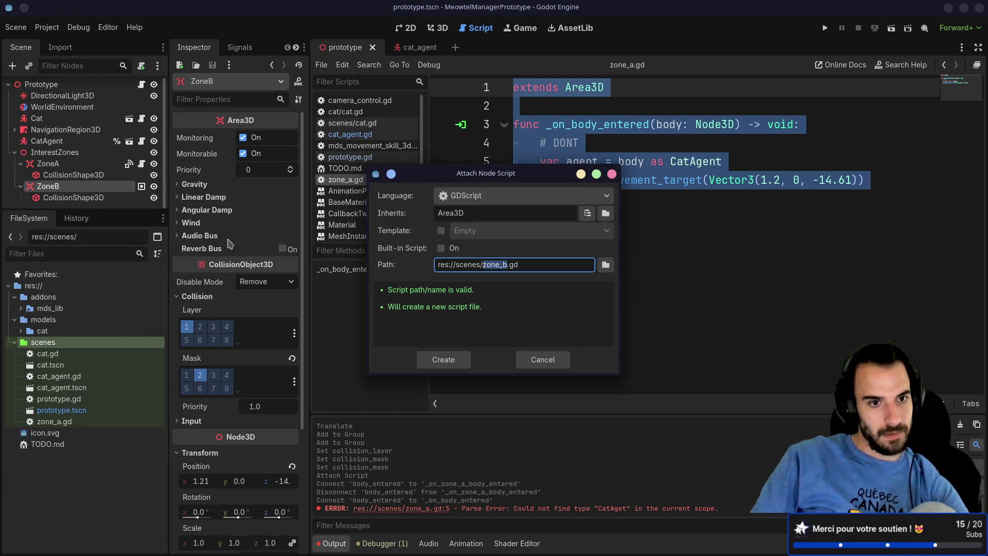
pyautogui.click(449, 363)
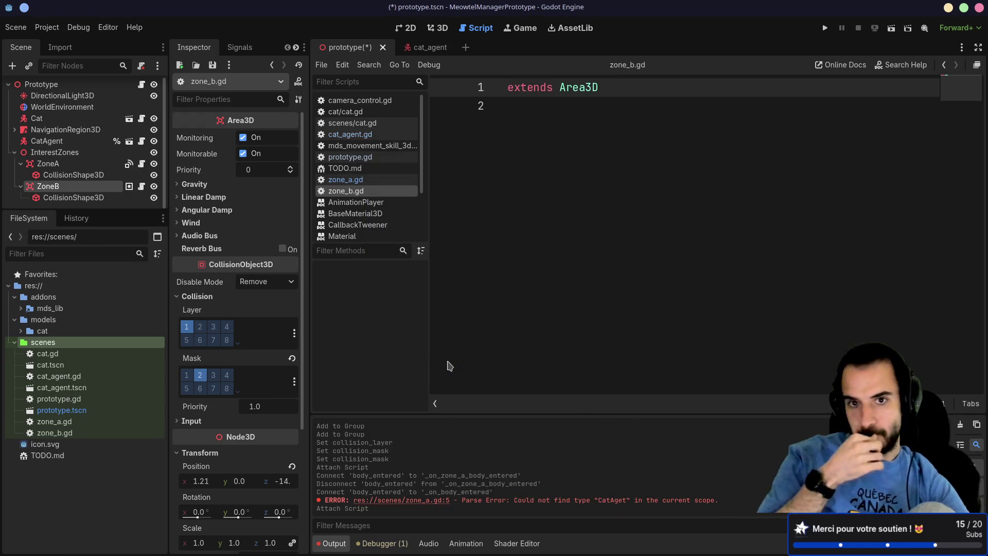
# Paste the handler into zone_b.gd, drop the duplicate extends Area3D line, save, and list ZoneB's signals.
pyautogui.click(545, 252)
pyautogui.press('Return')
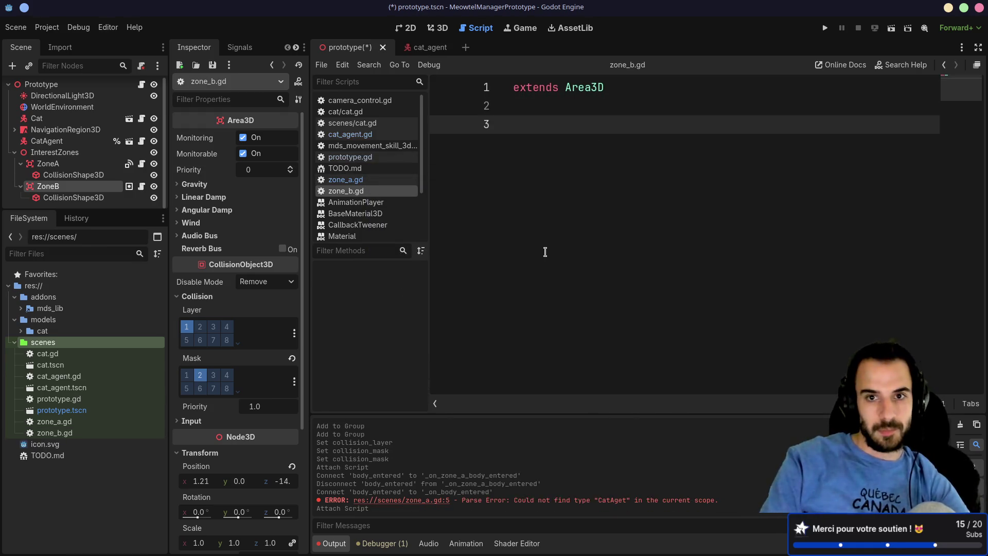
pyautogui.hotkey('ctrl', 'v')
pyautogui.moveTo(631, 120); pyautogui.dragTo(627, 103)
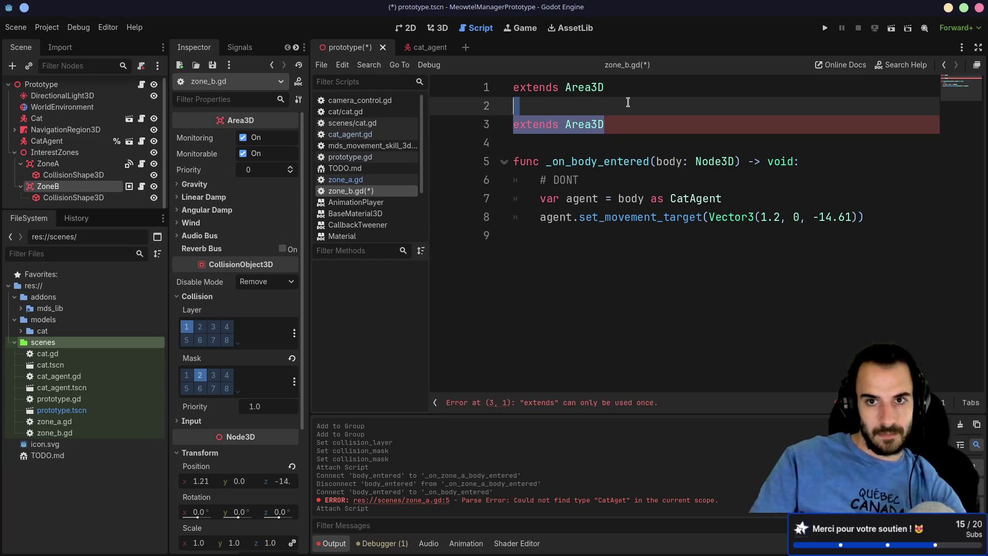
pyautogui.press('BackSpace')
pyautogui.press('BackSpace')
pyautogui.hotkey('ctrl', 's')
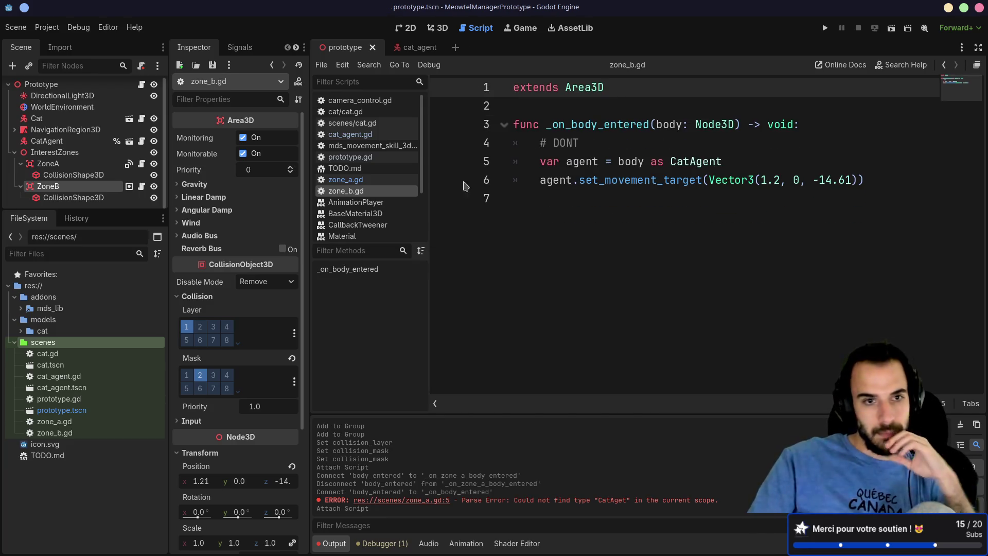
pyautogui.click(238, 47)
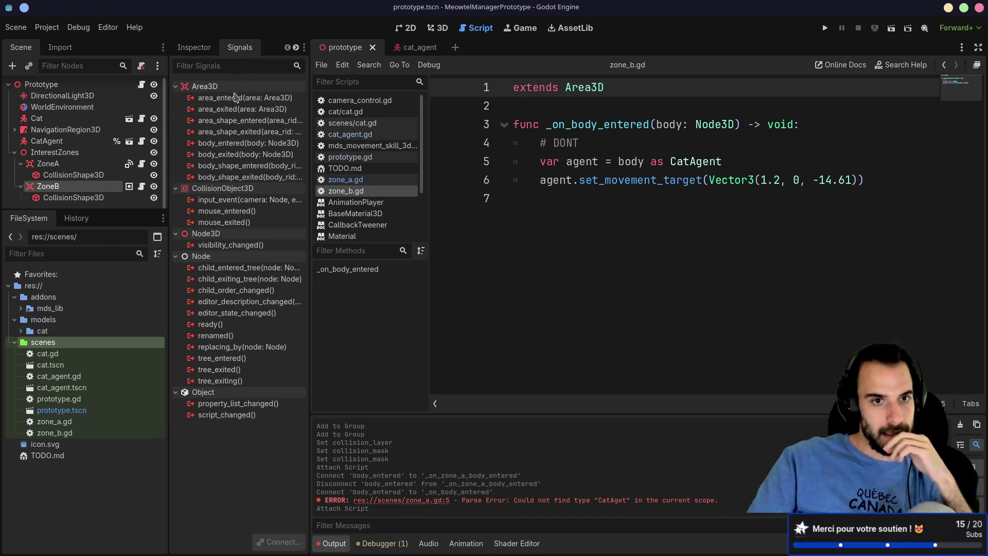
# Connect ZoneB's body_entered signal to its existing _on_body_entered method.
pyautogui.doubleClick(240, 144)
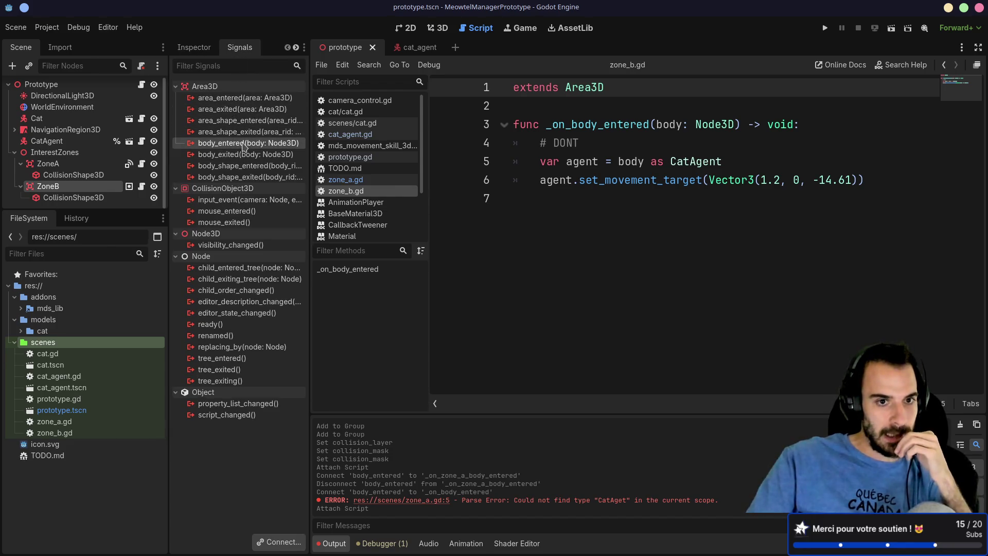
pyautogui.scroll(-5, 516, 286)
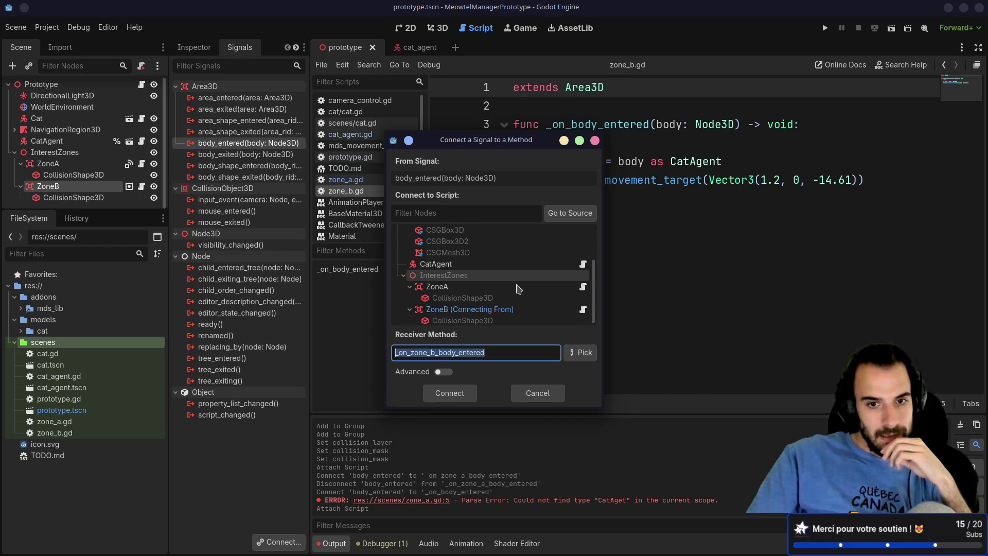
pyautogui.click(480, 304)
pyautogui.click(581, 352)
pyautogui.click(485, 168)
pyautogui.press('Return')
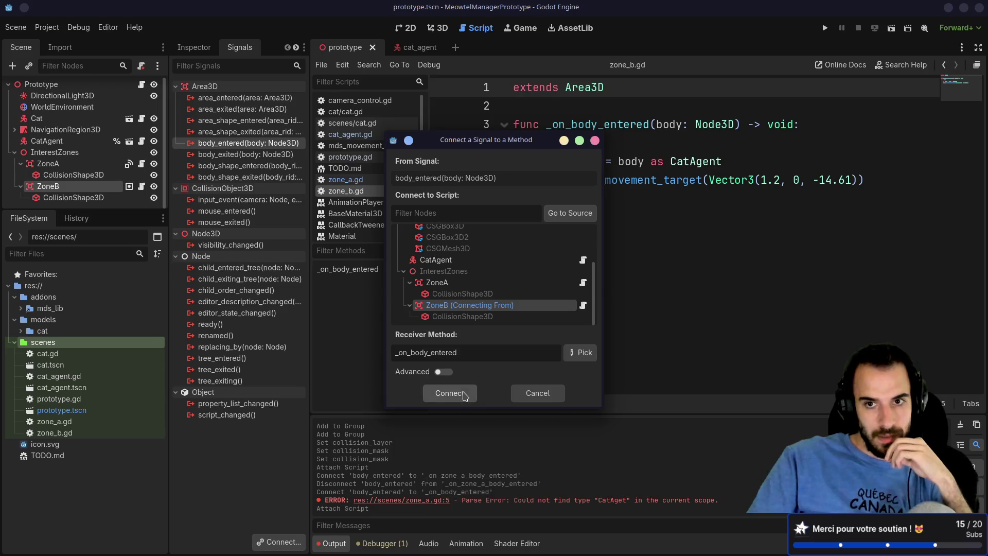
pyautogui.click(468, 394)
# Change the movement target to Vector3.ZERO, save, and run the project.
pyautogui.moveTo(756, 182); pyautogui.dragTo(851, 178)
pyautogui.press('BackSpace')
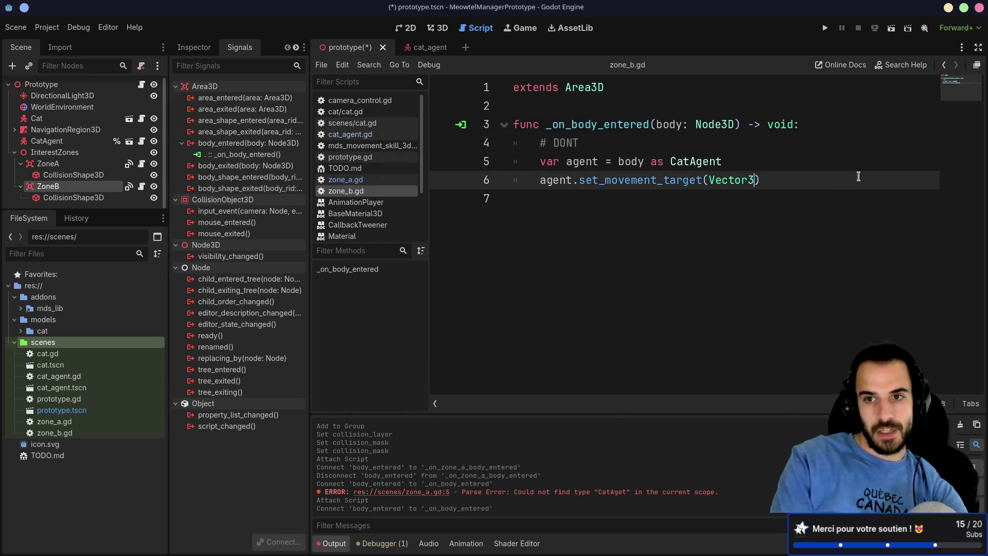
pyautogui.write('.Z')
pyautogui.press('Return')
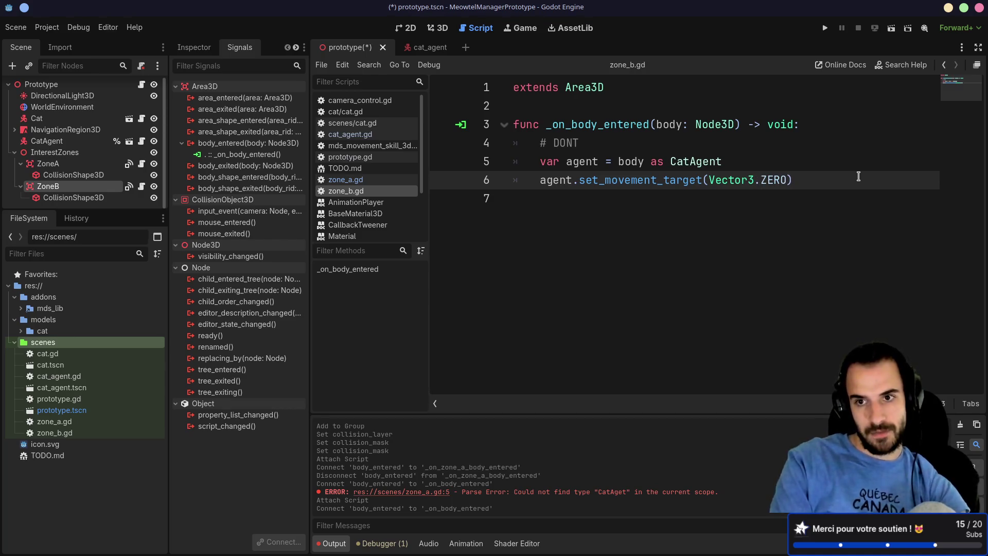
pyautogui.hotkey('ctrl', 's')
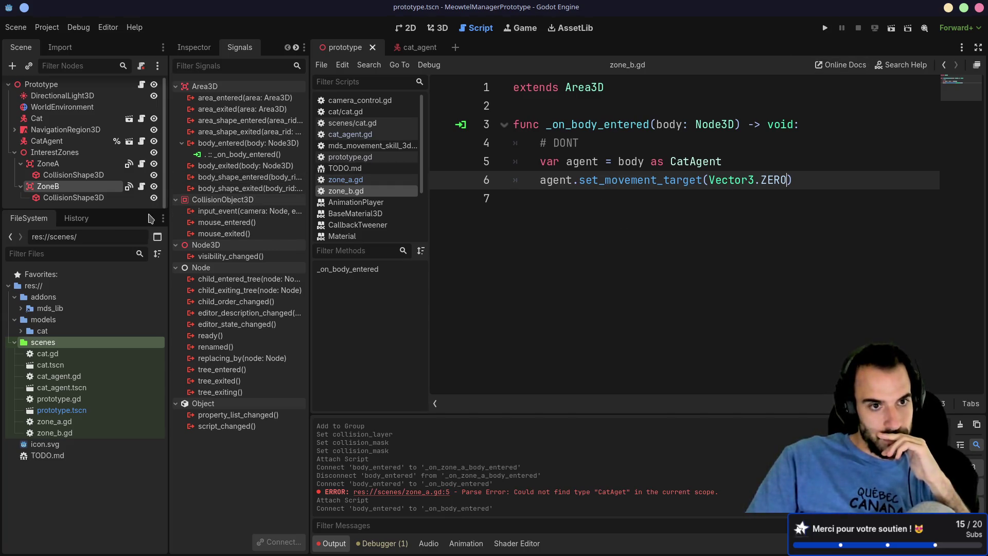
pyautogui.click(825, 28)
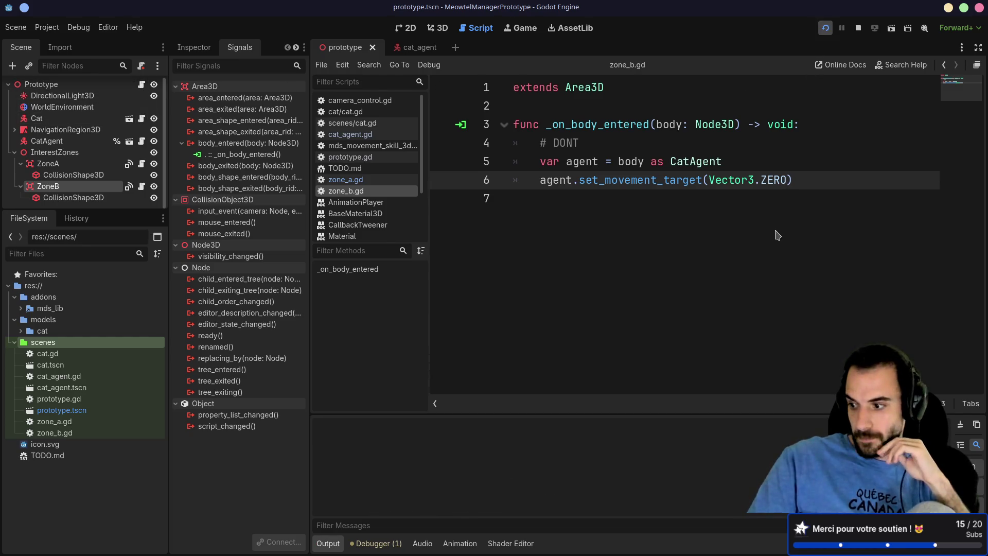
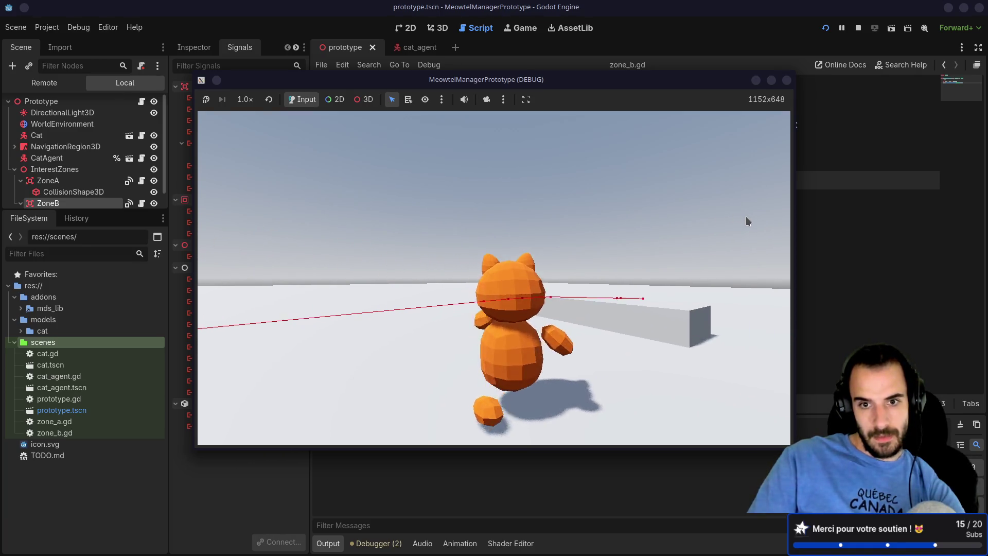
# Restart the prototype game with F5, watch the cat move, then stop it with F8.
pyautogui.click(786, 80)
pyautogui.click(825, 29)
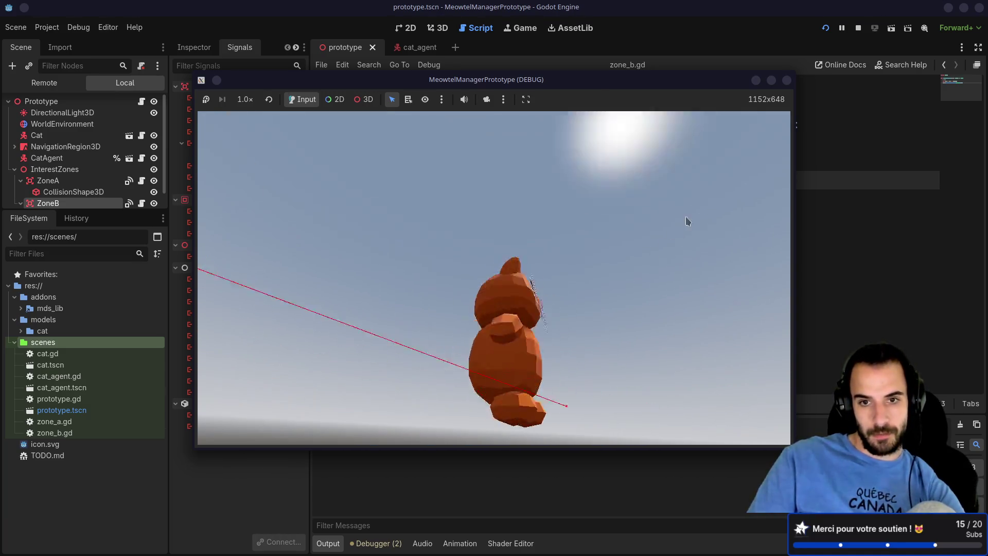
pyautogui.press('F8')
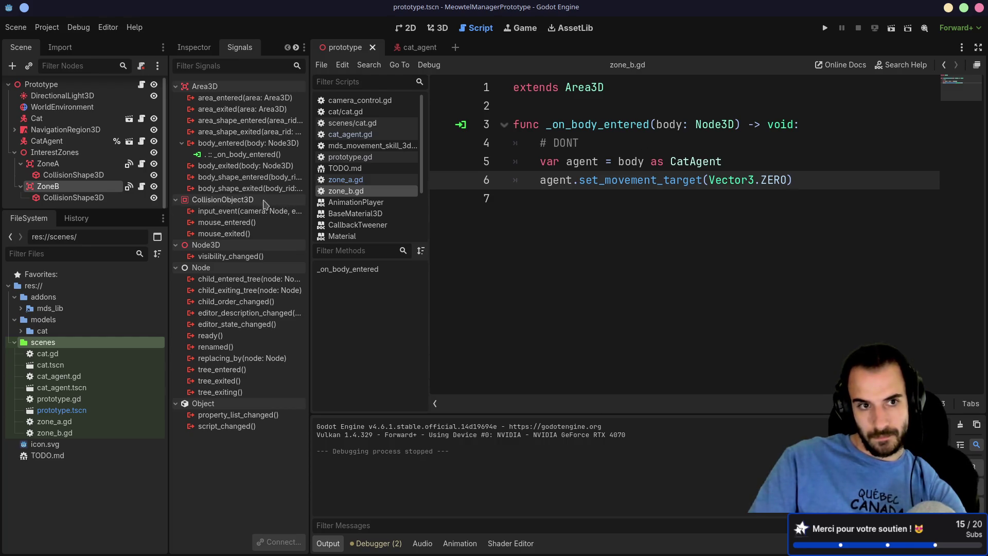
# Widen the scene tree and signals docks and show ZoneB's properties in the Inspector.
pyautogui.moveTo(169, 173)
pyautogui.mouseDown()
pyautogui.moveTo(180, 173)
pyautogui.moveTo(166, 174)
pyautogui.mouseUp()
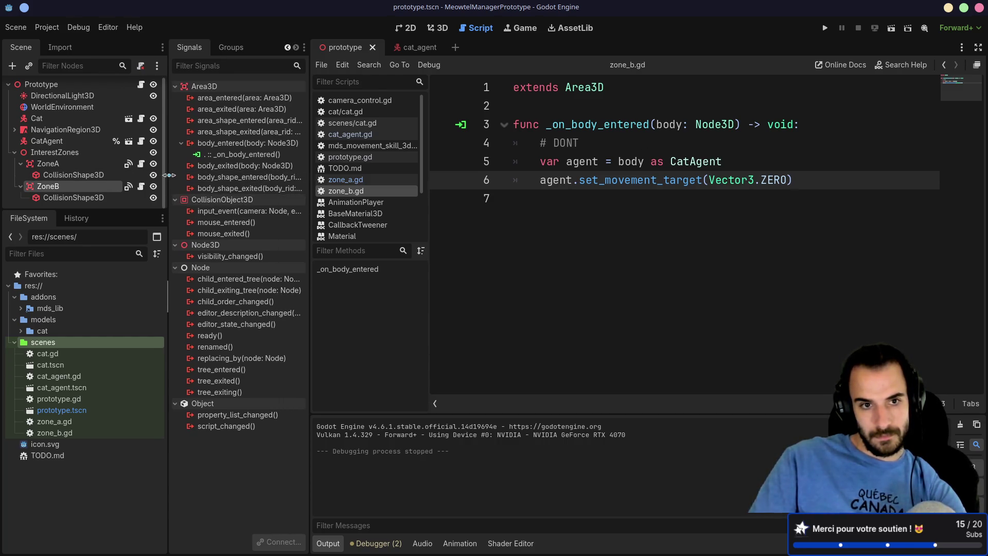
pyautogui.moveTo(296, 174)
pyautogui.mouseDown()
pyautogui.moveTo(457, 175)
pyautogui.moveTo(403, 175)
pyautogui.mouseUp()
pyautogui.click(194, 47)
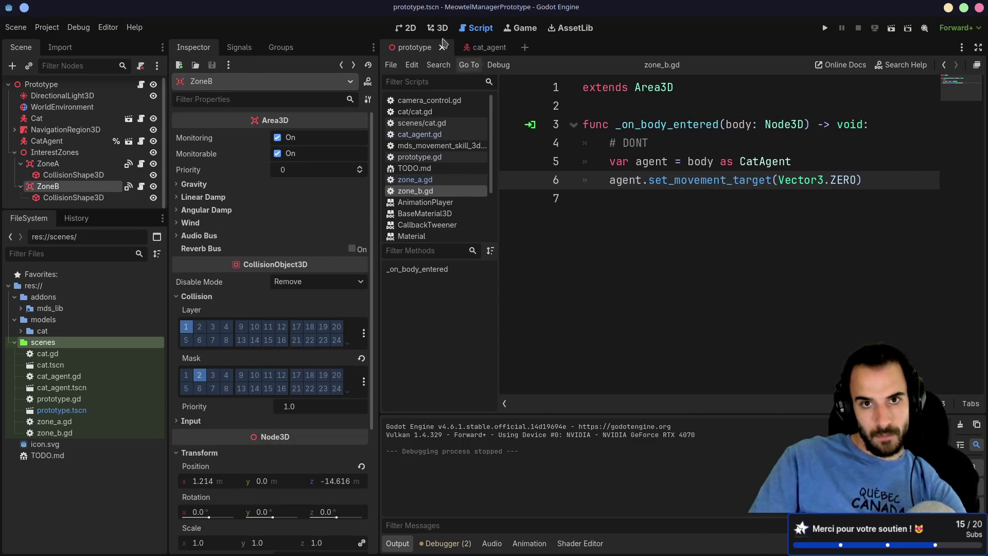
# Switch to the 3D view and orbit around ZoneB to see the walls and cats.
pyautogui.click(438, 28)
pyautogui.moveTo(825, 222); pyautogui.dragTo(763, 192)
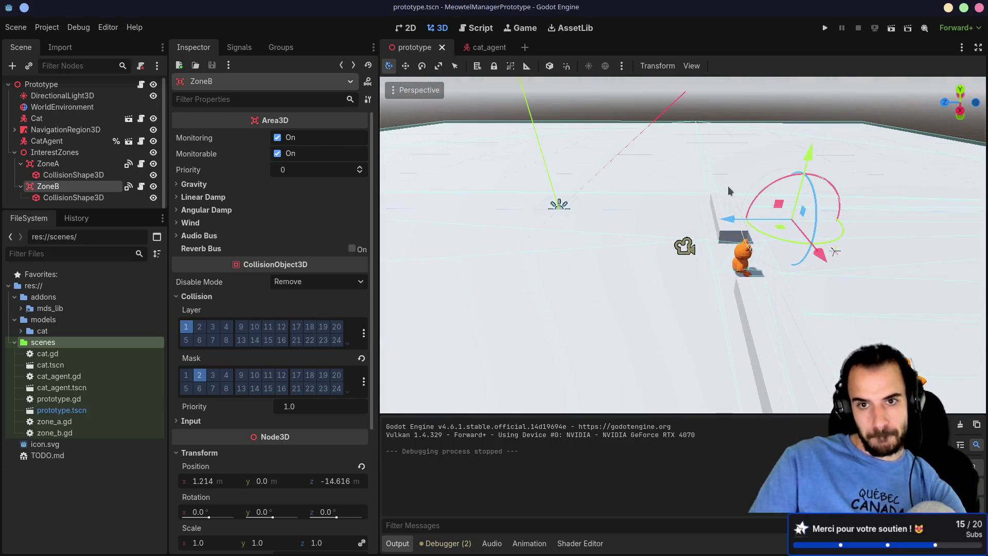
pyautogui.moveTo(702, 187); pyautogui.dragTo(768, 252)
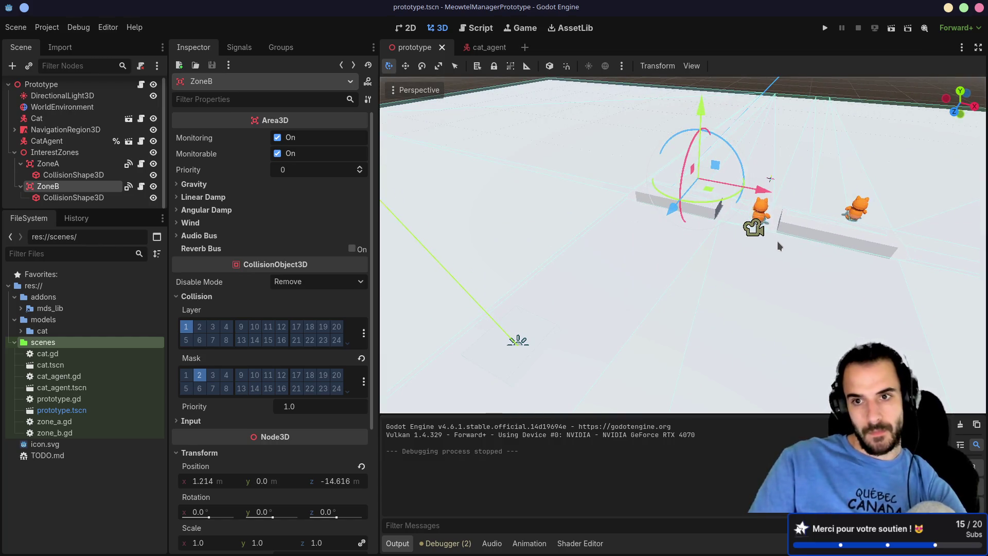
pyautogui.press('ctrl+super+Left')
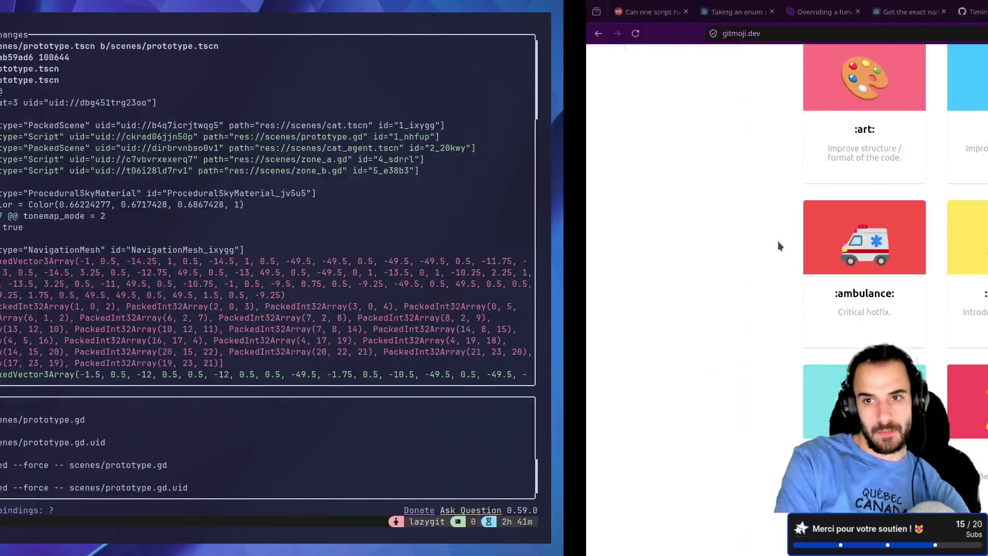
pyautogui.press('Up')
pyautogui.press('Up')
pyautogui.press('Up')
pyautogui.press('Up')
pyautogui.press('Up')
pyautogui.press('Return')
pyautogui.press('Return')
pyautogui.press('Down')
pyautogui.press('Down')
pyautogui.press('Down')
pyautogui.press('Up')
pyautogui.press('Up')
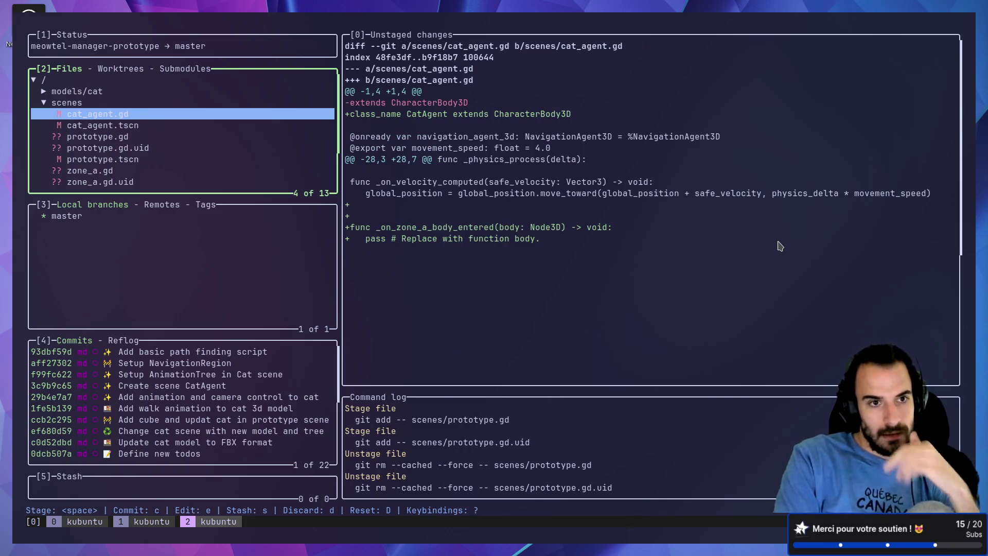
pyautogui.press('ctrl+super+Right')
pyautogui.press('ctrl+super+Right')
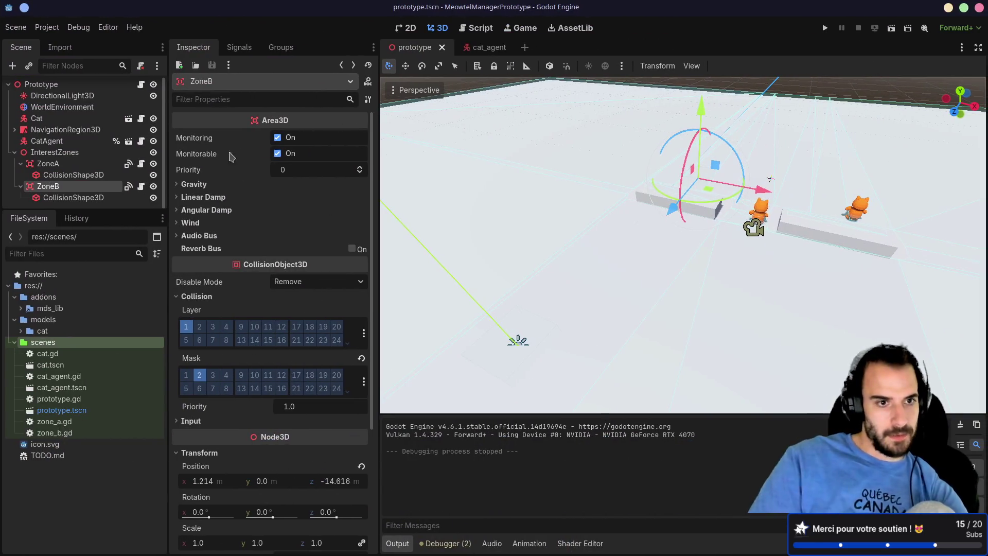
# Open cat_agent.gd and delete the unused _on_zone_a_body_entered stub at the bottom.
pyautogui.click(128, 141)
pyautogui.click(146, 87)
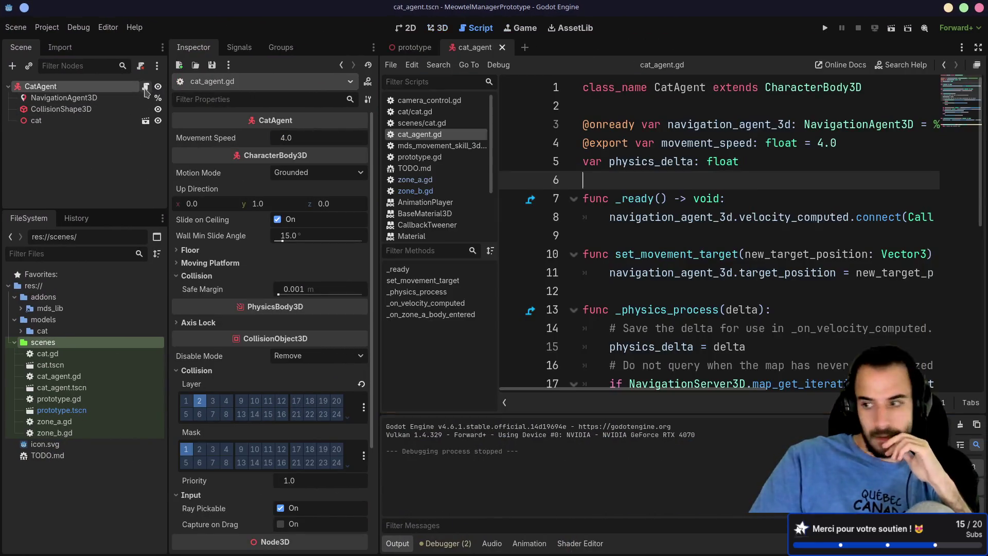
pyautogui.scroll(-6, 587, 308)
pyautogui.click(584, 365)
pyautogui.moveTo(585, 358); pyautogui.dragTo(580, 324)
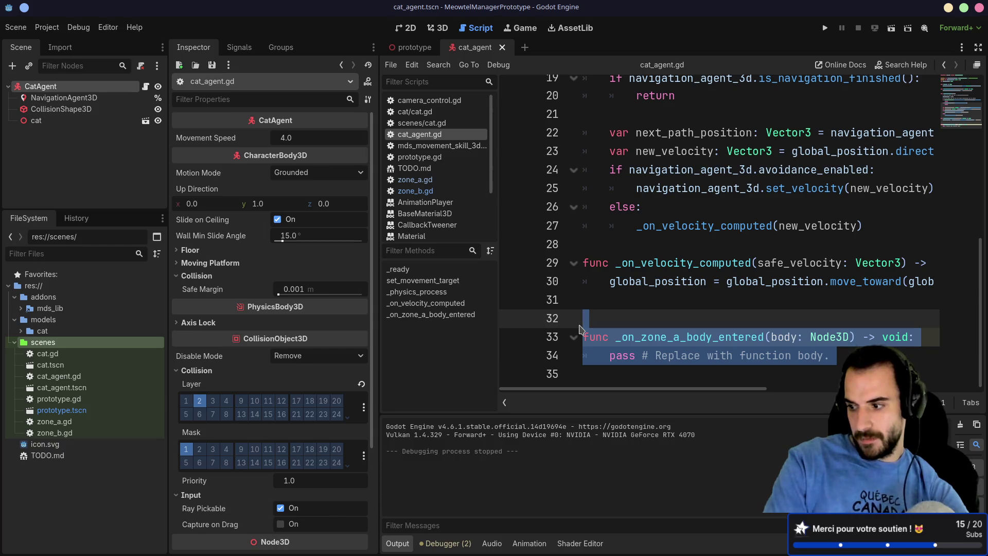
pyautogui.press('BackSpace')
pyautogui.press('BackSpace')
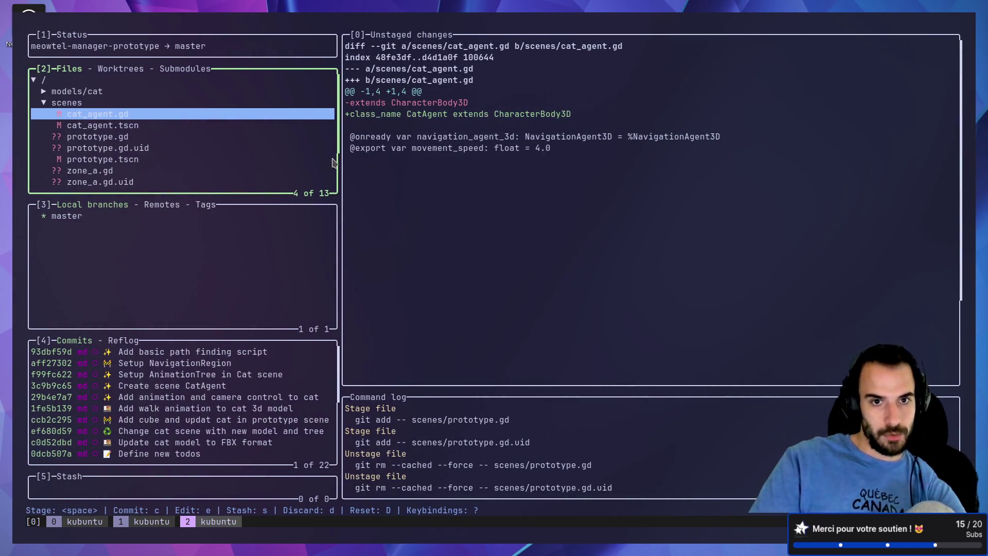
pyautogui.click(130, 127)
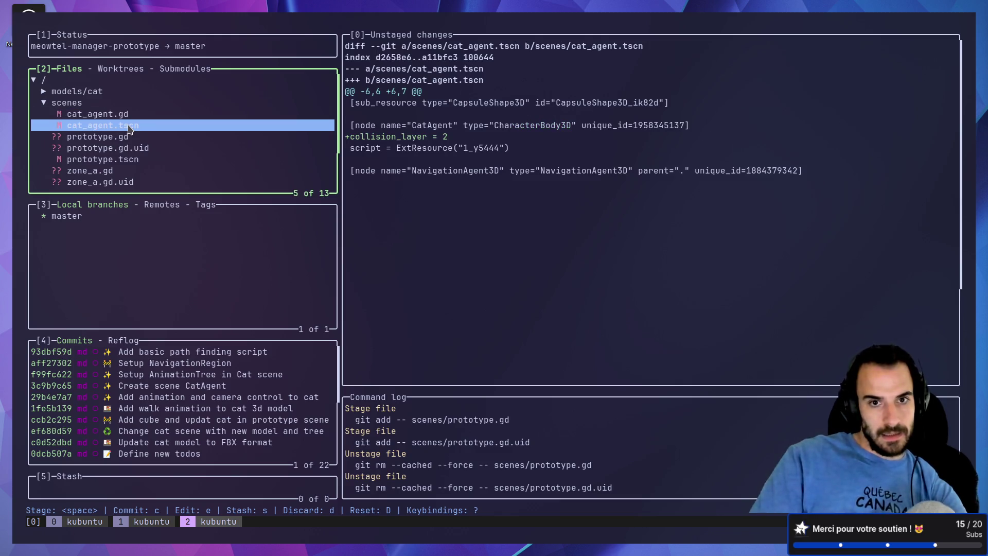
# Review the diffs and stage cat_agent.gd and cat_agent.tscn.
pyautogui.click(127, 115)
pyautogui.click(129, 124)
pyautogui.click(128, 115)
pyautogui.press('Down')
pyautogui.press('Up')
pyautogui.press('space')
pyautogui.press('Down')
pyautogui.press('space')
# Commit them with the 🚧 gitmoji as 'Add class name and define collision layer'.
pyautogui.press('c')
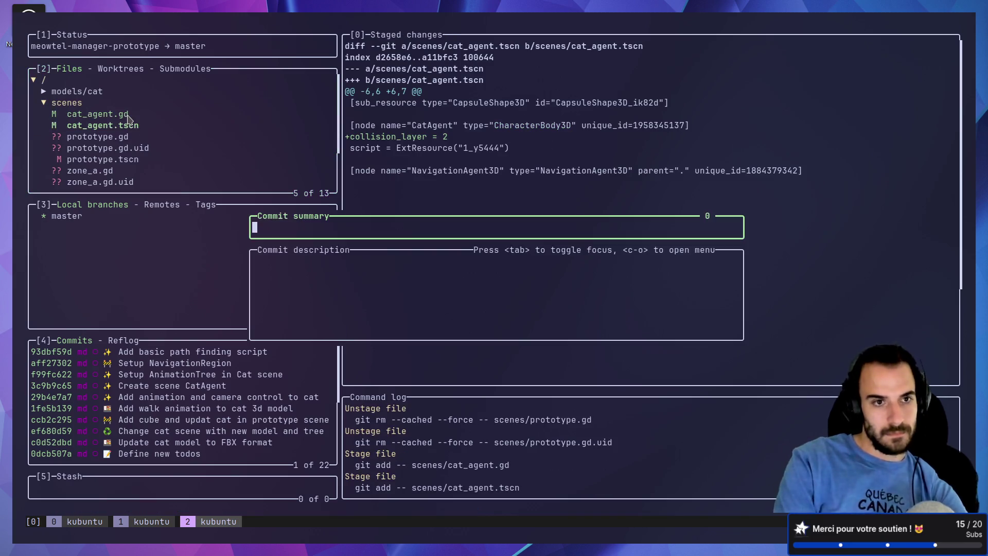
pyautogui.hotkey('alt', 'Tab')
pyautogui.scroll(-3, 435, 268)
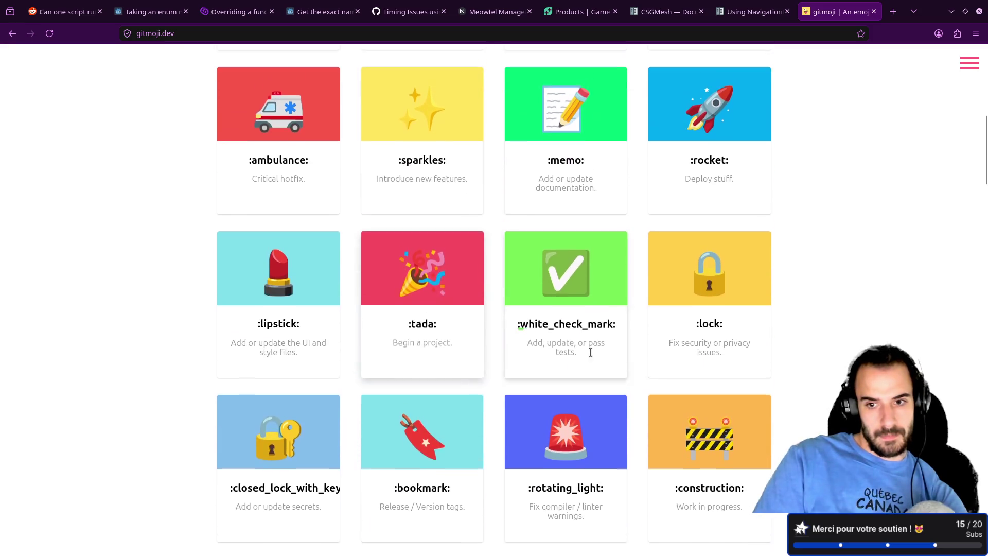
pyautogui.click(711, 421)
pyautogui.hotkey('alt', 'Tab')
pyautogui.hotkey('ctrl', 'shift', 'v')
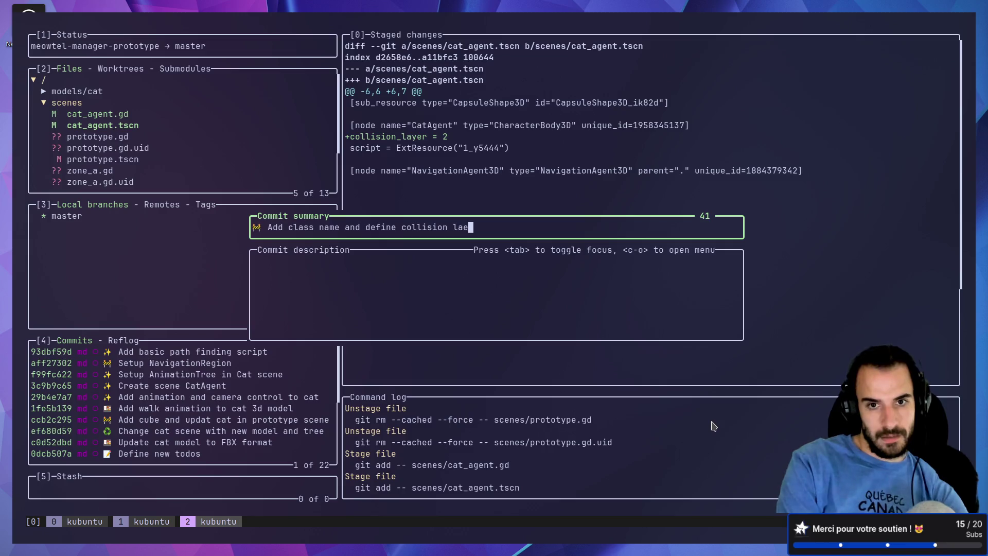
pyautogui.press('Return')
# Stage zone_a.gd and zone_a.gd.uid.
pyautogui.press('Down')
pyautogui.press('Up')
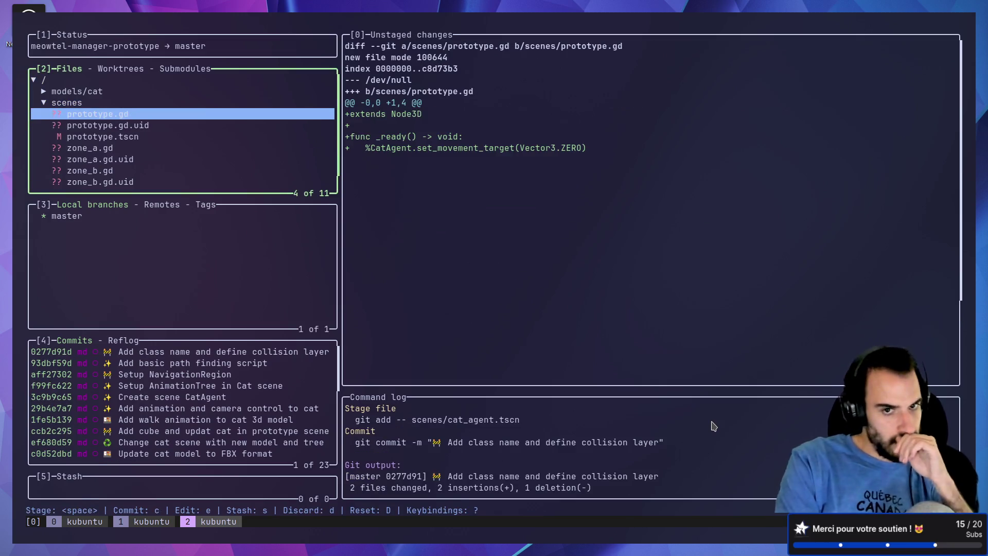
pyautogui.press('Down')
pyautogui.press('Down')
pyautogui.press('Down')
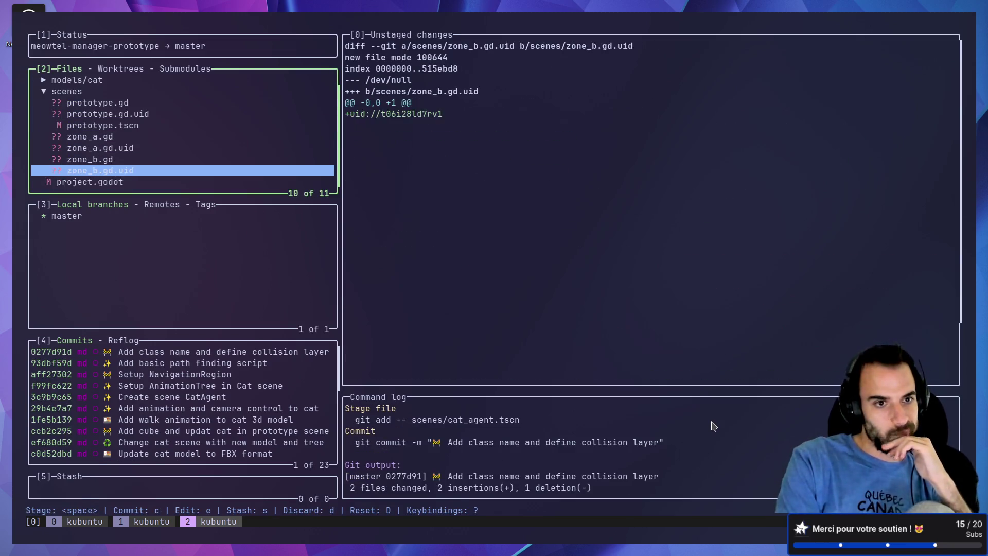
pyautogui.press('Up')
pyautogui.press('Up')
pyautogui.press('Up')
pyautogui.press('space')
pyautogui.press('Down')
pyautogui.press('space')
pyautogui.hotkey('alt', 'Tab')
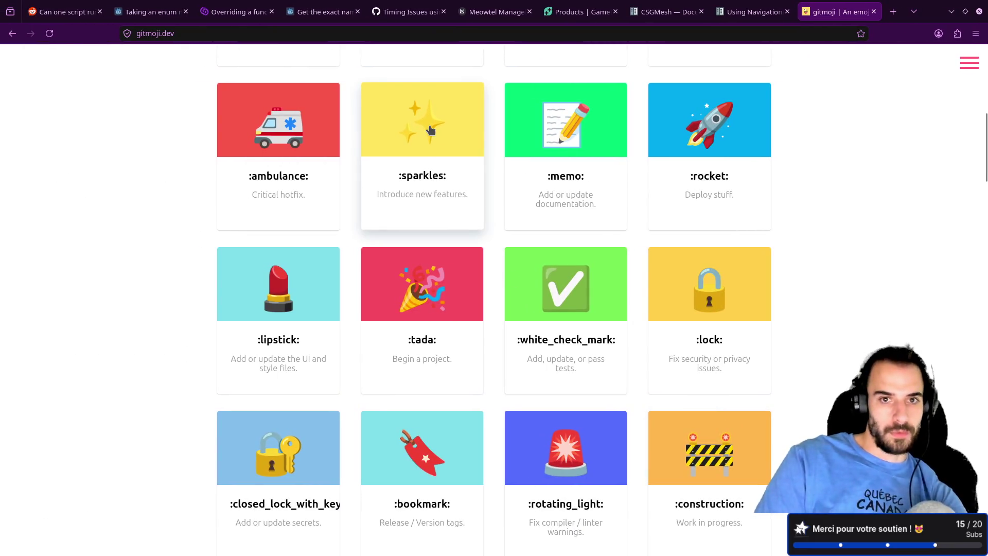
# Commit the staged zone_a files as '✨ Create a zone a'.
pyautogui.click(430, 127)
pyautogui.hotkey('alt', 'Tab')
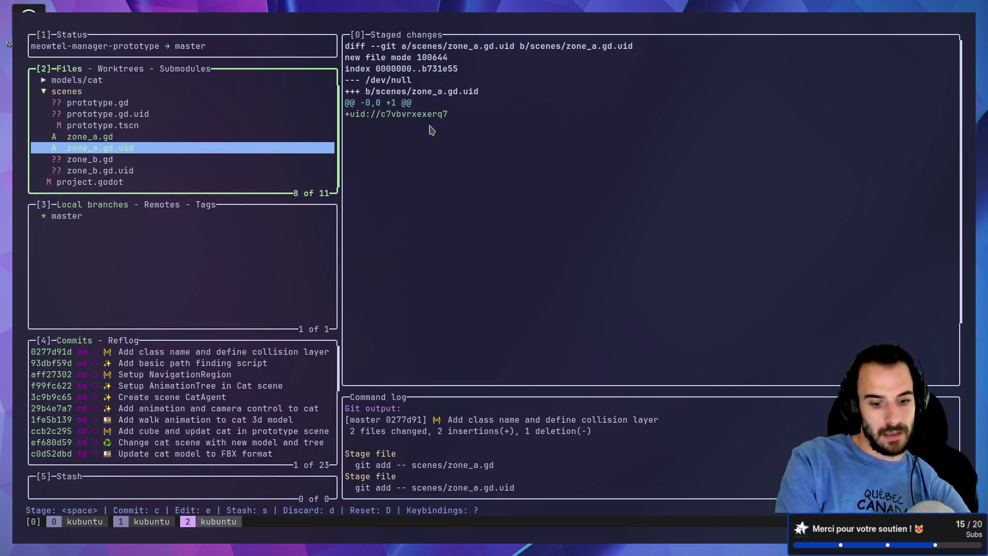
pyautogui.write('c')
pyautogui.write('✨')
pyautogui.write(' Create a z')
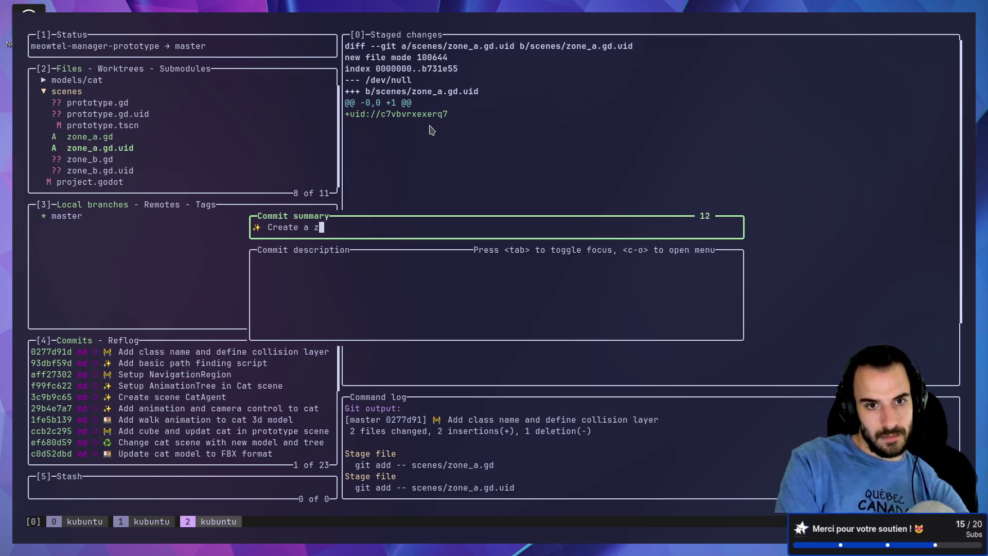
pyautogui.write('one a')
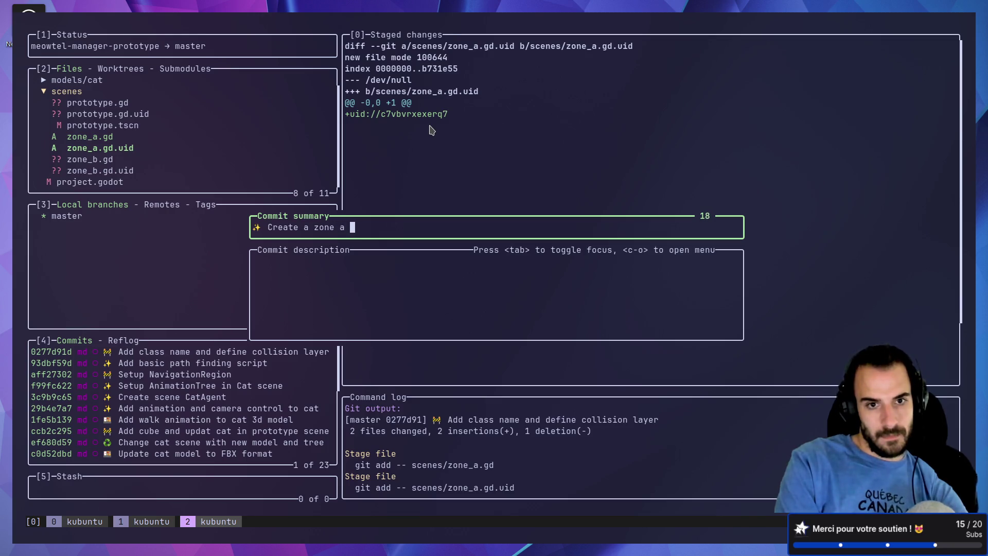
pyautogui.press('Return')
# Stage zone_b.gd and zone_b.gd.uid and commit them as '✨ Create a zone b scene'.
pyautogui.press('space')
pyautogui.press('Down')
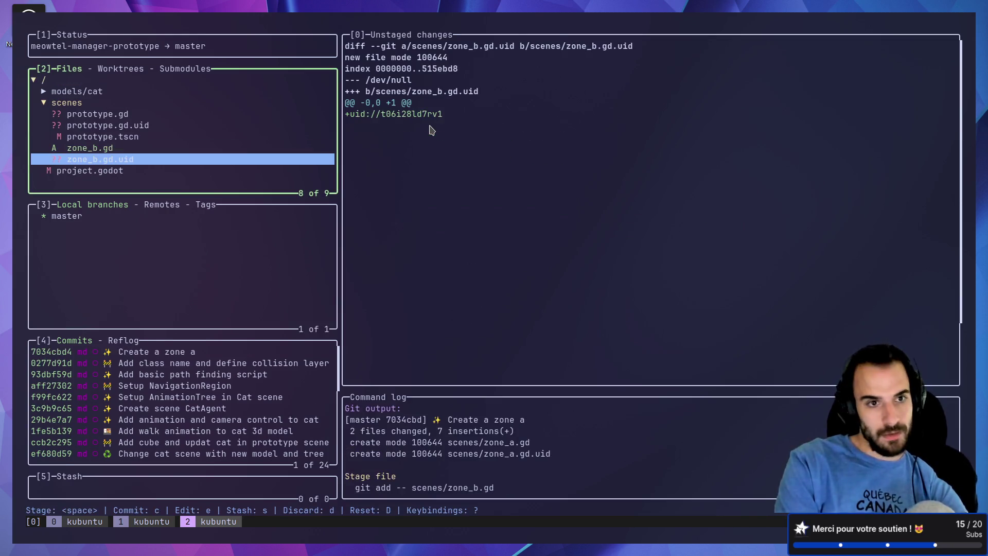
pyautogui.press('space')
pyautogui.write('c✨ Create ')
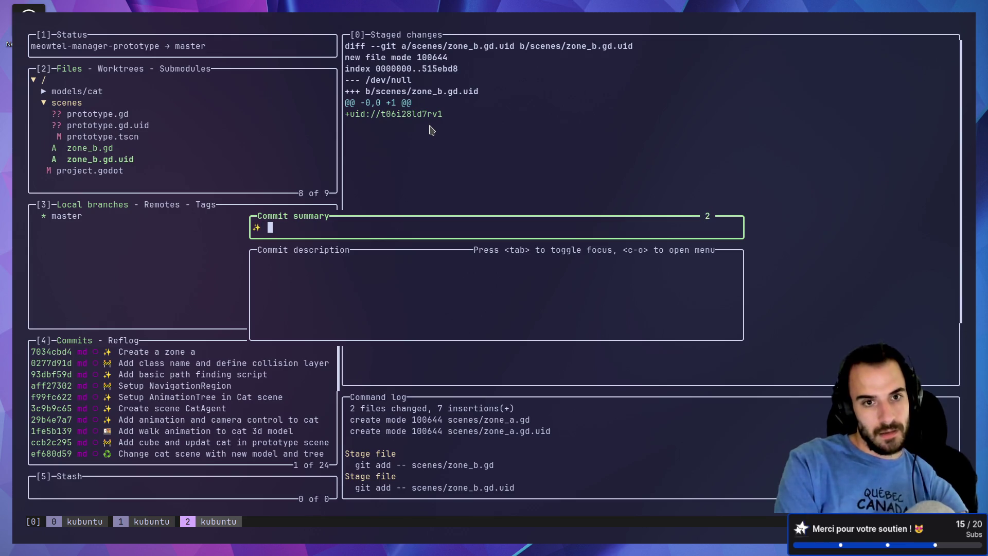
pyautogui.write('a zone b sc')
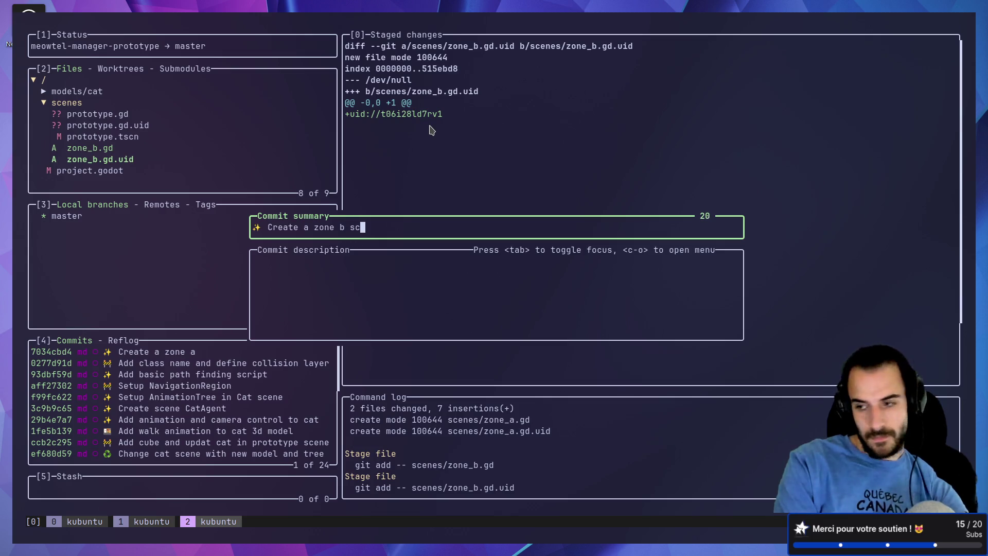
pyautogui.write('ene')
pyautogui.press('Return')
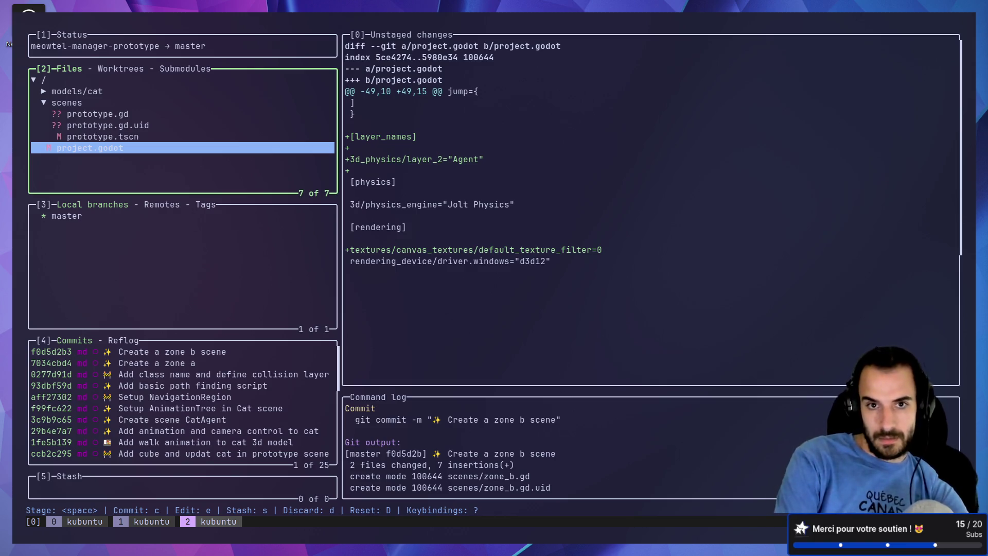
# Review the prototype diffs and stage prototype.gd, prototype.gd.uid and prototype.tscn.
pyautogui.click(97, 137)
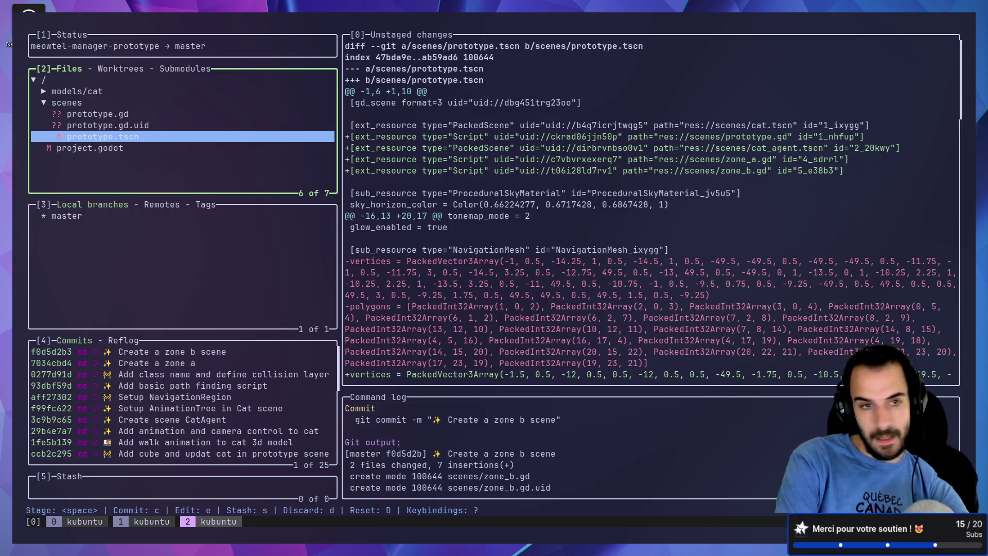
pyautogui.click(98, 113)
pyautogui.click(98, 125)
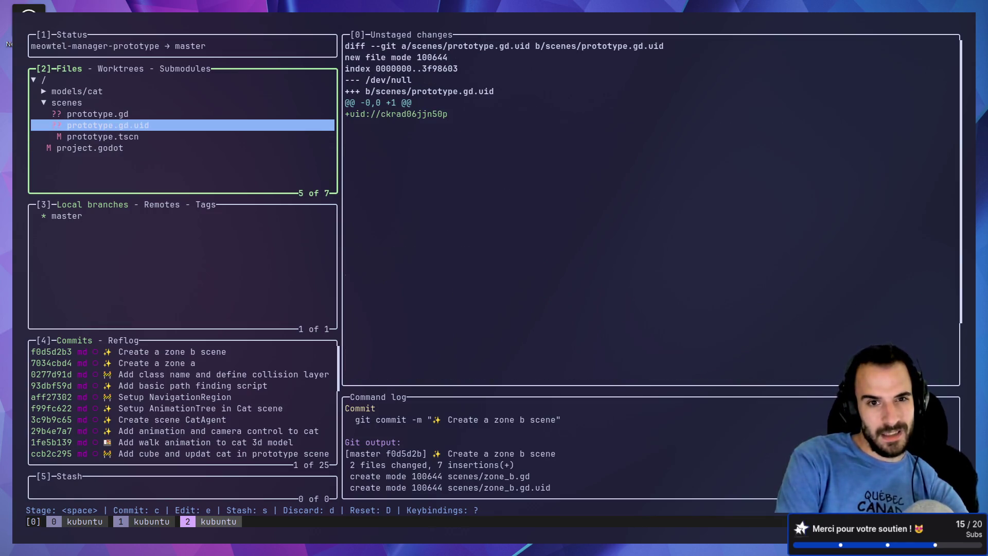
pyautogui.click(98, 113)
pyautogui.press('space')
pyautogui.click(98, 125)
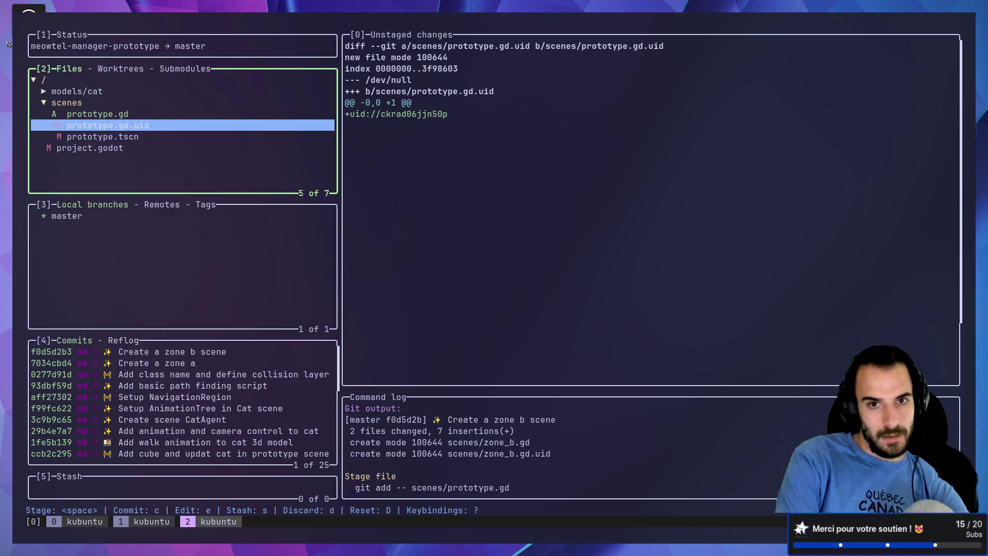
pyautogui.press('Up')
pyautogui.press('Down')
pyautogui.press('space')
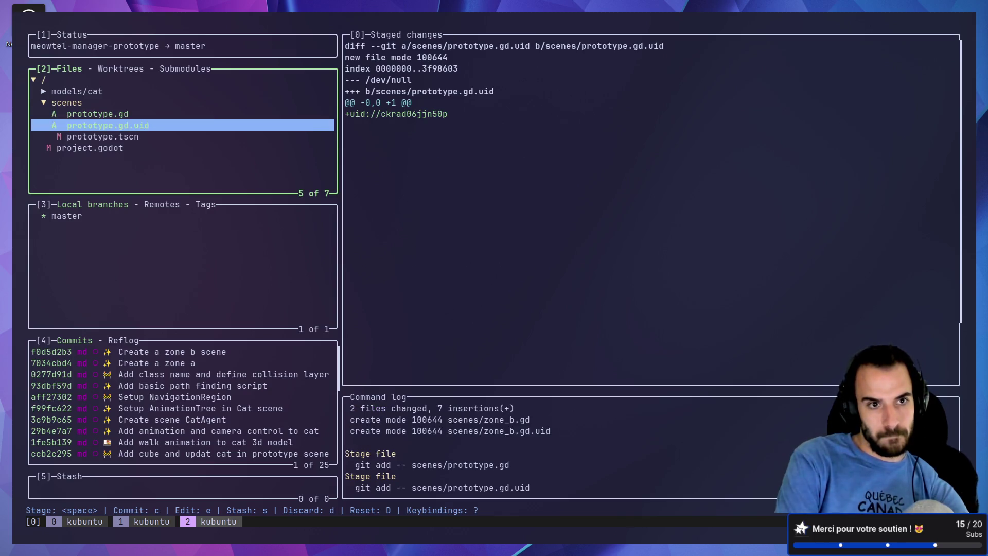
pyautogui.press('Down')
pyautogui.press('space')
# Commit them as '🚧 Update prototype scene'.
pyautogui.press('c')
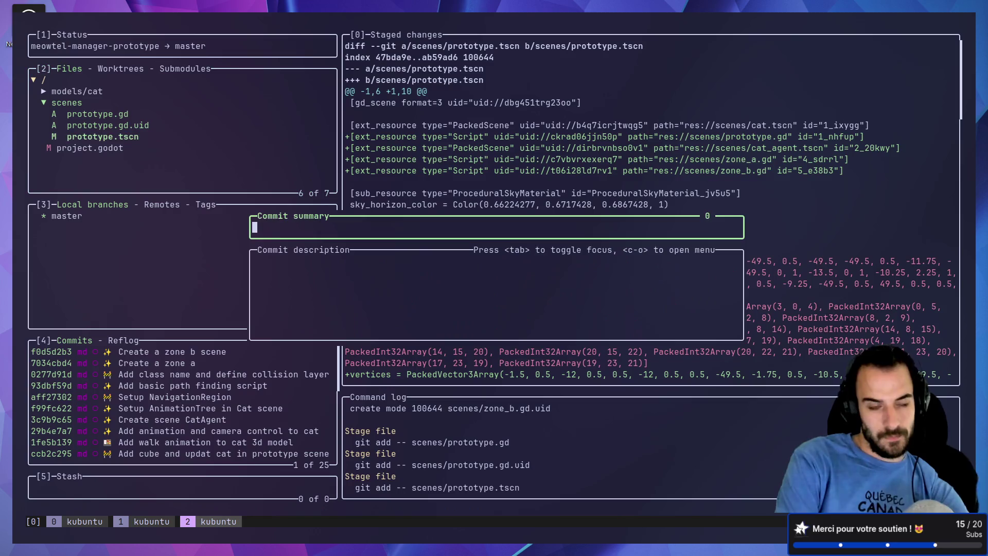
pyautogui.hotkey('alt', 'Tab')
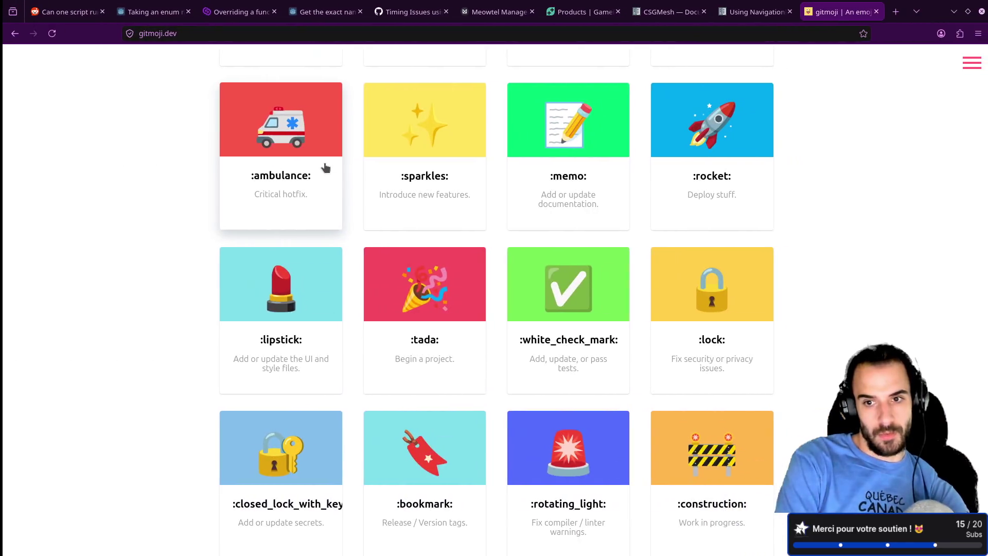
pyautogui.click(713, 455)
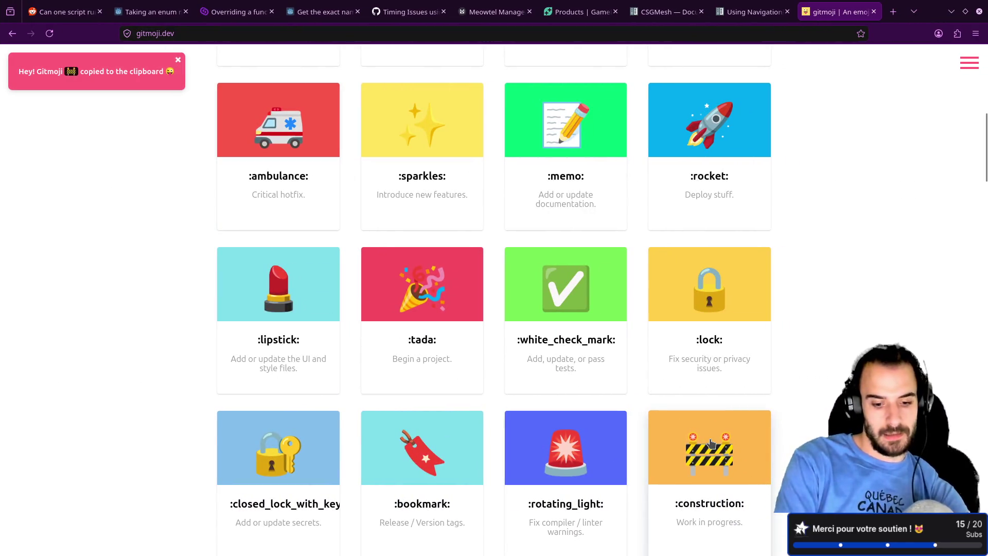
pyautogui.hotkey('alt', 'Tab')
pyautogui.hotkey('ctrl', 'shift', 'v')
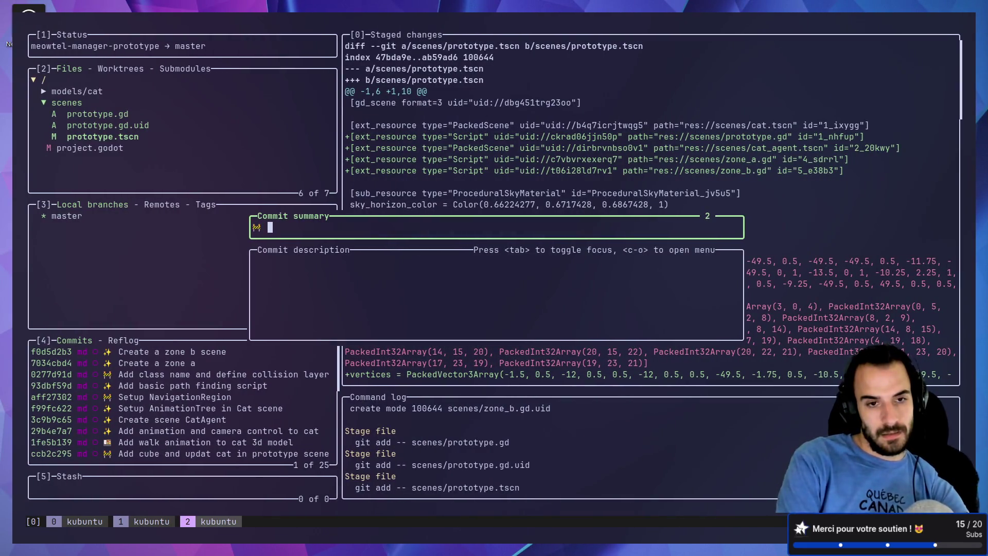
pyautogui.write('Update ')
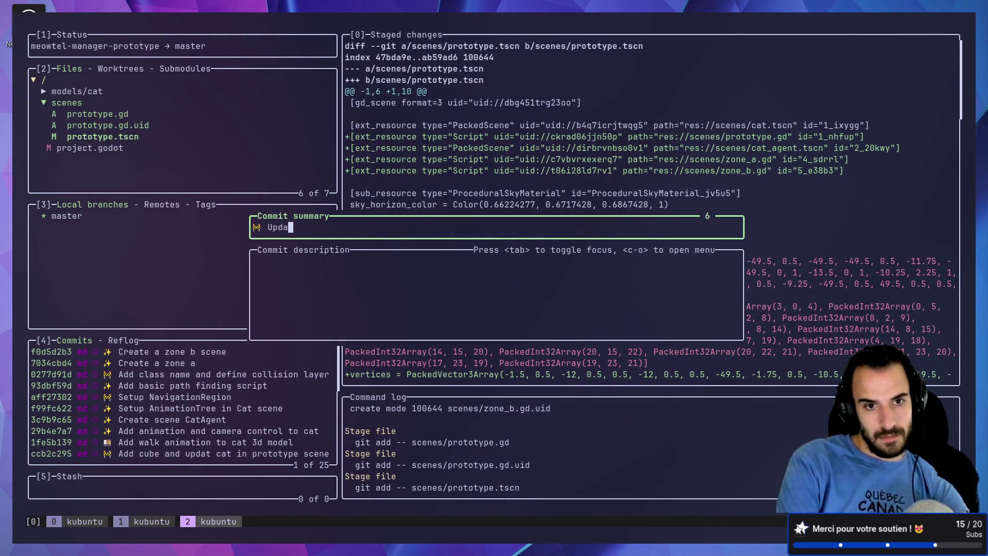
pyautogui.write('prototype sc')
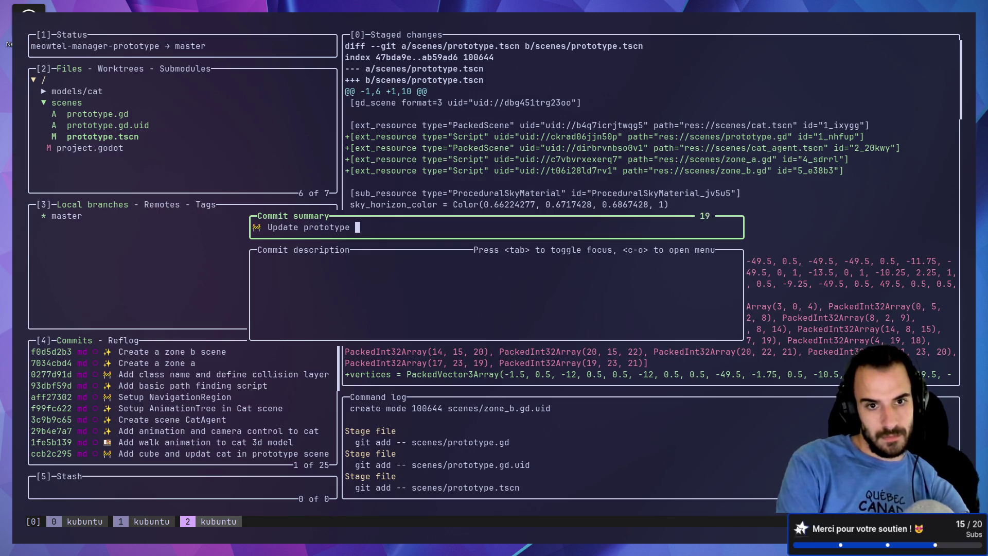
pyautogui.write('ene')
pyautogui.press('Return')
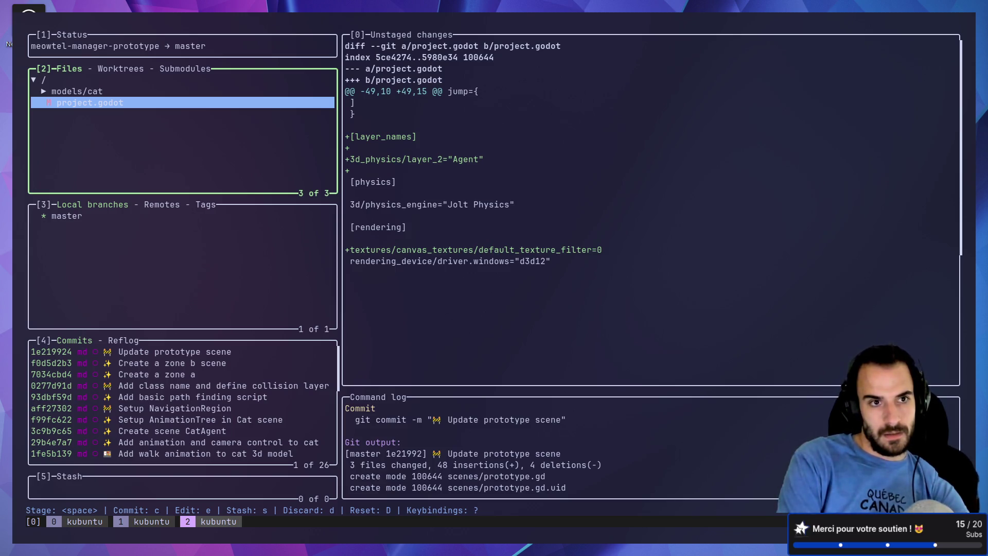
pyautogui.press('Return')
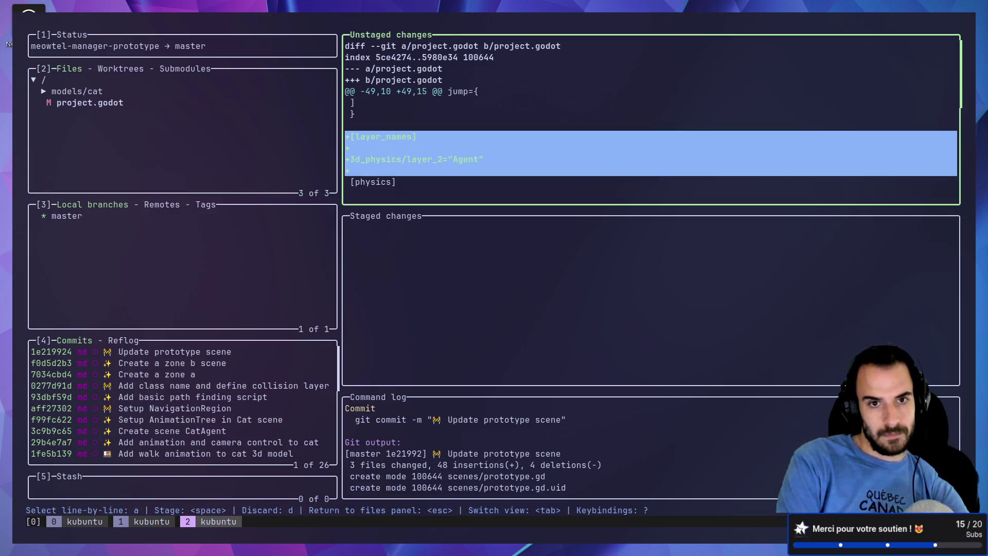
# Stage project.godot's layer_names hunk and commit it as '🔧 Set name of collision layer 2 to agent'.
pyautogui.press('space')
pyautogui.press('c')
pyautogui.hotkey('alt', 'Tab')
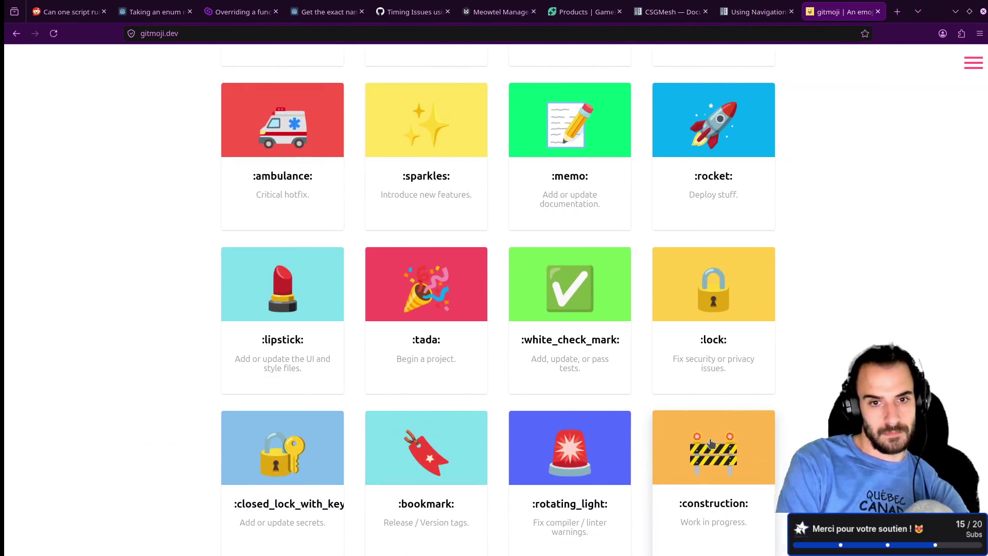
pyautogui.scroll(-5, 539, 408)
pyautogui.scroll(5, 539, 409)
pyautogui.scroll(-10, 467, 436)
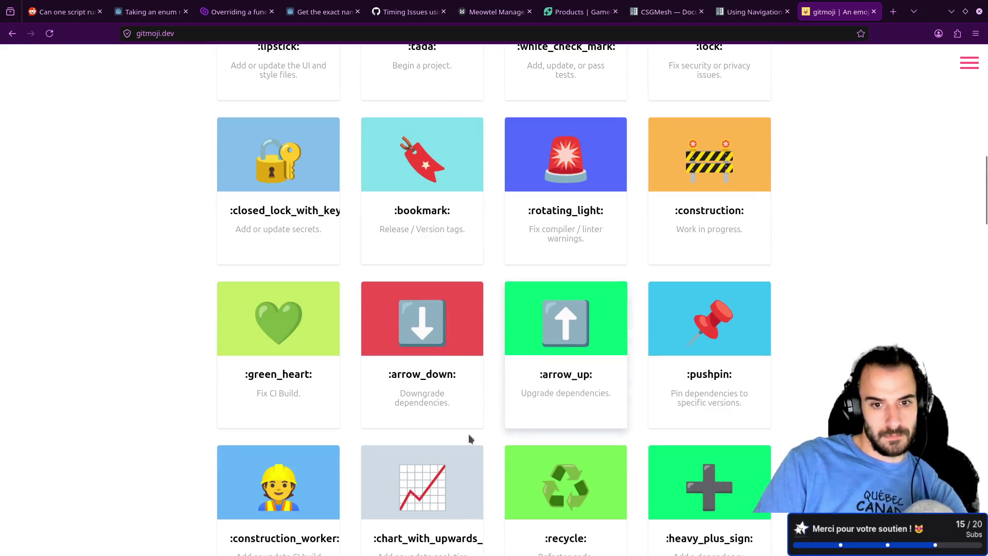
pyautogui.click(422, 370)
pyautogui.hotkey('alt', 'Tab')
pyautogui.hotkey('ctrl', 'shift', 'v')
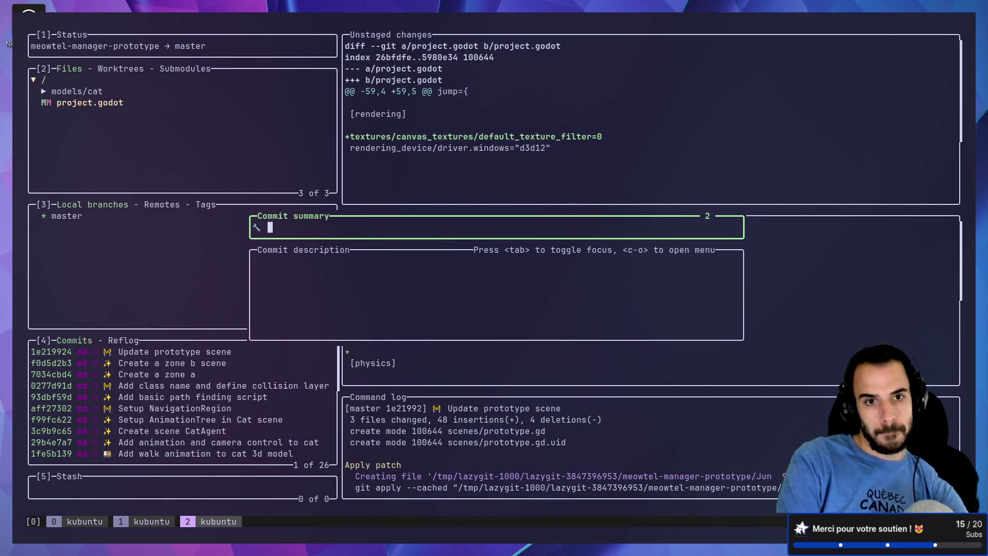
pyautogui.write('Set name of collision layer 2 to ')
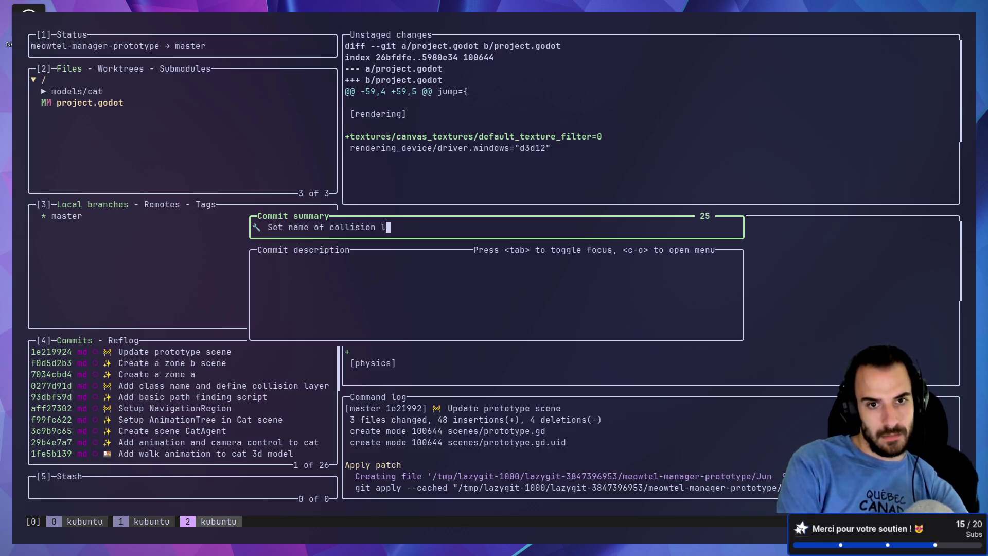
pyautogui.write('agent')
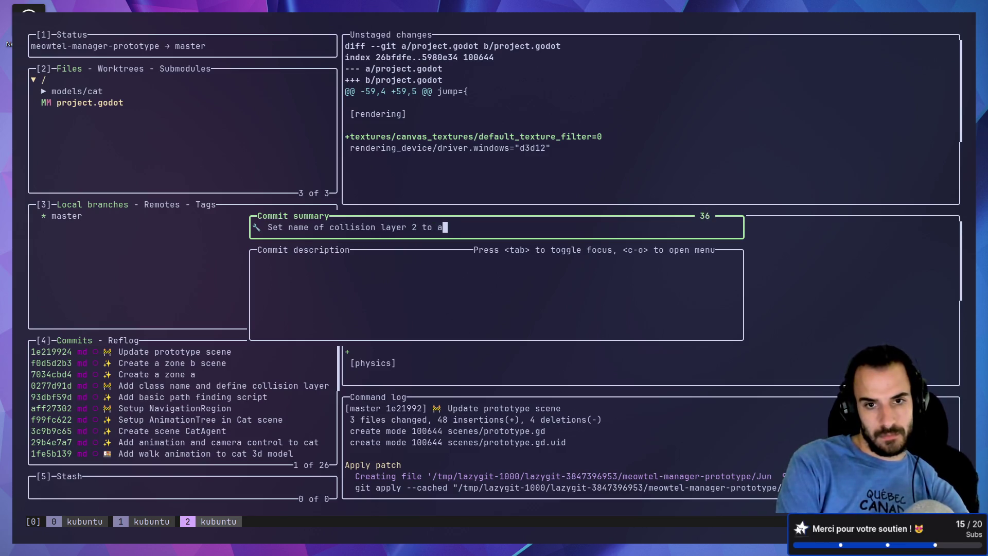
pyautogui.press('Return')
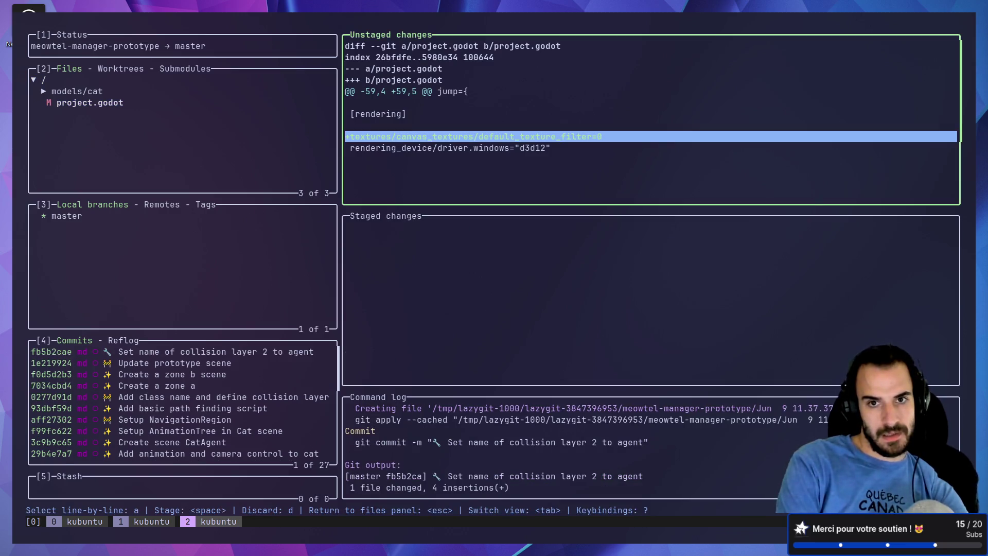
# Discard the leftover texture filter change and quit lazygit.
pyautogui.press('d')
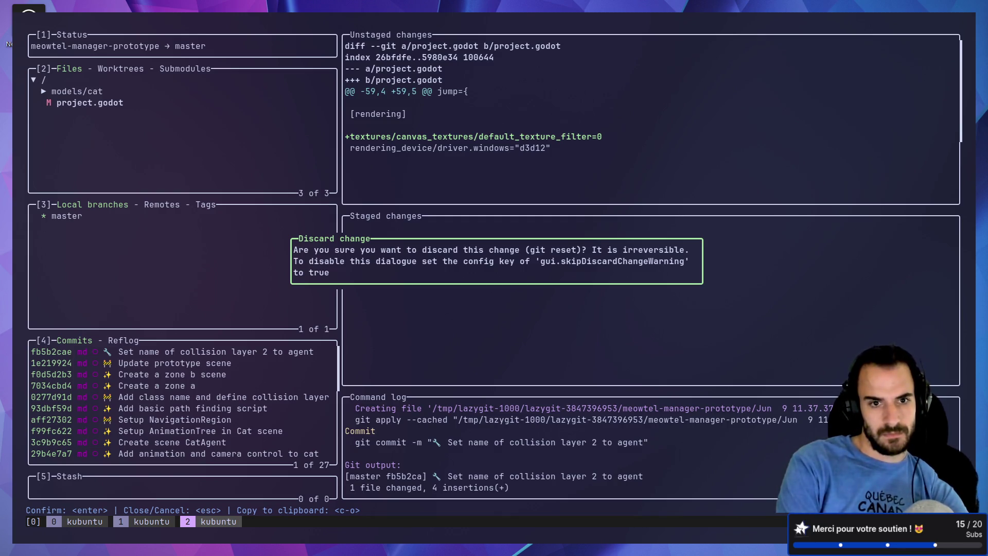
pyautogui.press('Return')
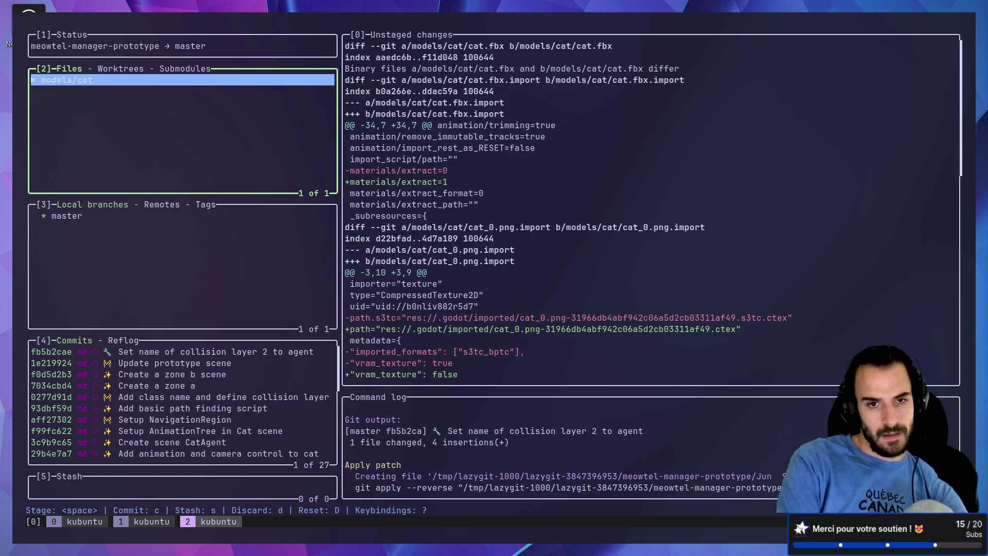
pyautogui.press('q')
pyautogui.hotkey('alt', 'Tab')
pyautogui.press('Tab')
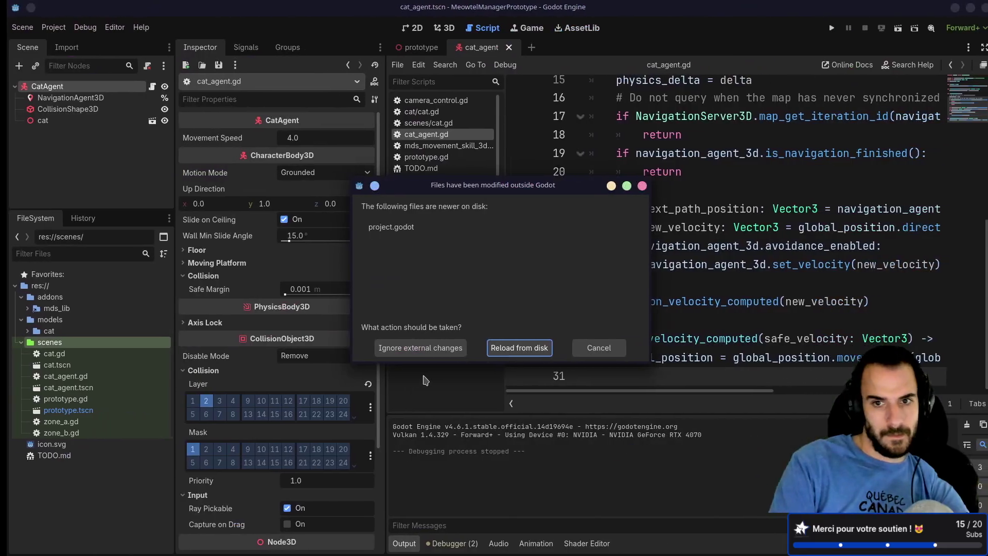
# Reload project.godot from disk, widen the script editor by hiding the script list, and return to cat_agent.
pyautogui.click(513, 350)
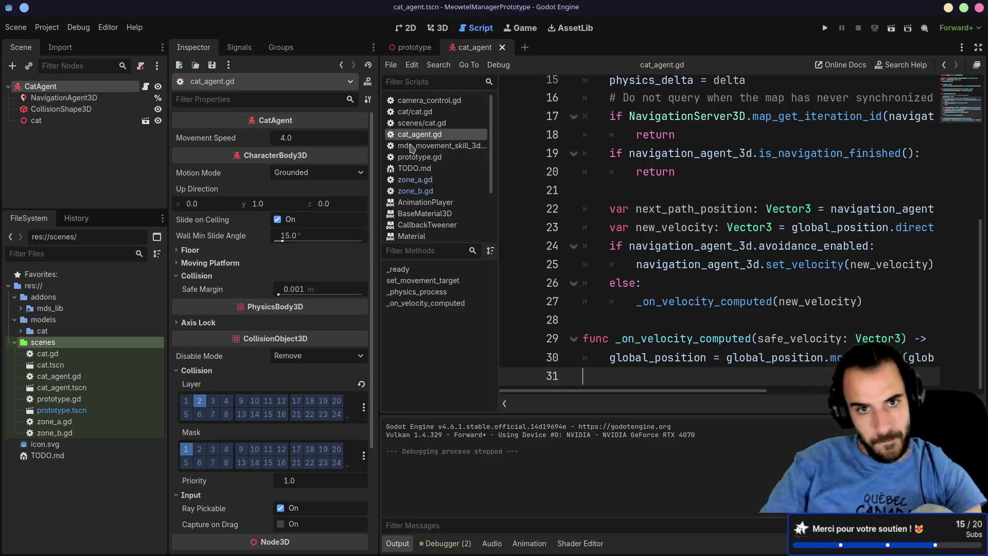
pyautogui.moveTo(380, 158); pyautogui.dragTo(364, 162)
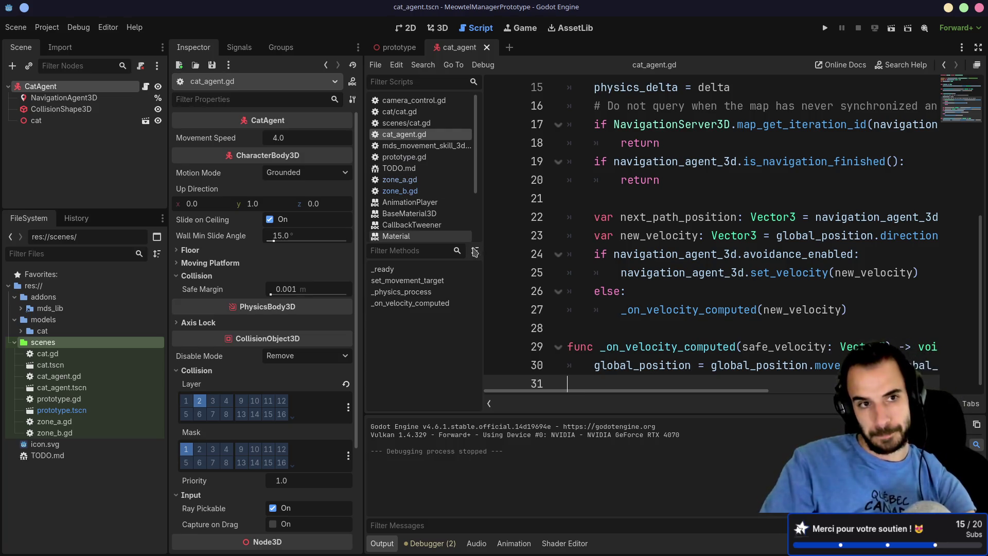
pyautogui.click(489, 404)
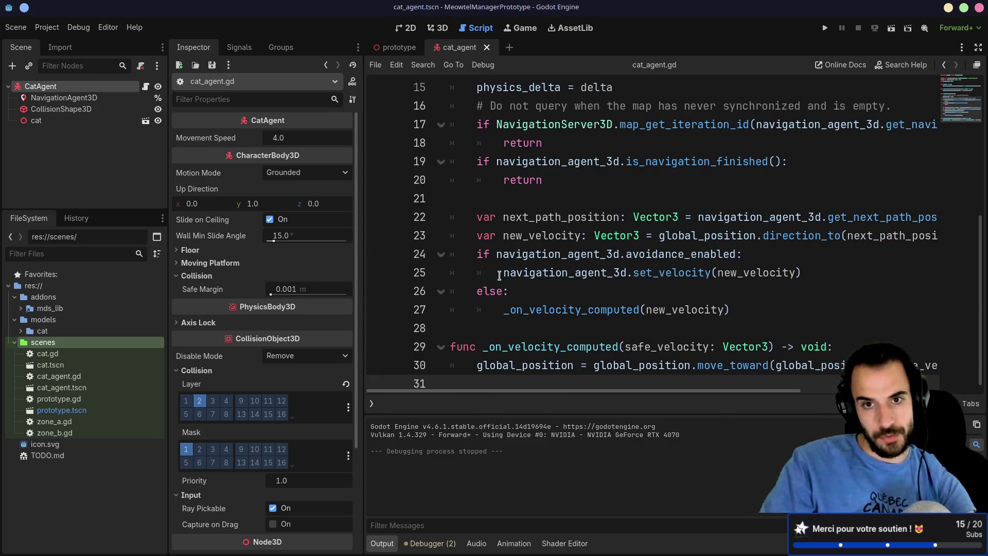
pyautogui.click(404, 47)
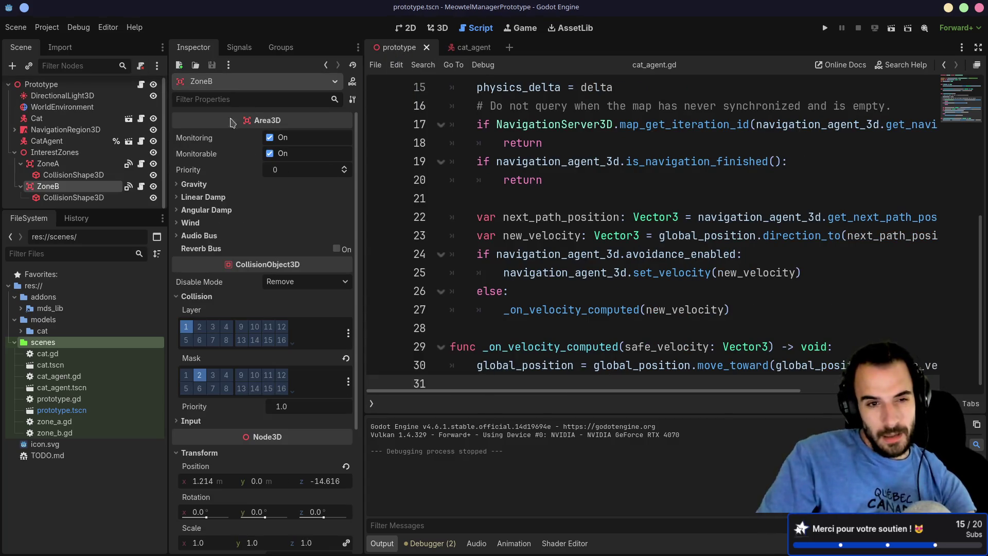
pyautogui.moveTo(168, 146)
pyautogui.mouseDown()
pyautogui.moveTo(200, 146)
pyautogui.moveTo(178, 145)
pyautogui.mouseUp()
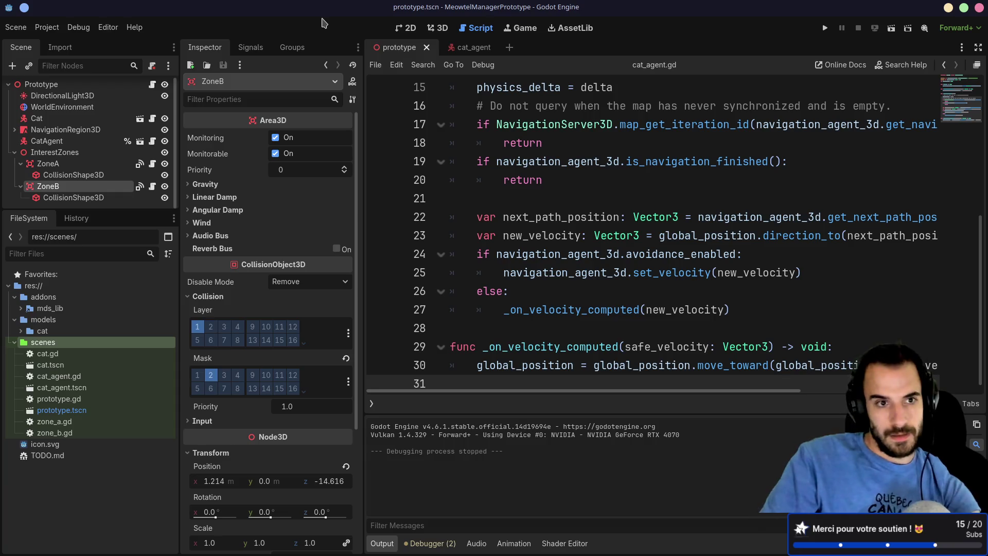
pyautogui.click(455, 51)
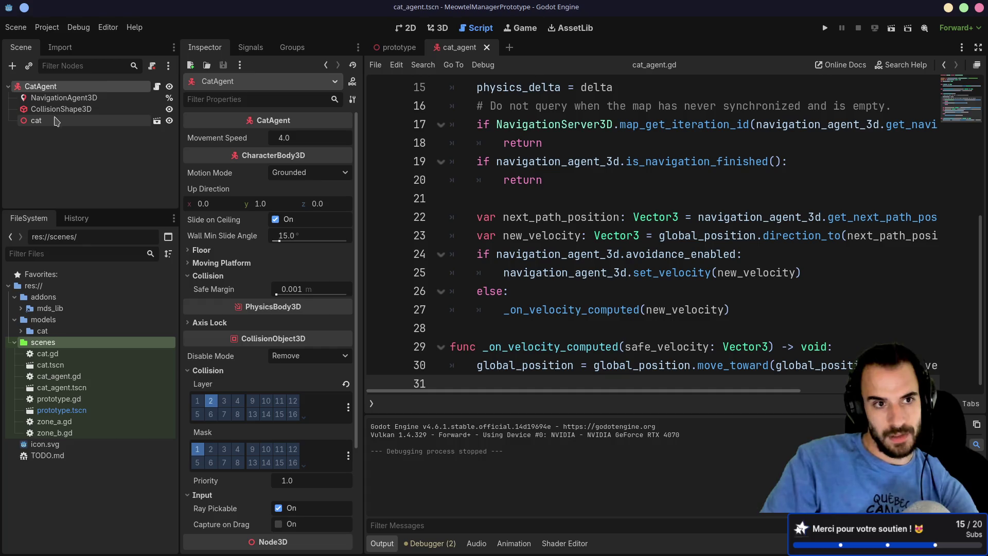
pyautogui.hotkey('ctrl', 'alt', 'Right')
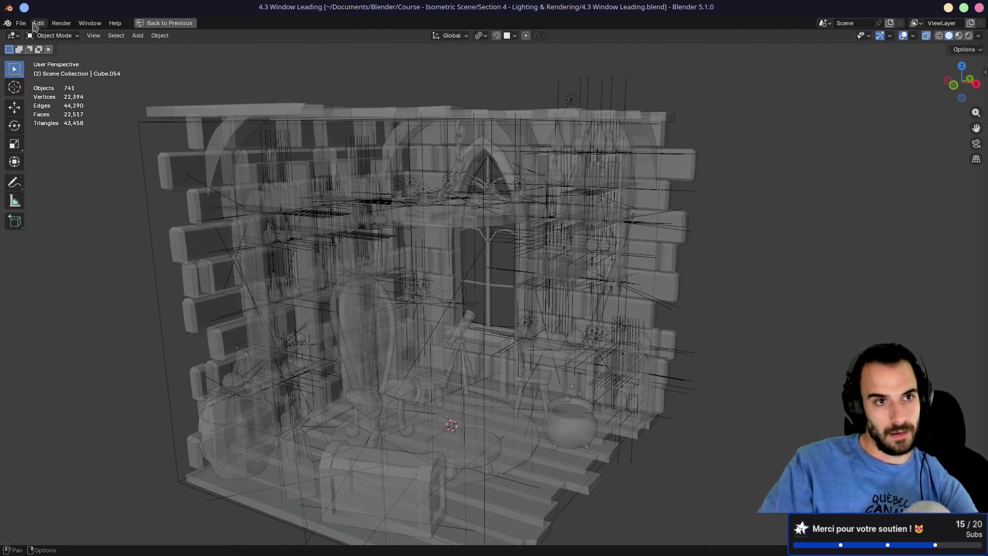
# Open Cat - Low Poly Pixel.blend from recent files and orbit around the rigged orange cat.
pyautogui.click(21, 23)
pyautogui.moveTo(113, 36)
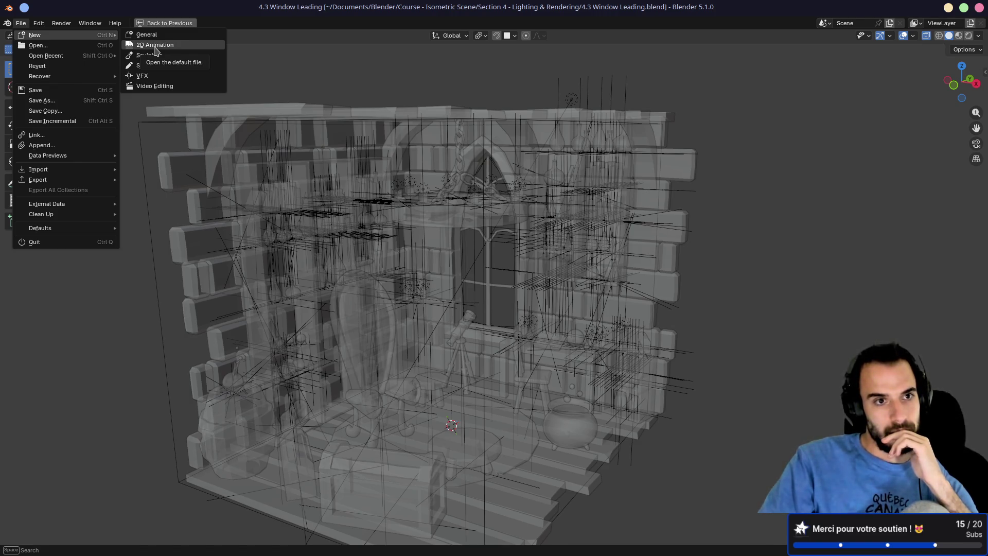
pyautogui.moveTo(67, 55)
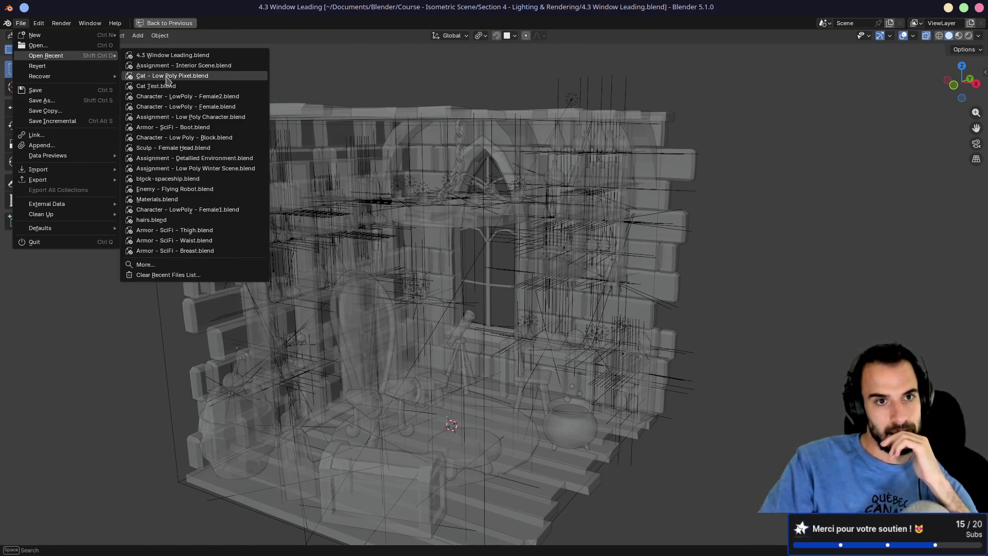
pyautogui.click(167, 77)
pyautogui.moveTo(286, 182); pyautogui.dragTo(343, 153)
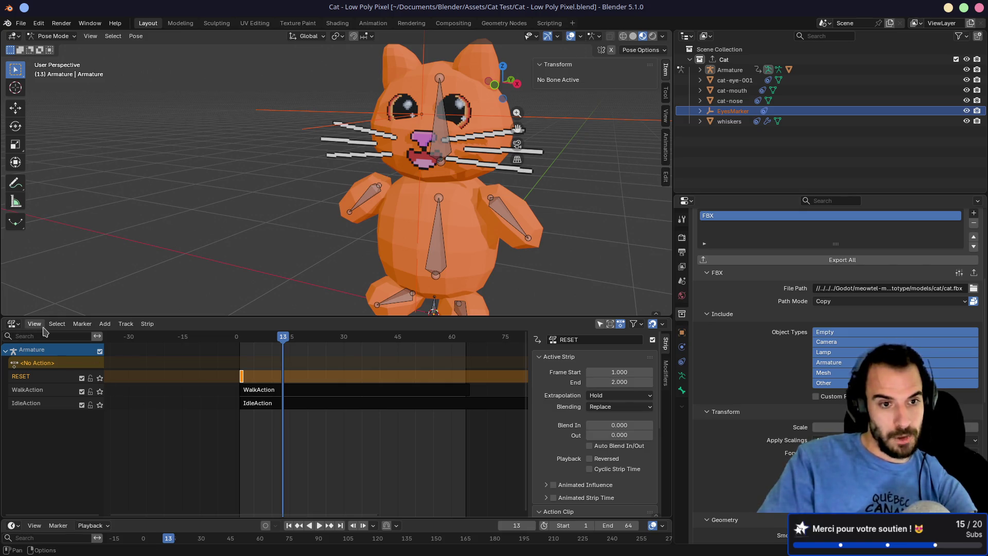
# Create a new action for the armature named 'Greeting'.
pyautogui.click(58, 365)
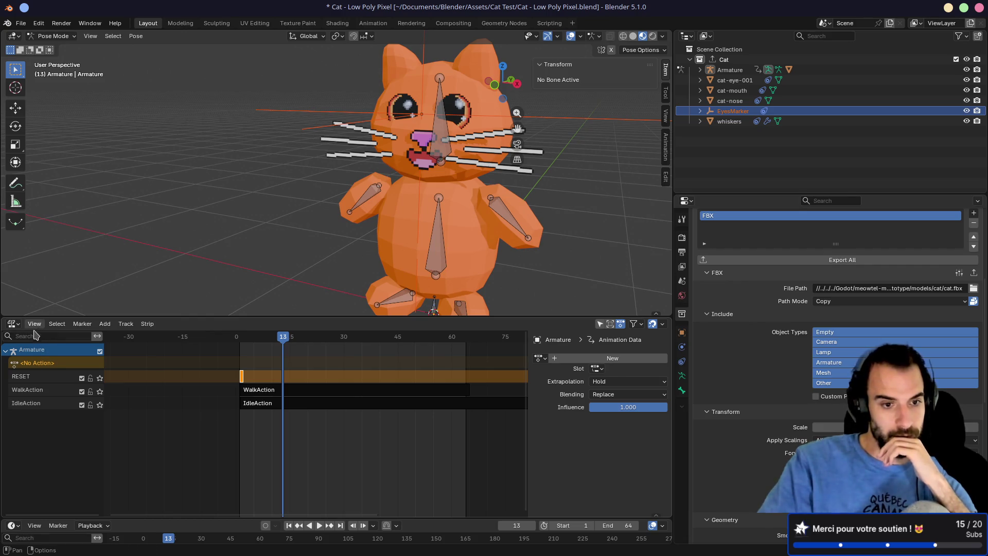
pyautogui.click(593, 359)
pyautogui.doubleClick(580, 359)
pyautogui.write('Greet')
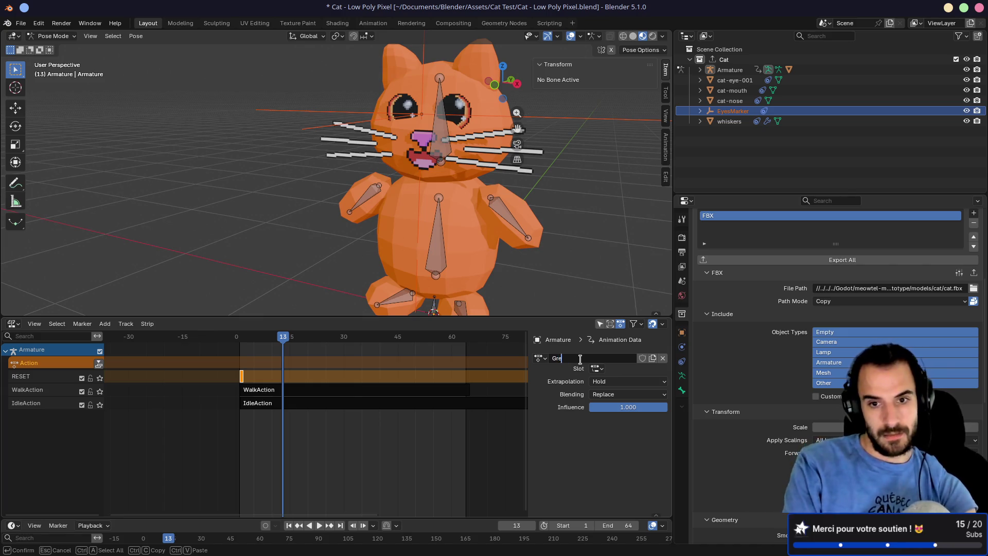
pyautogui.write('ing')
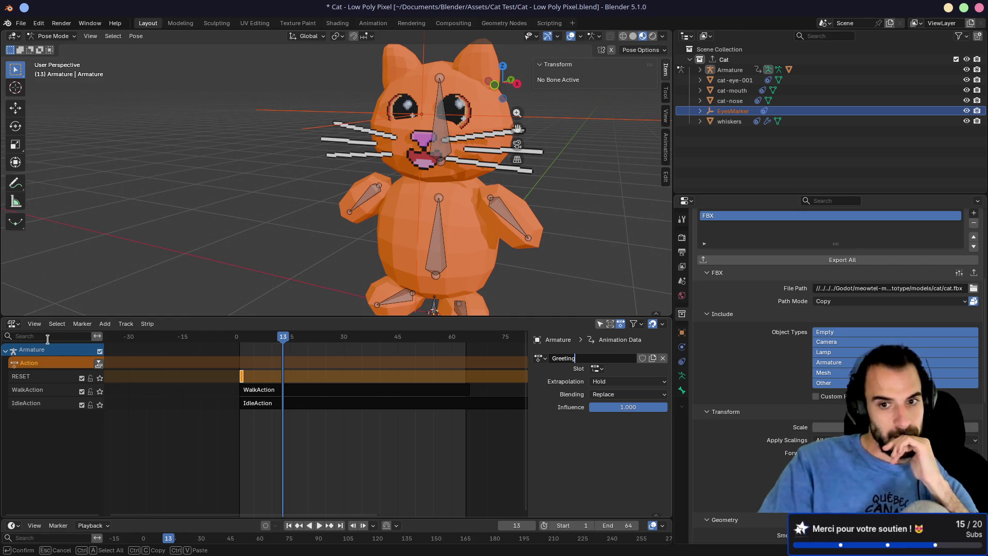
pyautogui.press('Return')
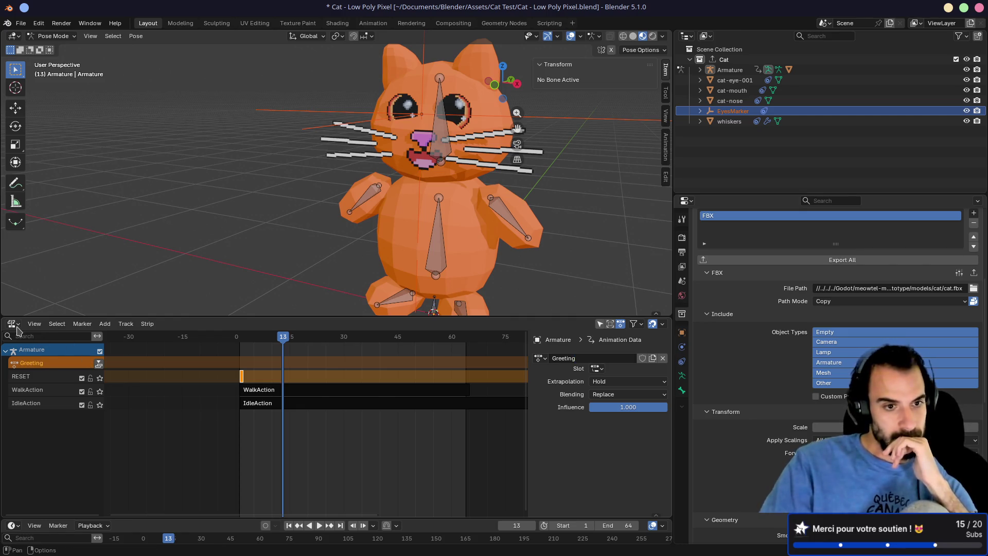
# Show Greeting in the Action Editor at frame 1, select the Armature, and enlarge the 3D view.
pyautogui.click(13, 323)
pyautogui.click(154, 352)
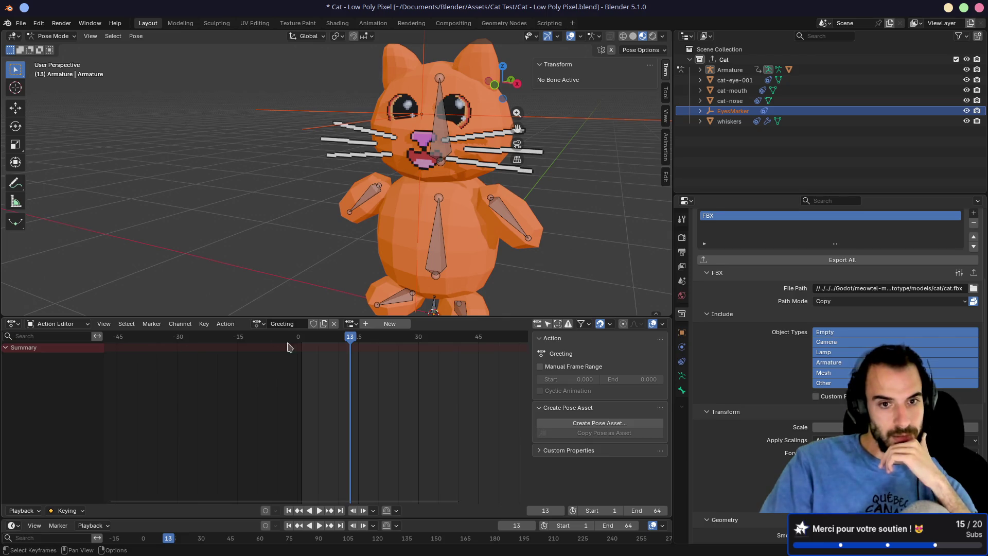
pyautogui.moveTo(349, 336); pyautogui.dragTo(301, 336)
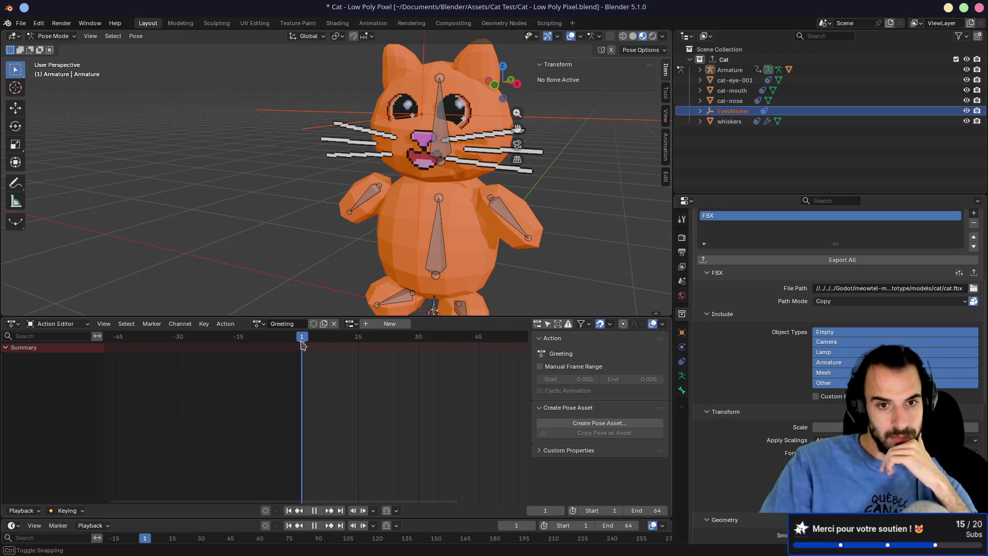
pyautogui.click(730, 69)
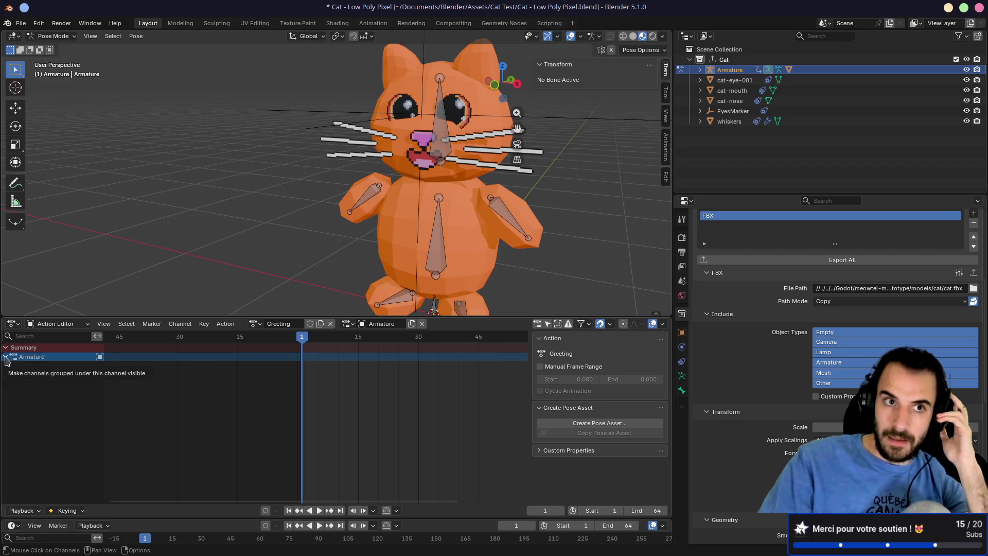
pyautogui.moveTo(488, 315); pyautogui.dragTo(486, 409)
pyautogui.scroll(-1, 434, 294)
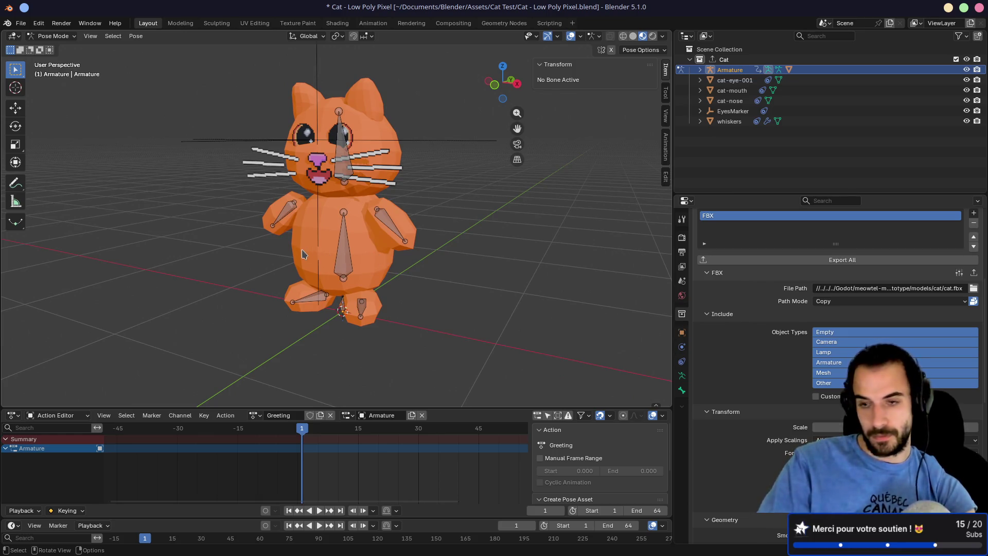
pyautogui.click(349, 258)
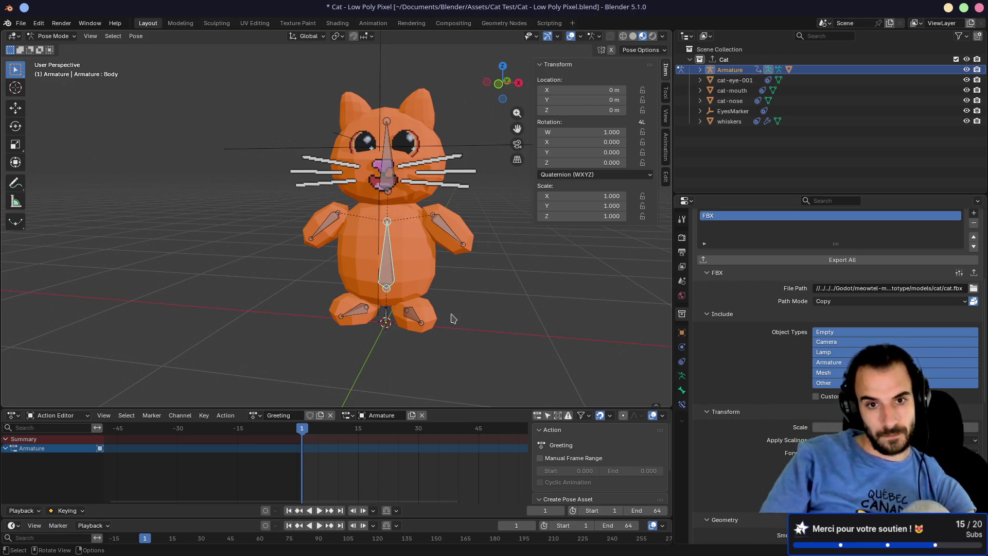
# Rotate the Hand.R bone around its local Y axis, redoing the first attempt.
pyautogui.click(316, 241)
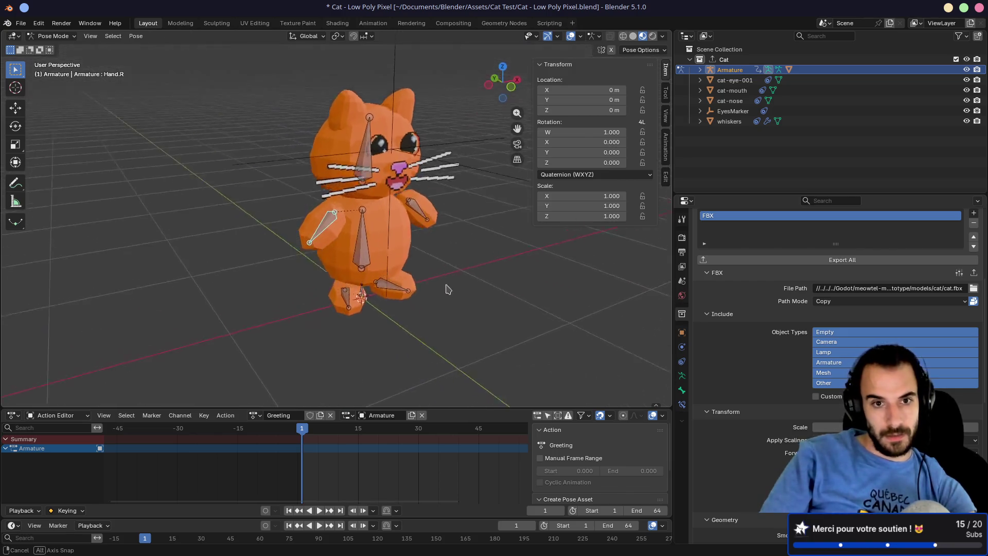
pyautogui.scroll(2, 464, 290)
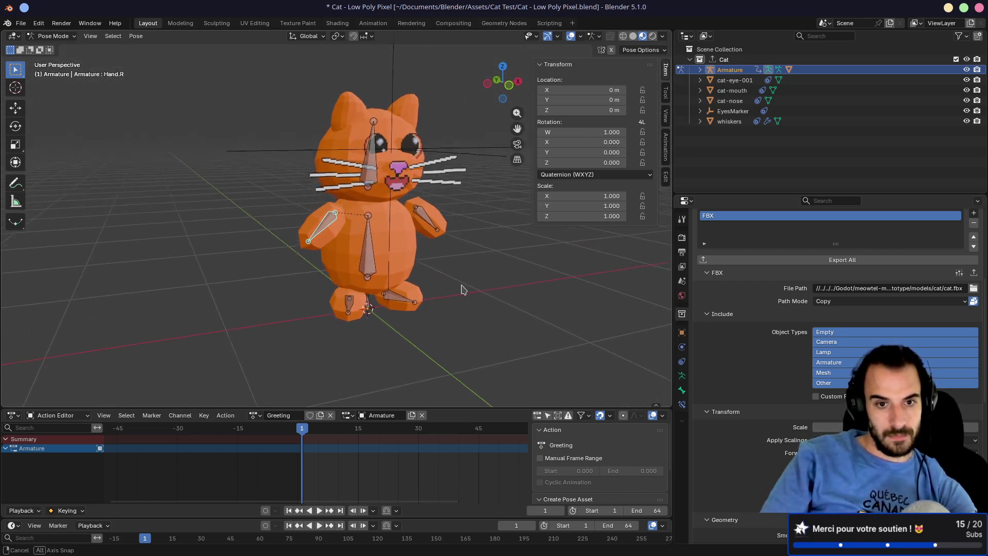
pyautogui.press('r')
pyautogui.press('y')
pyautogui.press('y')
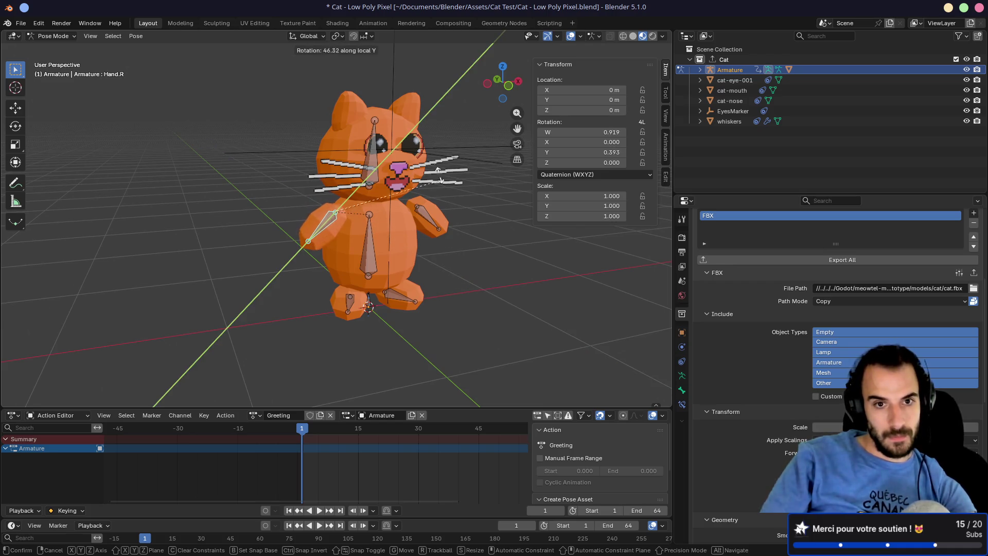
pyautogui.click(447, 202)
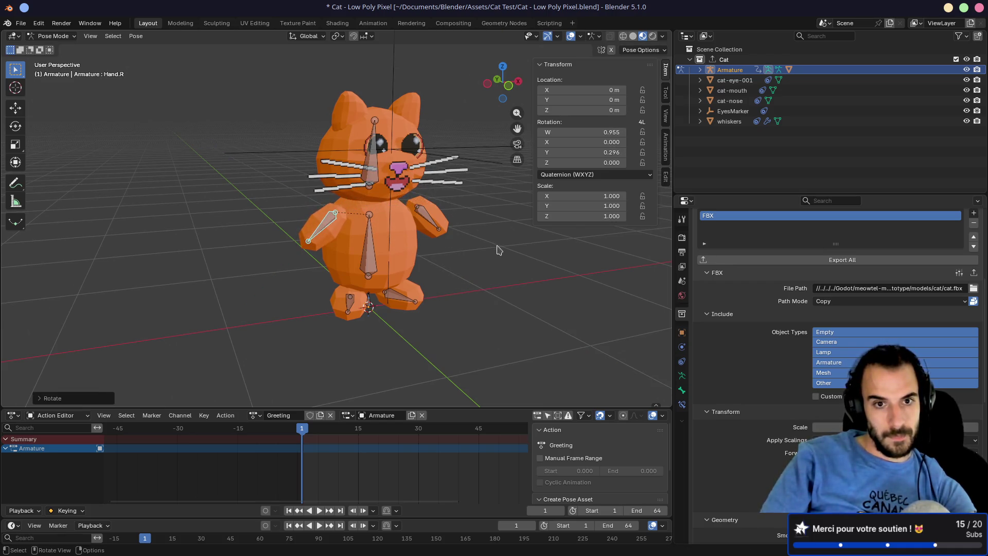
pyautogui.press('ctrl')
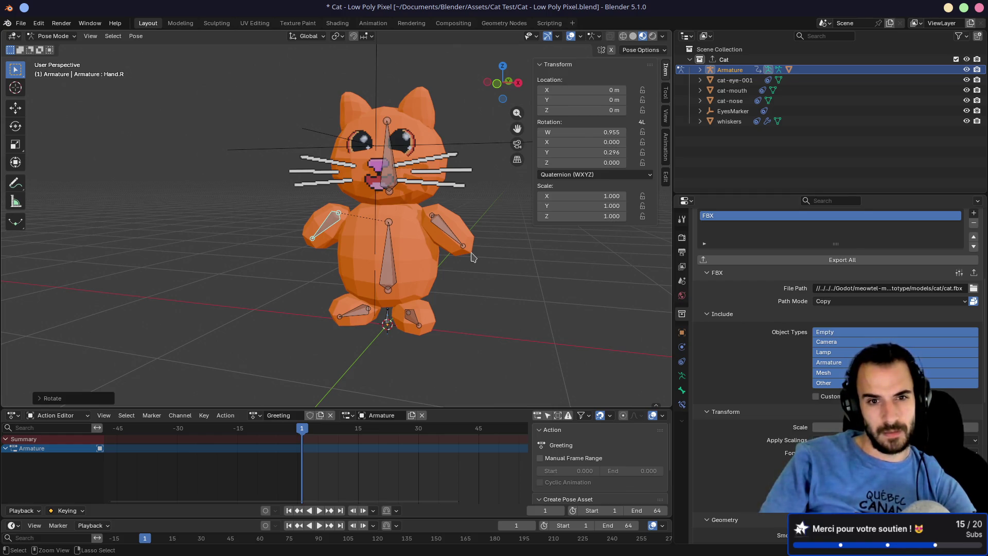
pyautogui.hotkey('ctrl', 'z')
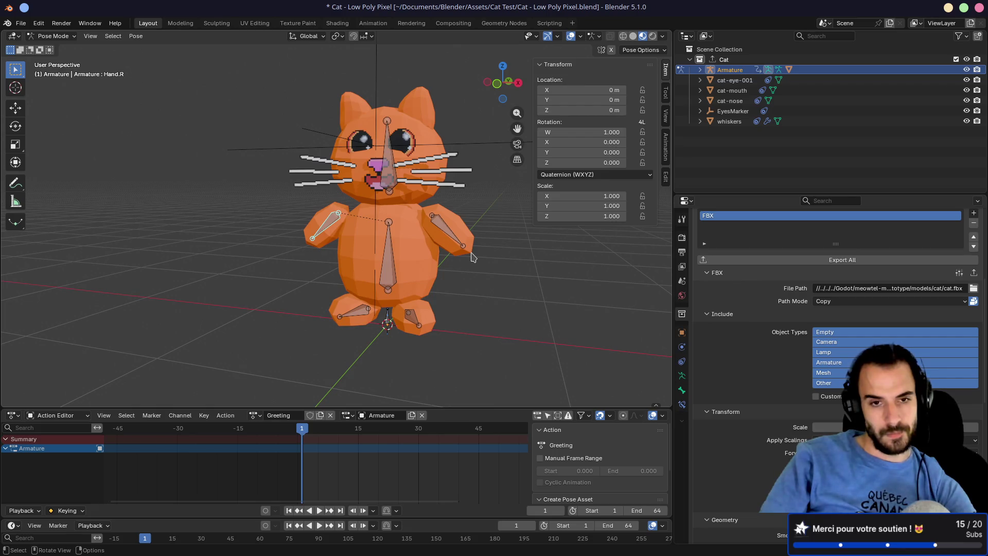
pyautogui.press('r')
pyautogui.press('y')
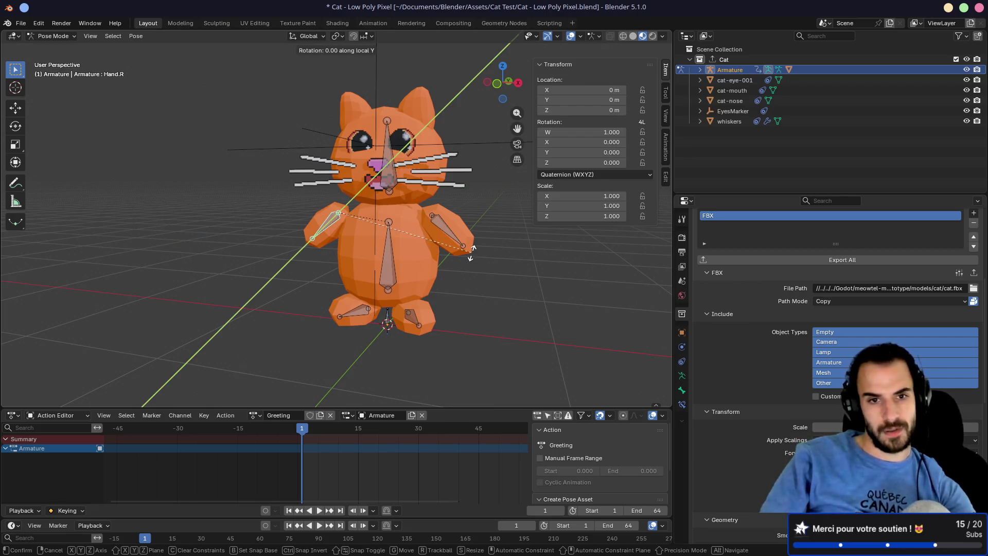
pyautogui.click(396, 330)
# Raise Hand.R up and to the left with another Y-axis rotation and move.
pyautogui.moveTo(396, 330)
pyautogui.mouseDown()
pyautogui.moveTo(481, 289)
pyautogui.moveTo(502, 293)
pyautogui.moveTo(375, 322)
pyautogui.moveTo(389, 218)
pyautogui.moveTo(533, 230)
pyautogui.moveTo(397, 301)
pyautogui.moveTo(469, 381)
pyautogui.moveTo(439, 311)
pyautogui.moveTo(424, 335)
pyautogui.moveTo(437, 263)
pyautogui.moveTo(501, 318)
pyautogui.moveTo(487, 277)
pyautogui.moveTo(507, 272)
pyautogui.mouseUp()
pyautogui.press('g')
pyautogui.click(508, 290)
pyautogui.press('r')
pyautogui.rightClick(492, 324)
pyautogui.press('g')
pyautogui.click(494, 338)
pyautogui.moveTo(470, 324); pyautogui.dragTo(474, 334)
pyautogui.press('r')
pyautogui.press('y')
pyautogui.click(489, 270)
pyautogui.press('g')
pyautogui.click(478, 254)
# Lift the Body bone slightly, shift Hand.L a little, and select all bones.
pyautogui.click(397, 289)
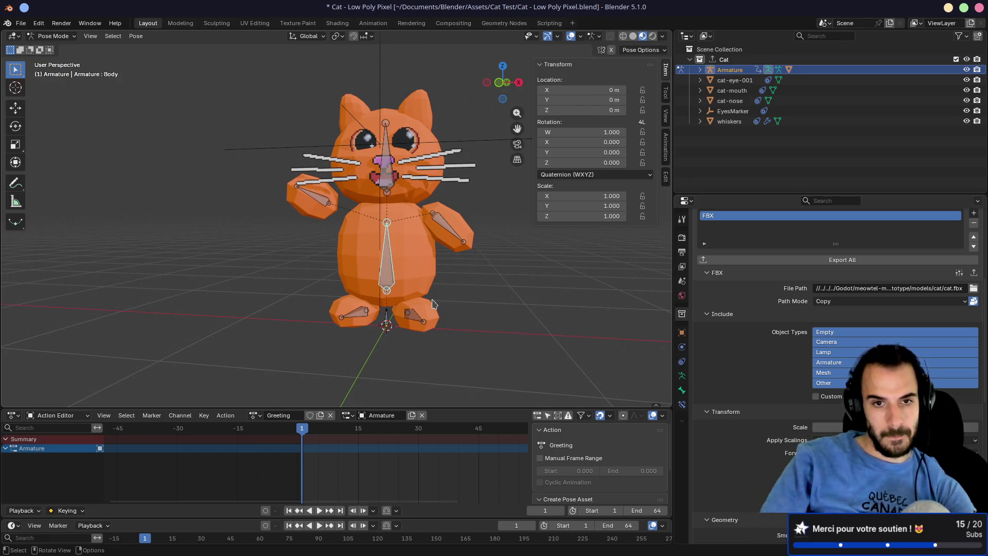
pyautogui.press('g')
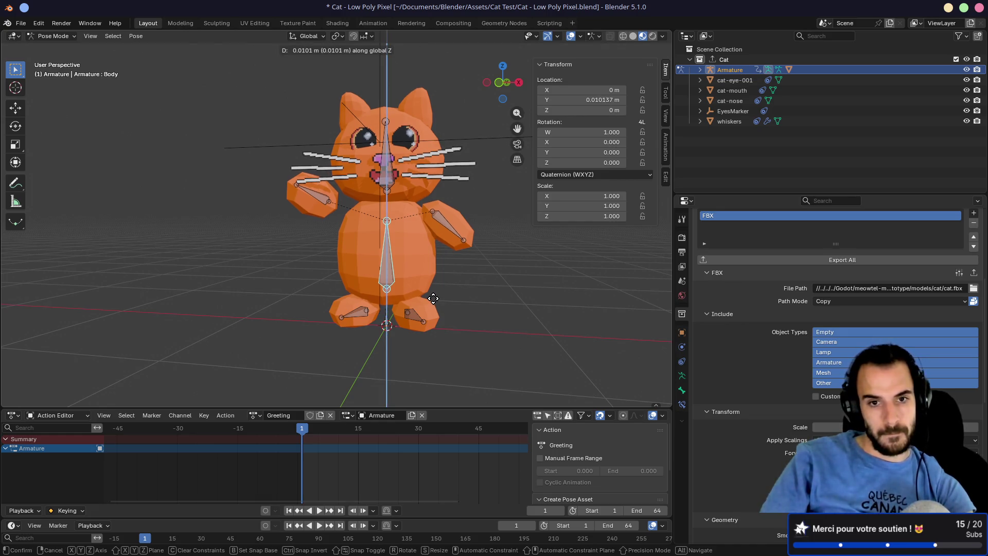
pyautogui.click(433, 299)
pyautogui.press('g')
pyautogui.press('Escape')
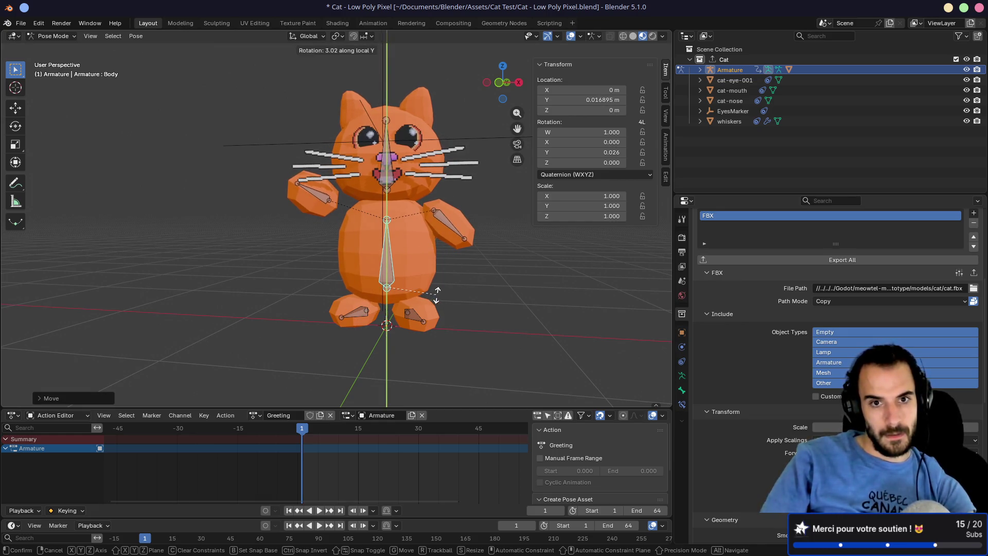
pyautogui.click(447, 232)
pyautogui.press('g')
pyautogui.click(450, 237)
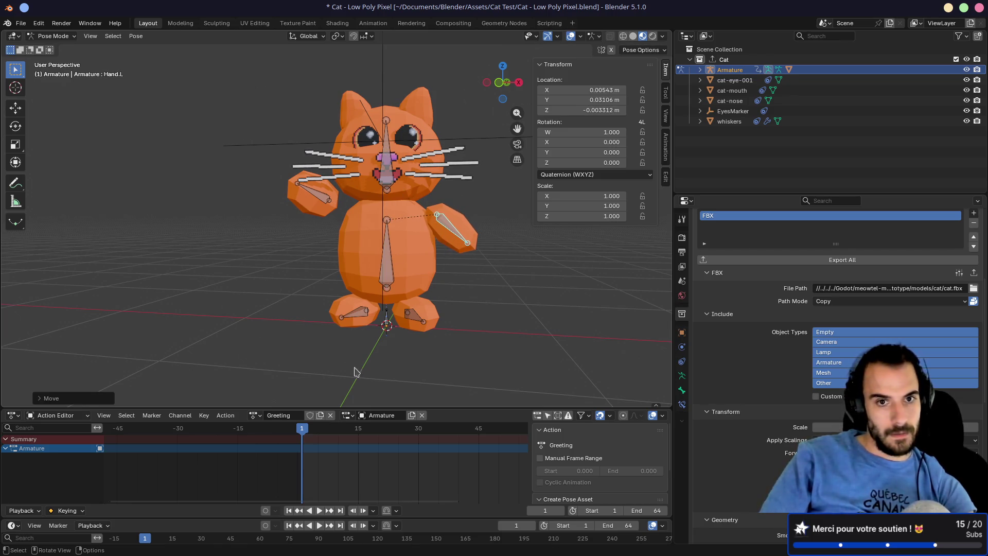
pyautogui.press('a')
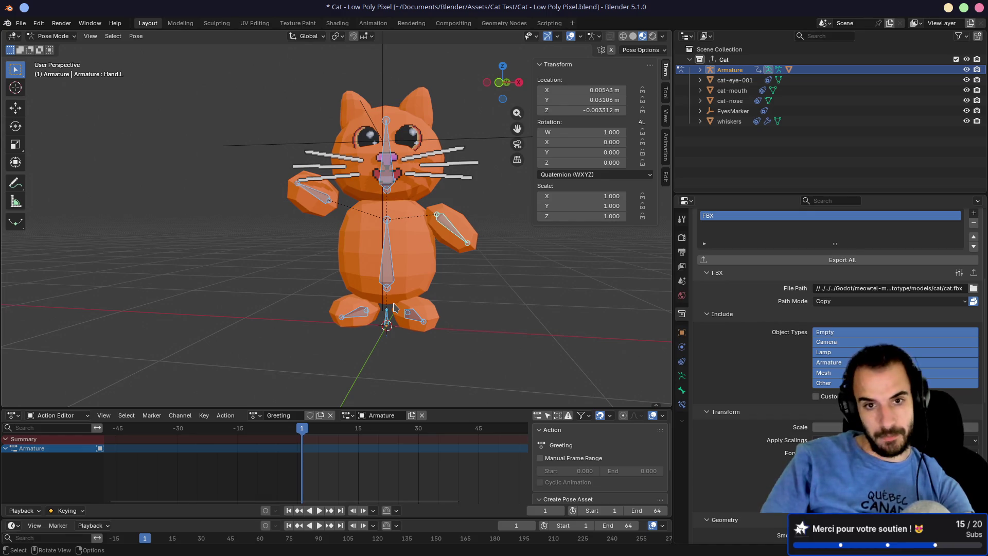
pyautogui.moveTo(409, 316)
pyautogui.mouseDown()
pyautogui.moveTo(278, 280)
pyautogui.moveTo(367, 277)
pyautogui.mouseUp()
# Keyframe all bones at frame 1, then reposition Hand.R at frame 15.
pyautogui.press('i')
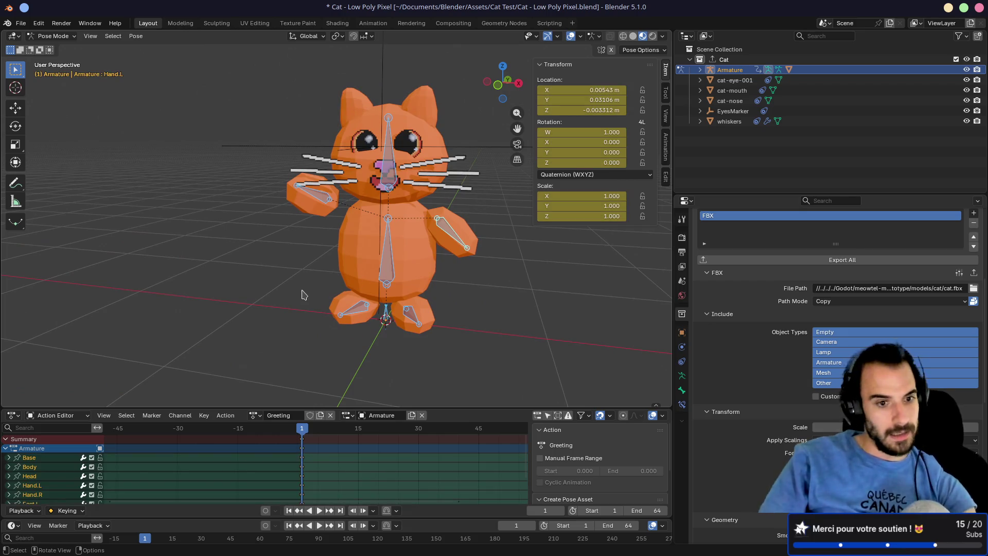
pyautogui.moveTo(303, 431); pyautogui.dragTo(358, 430)
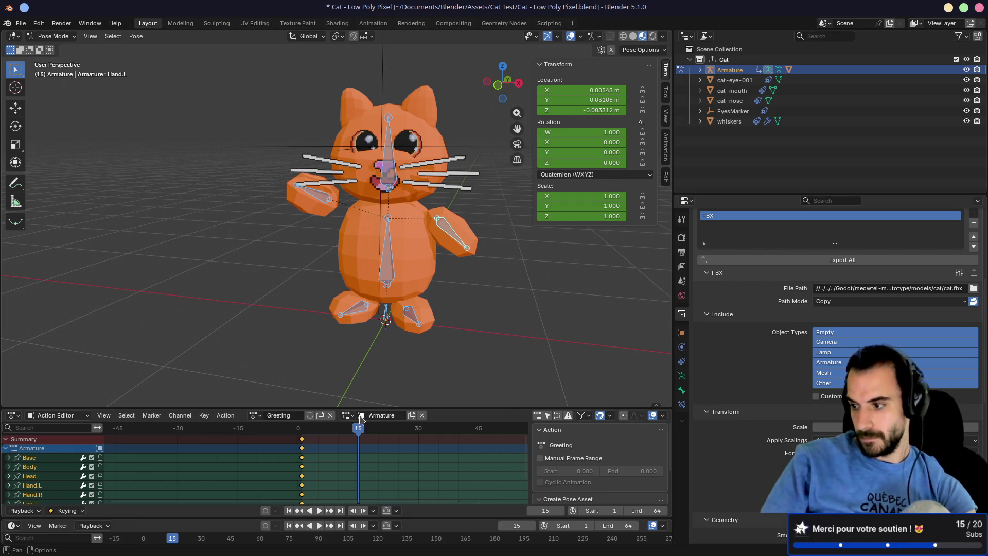
pyautogui.click(323, 204)
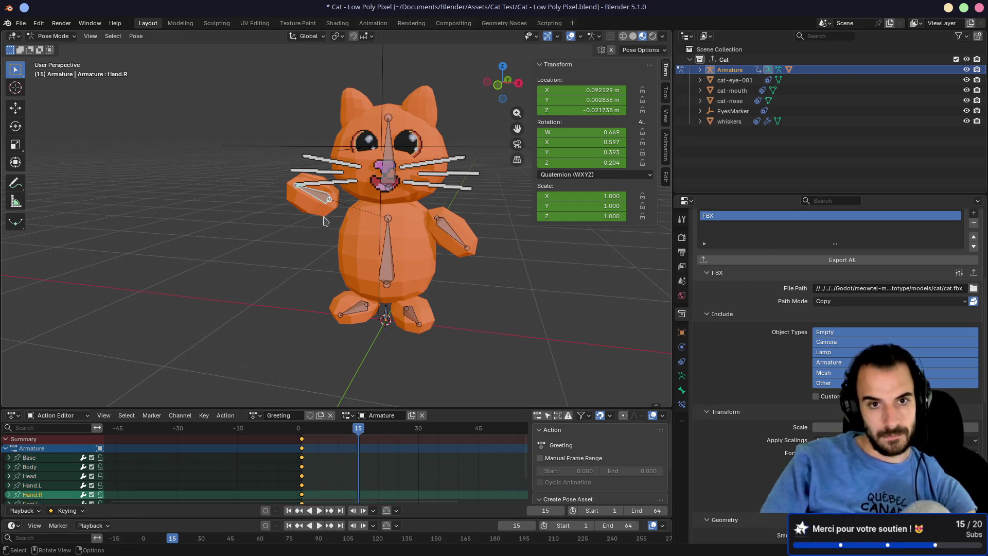
pyautogui.press('g')
pyautogui.press('r')
pyautogui.click(381, 272)
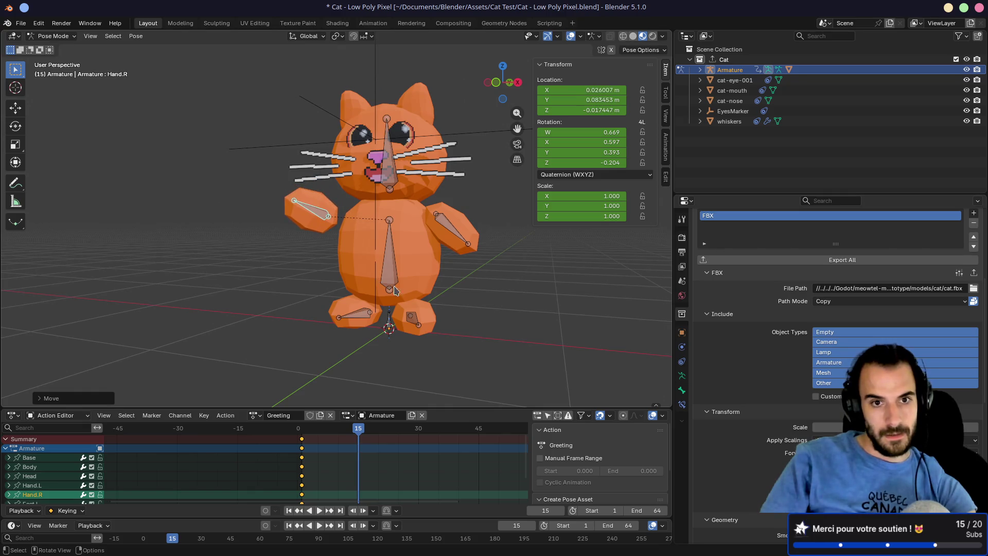
pyautogui.press('g')
pyautogui.click(443, 272)
# Tilt the body, nudge Hand.L, and keyframe all bones at frame 15.
pyautogui.moveTo(442, 272)
pyautogui.mouseDown()
pyautogui.moveTo(541, 278)
pyautogui.moveTo(422, 279)
pyautogui.mouseUp()
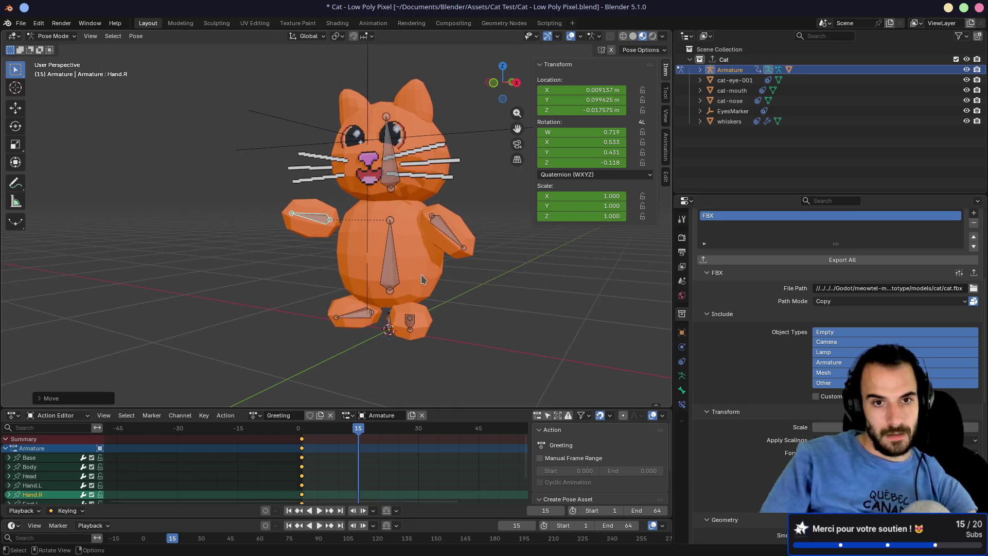
pyautogui.click(401, 263)
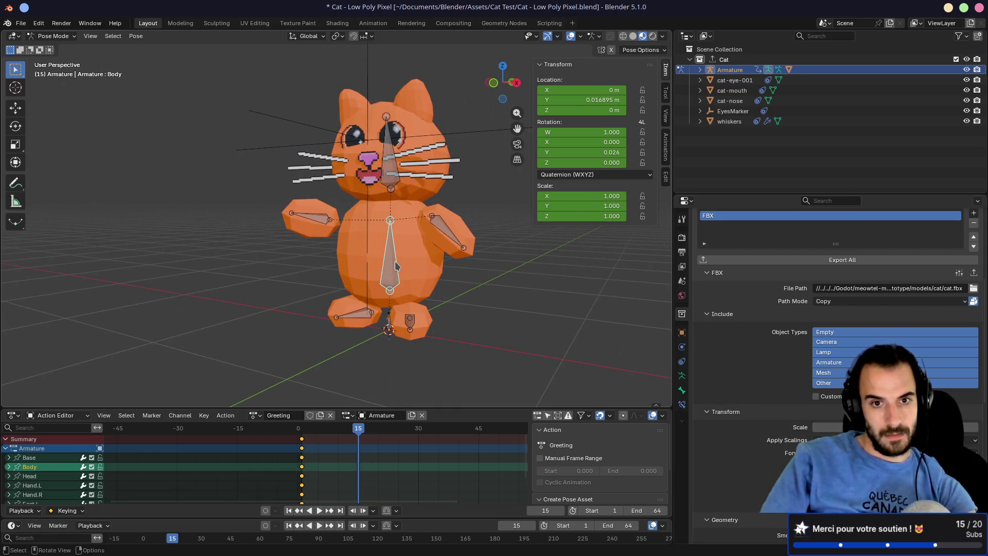
pyautogui.press('r')
pyautogui.click(458, 297)
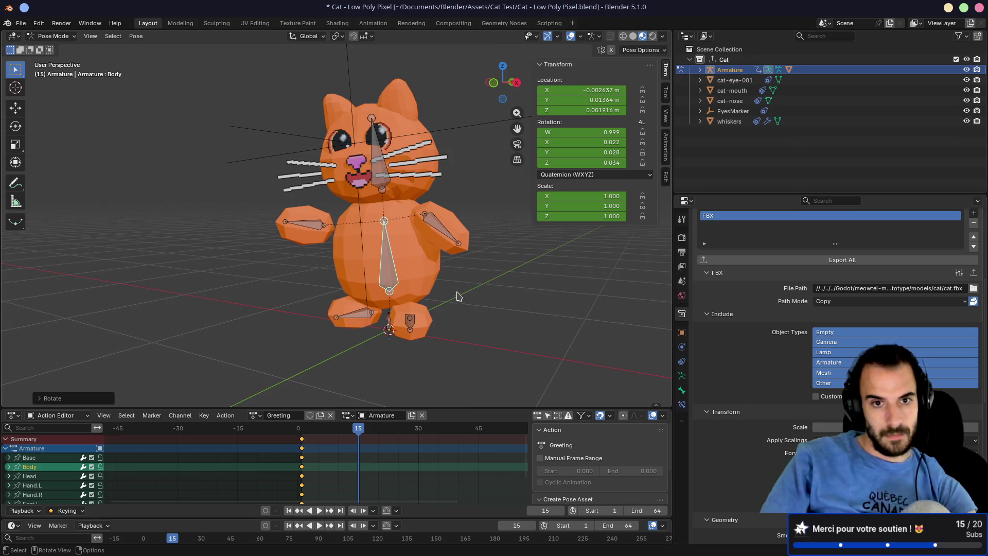
pyautogui.click(381, 180)
pyautogui.moveTo(381, 181); pyautogui.dragTo(440, 243)
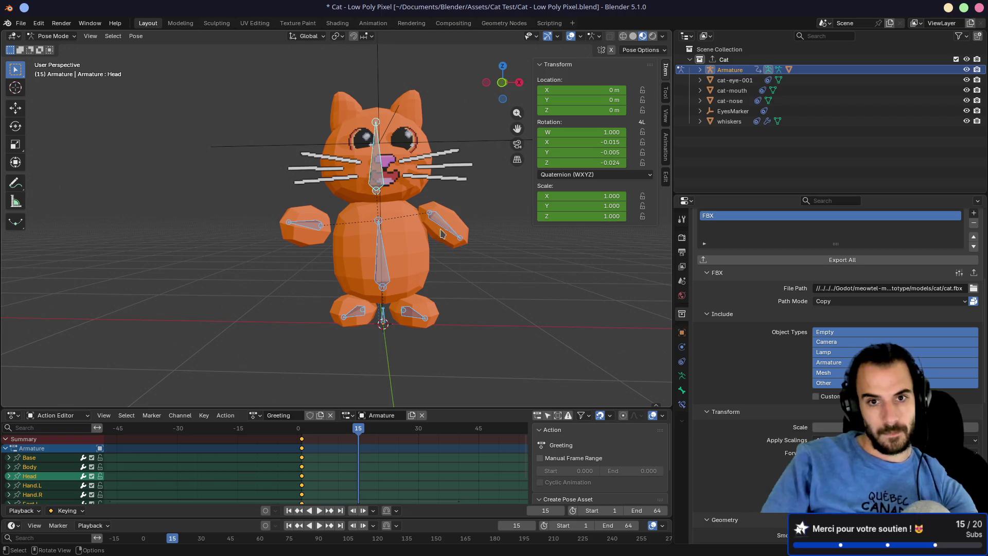
pyautogui.click(449, 237)
pyautogui.press('g')
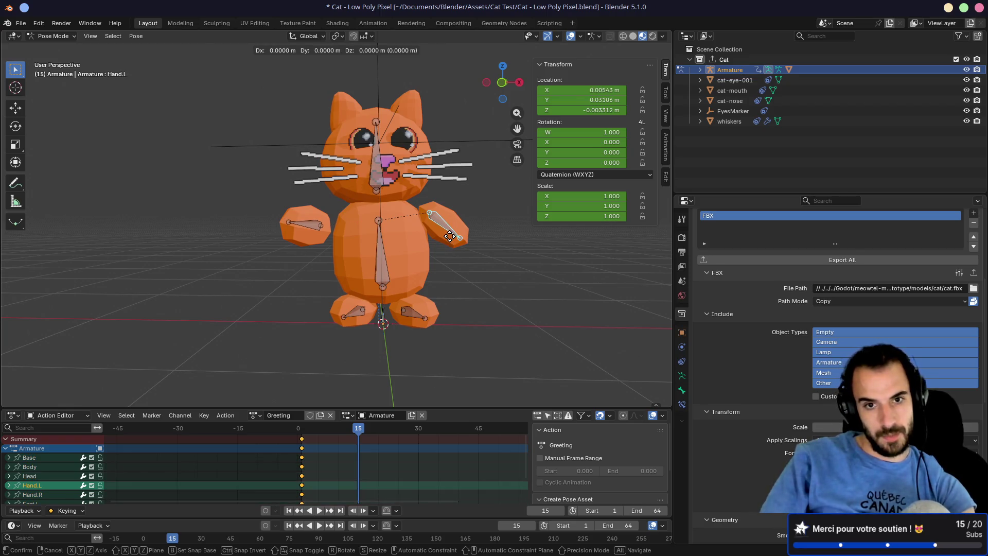
pyautogui.click(451, 248)
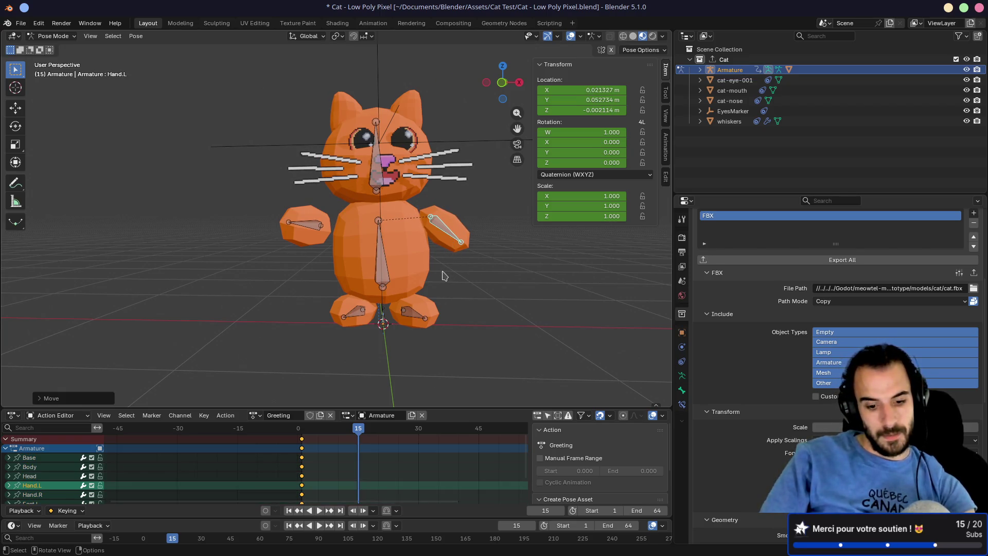
pyautogui.press('a')
pyautogui.press('i')
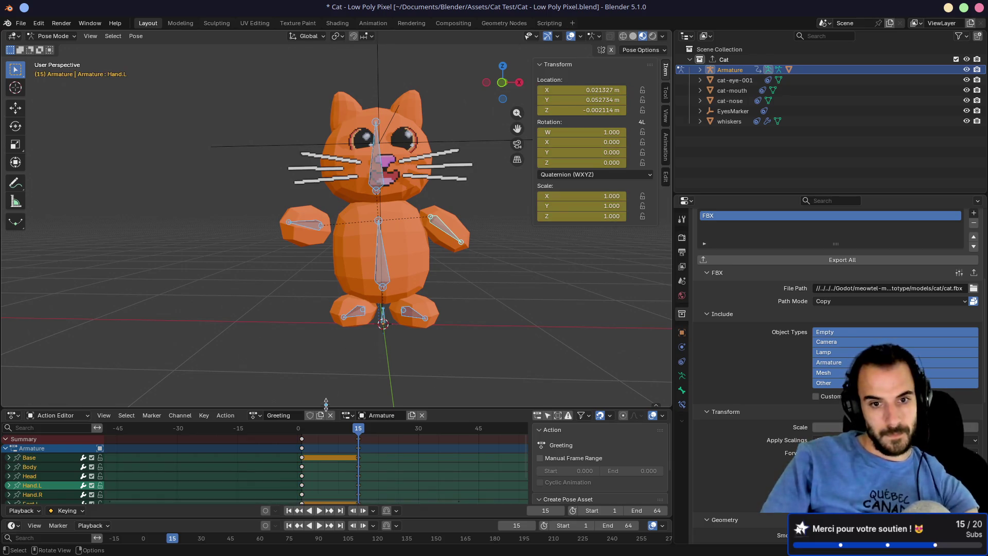
# At frame 24, rotate and shift the Body bone and tilt the Head.
pyautogui.moveTo(359, 429)
pyautogui.mouseDown()
pyautogui.moveTo(304, 430)
pyautogui.moveTo(394, 432)
pyautogui.mouseUp()
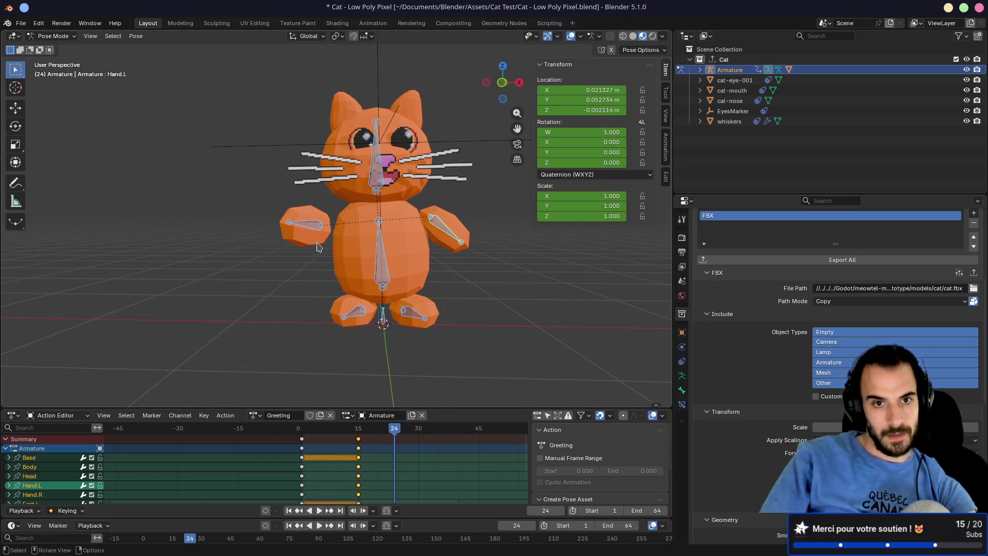
pyautogui.click(380, 257)
pyautogui.press('r')
pyautogui.click(530, 280)
pyautogui.press('g')
pyautogui.click(517, 272)
pyautogui.click(382, 169)
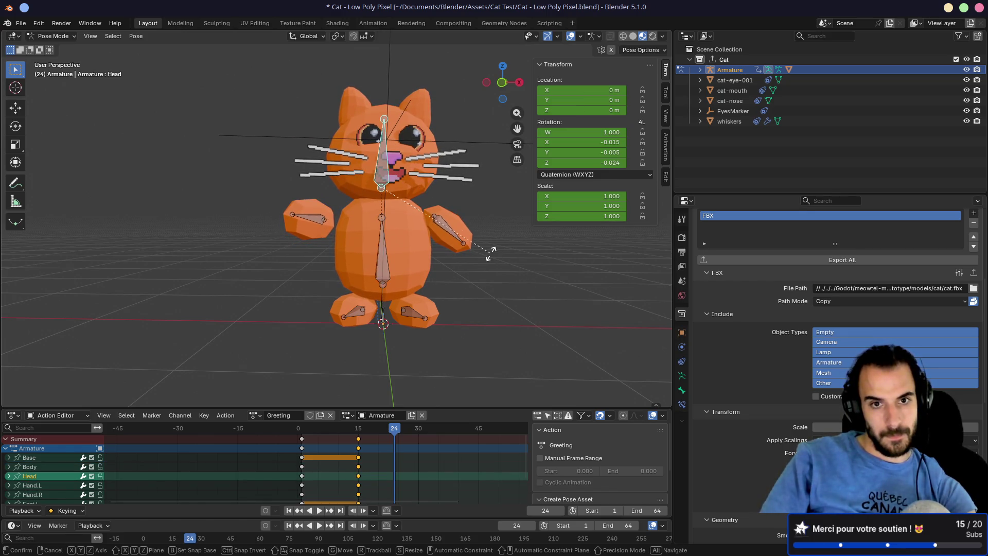
pyautogui.press('g')
pyautogui.click(492, 247)
pyautogui.press('i')
pyautogui.press('r')
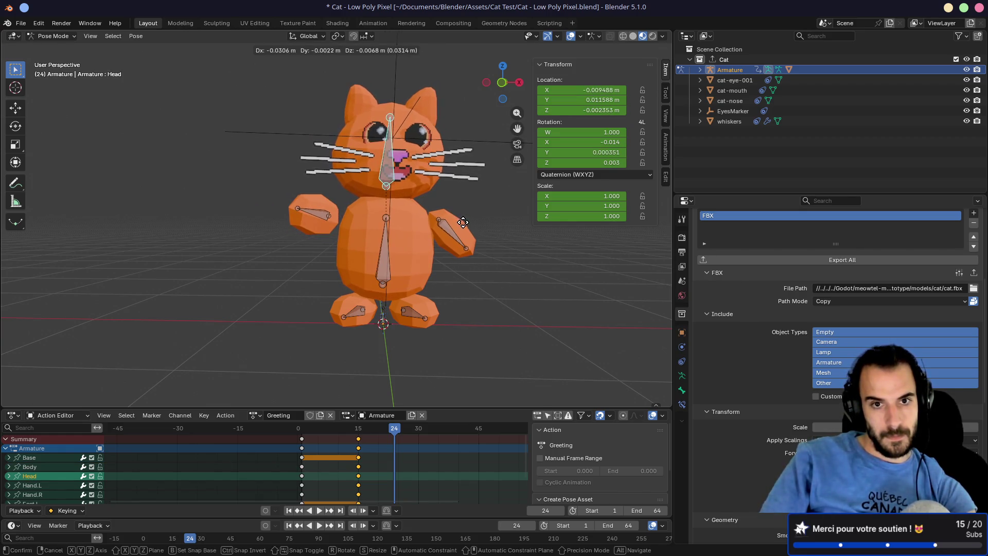
pyautogui.click(483, 224)
# Raise the right paw, keyframe the frame 24 pose, and play the greeting.
pyautogui.click(324, 218)
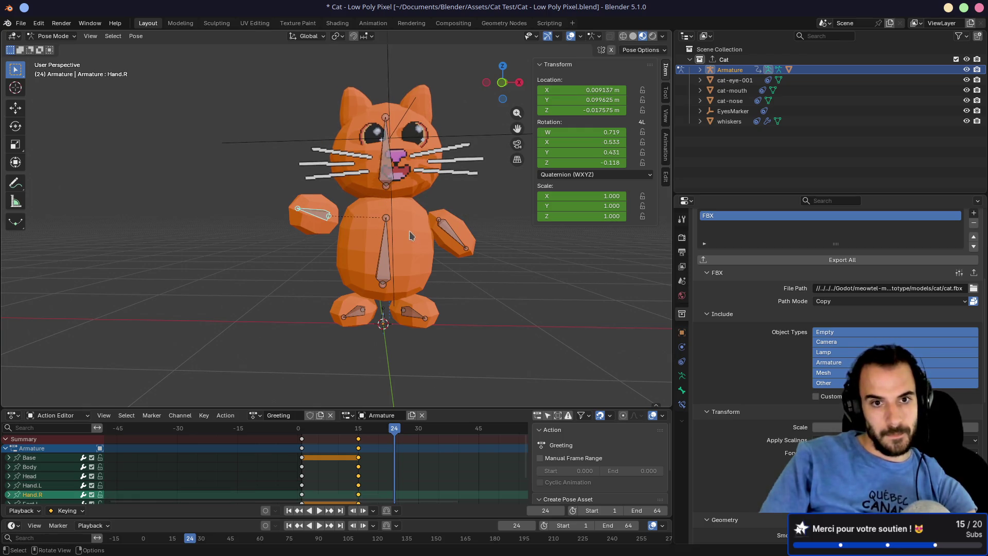
pyautogui.press('g')
pyautogui.click(447, 216)
pyautogui.press('r')
pyautogui.click(435, 246)
pyautogui.moveTo(463, 257)
pyautogui.mouseDown()
pyautogui.moveTo(544, 272)
pyautogui.moveTo(468, 272)
pyautogui.mouseUp()
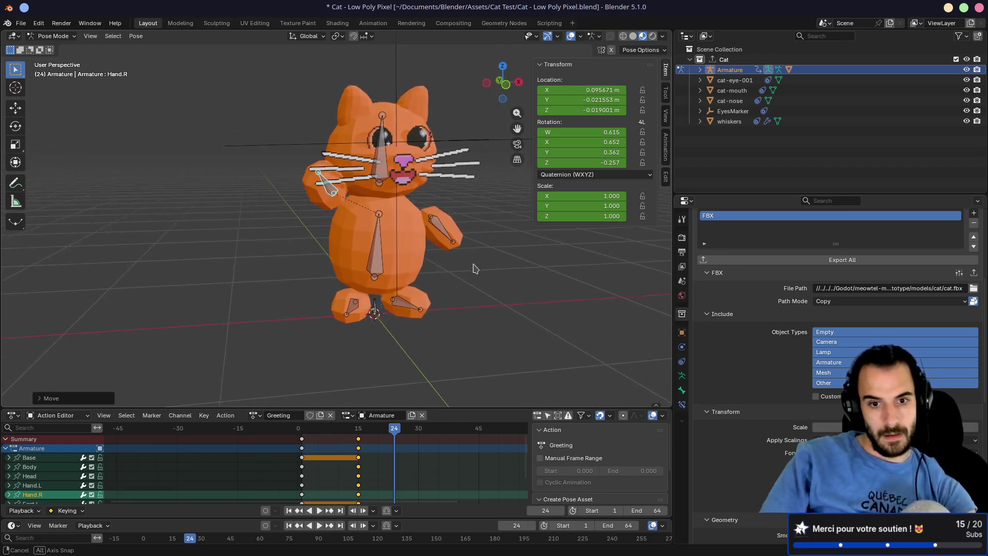
pyautogui.press('i')
pyautogui.moveTo(394, 428); pyautogui.dragTo(307, 428)
pyautogui.press('space')
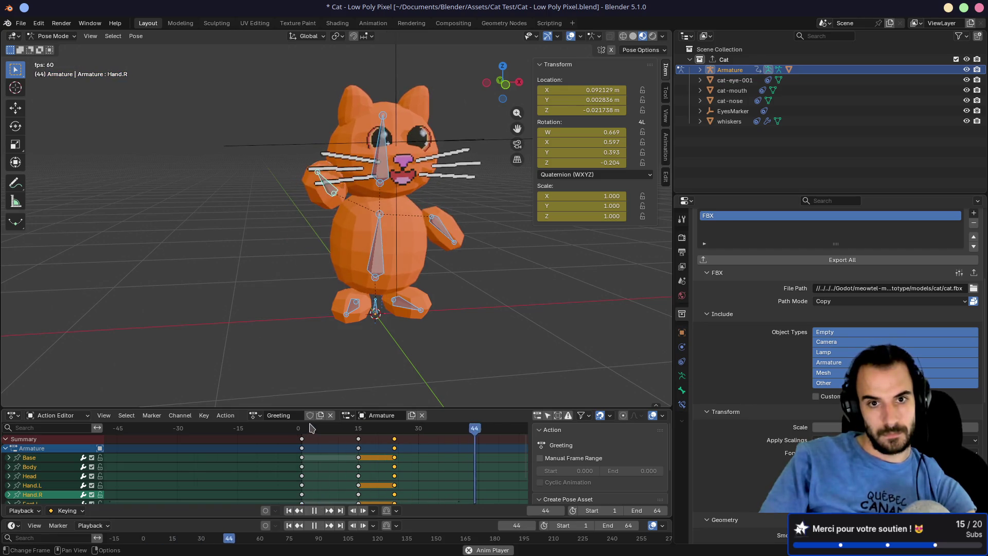
# Paste the frame 15 pose at frame 36, preview the wave, and widen the editors.
pyautogui.press('space')
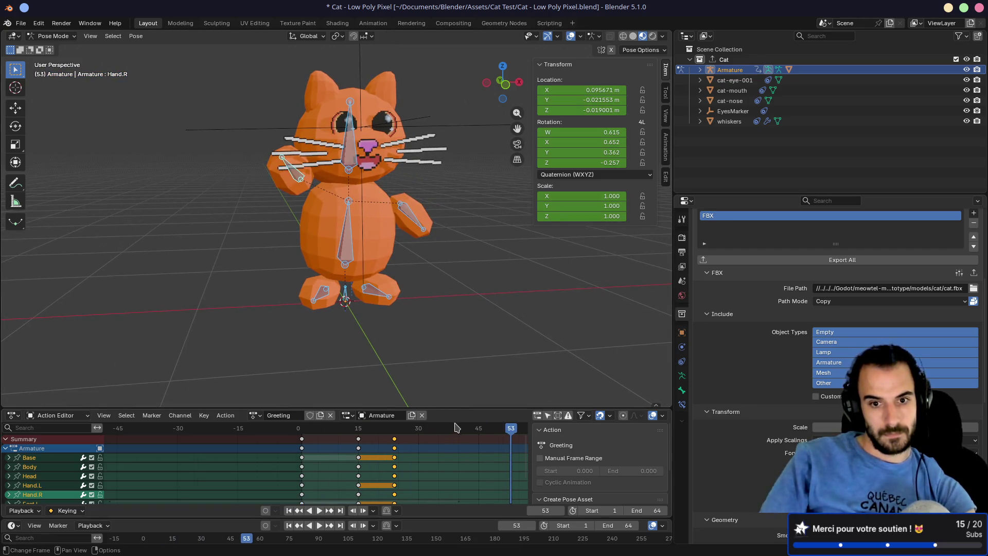
pyautogui.click(360, 429)
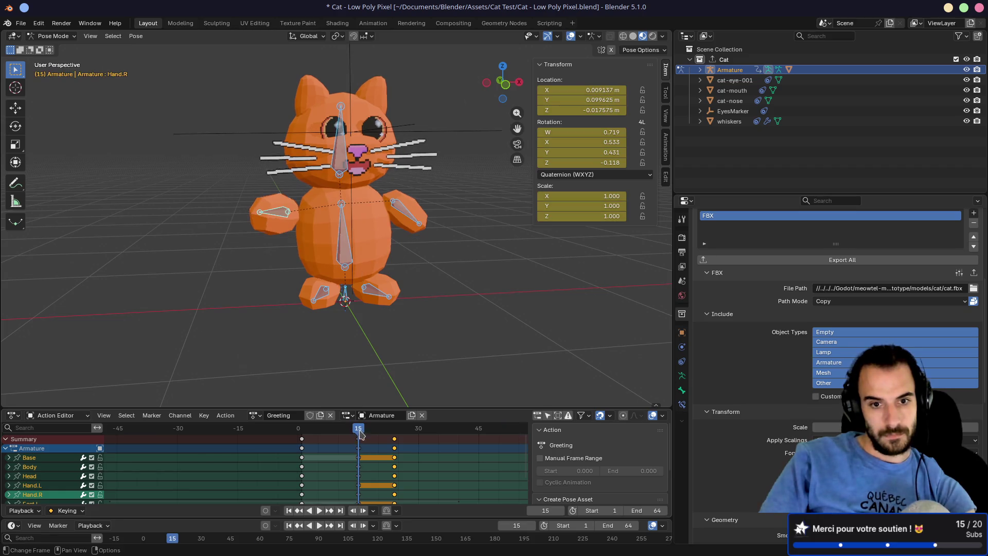
pyautogui.hotkey('alt', 'a')
pyautogui.moveTo(377, 431); pyautogui.dragTo(450, 422)
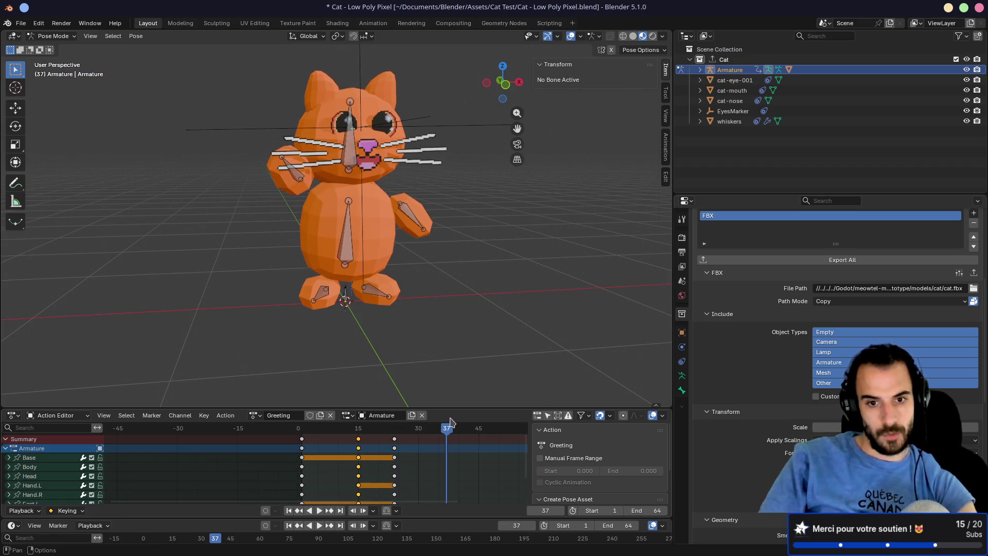
pyautogui.click(359, 428)
pyautogui.click(442, 429)
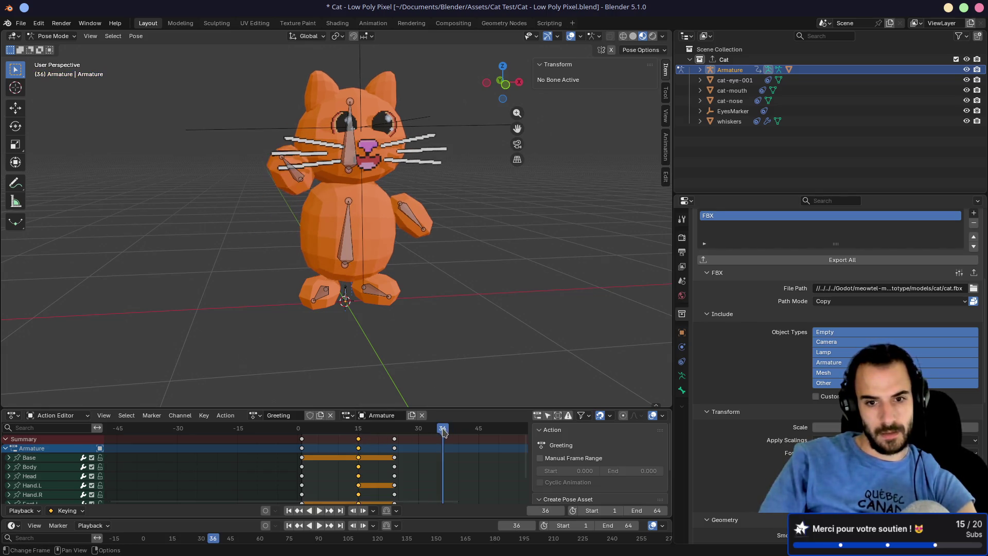
pyautogui.hotkey('ctrl', 'v')
pyautogui.moveTo(419, 428); pyautogui.dragTo(299, 422)
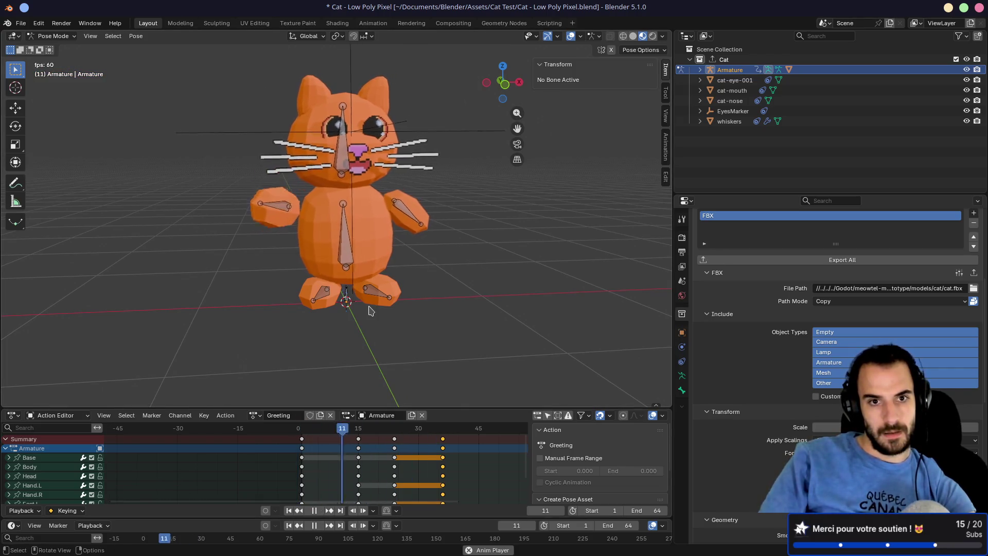
pyautogui.press('space')
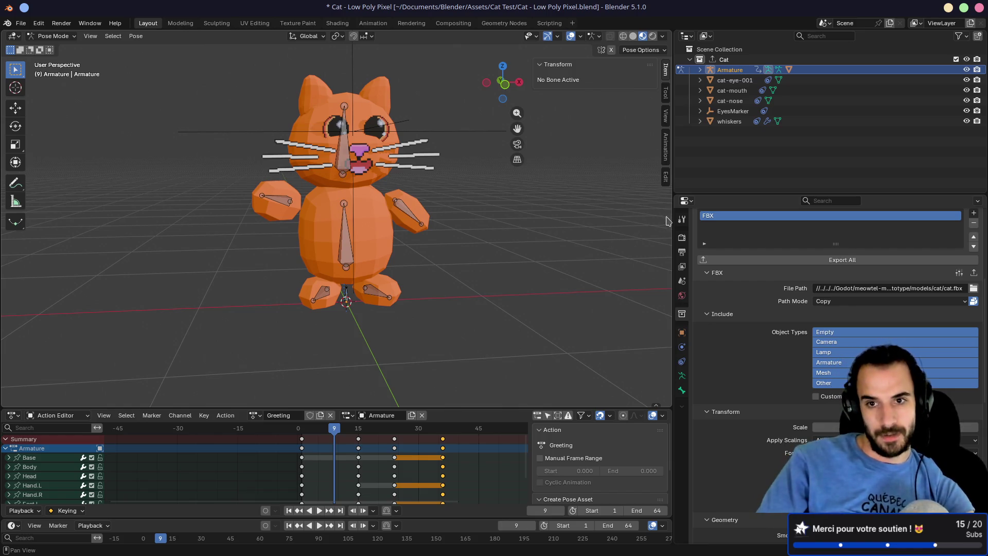
pyautogui.moveTo(674, 221); pyautogui.dragTo(766, 221)
# Enlarge the animation editor and shift the last key column later.
pyautogui.moveTo(565, 325); pyautogui.dragTo(486, 304)
pyautogui.moveTo(538, 408); pyautogui.dragTo(538, 389)
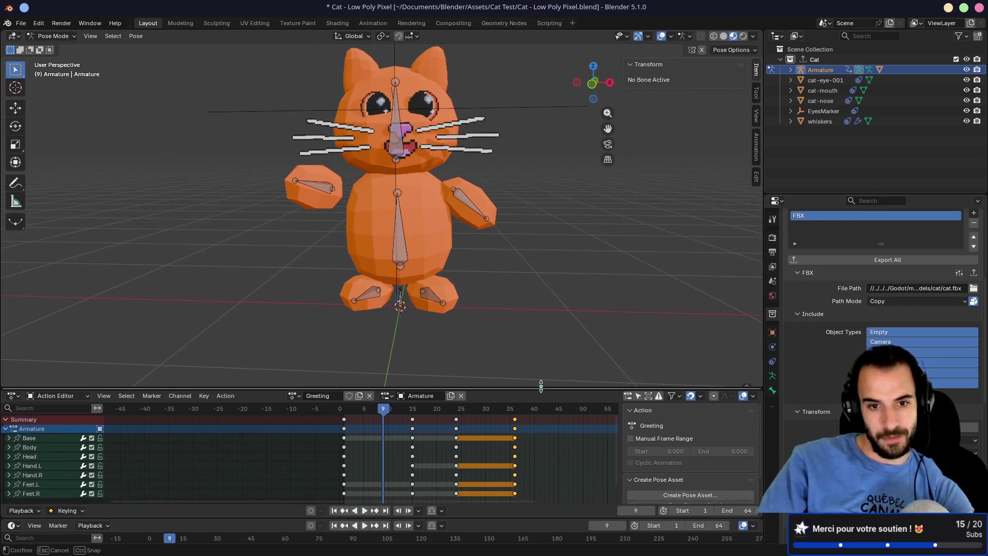
pyautogui.hscroll(6, 350, 417)
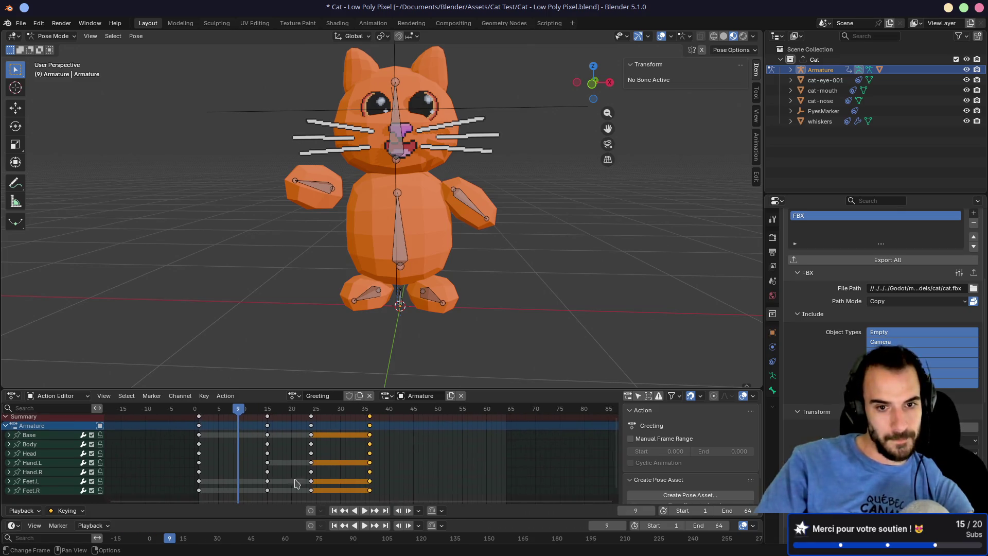
pyautogui.click(403, 247)
pyautogui.click(310, 418)
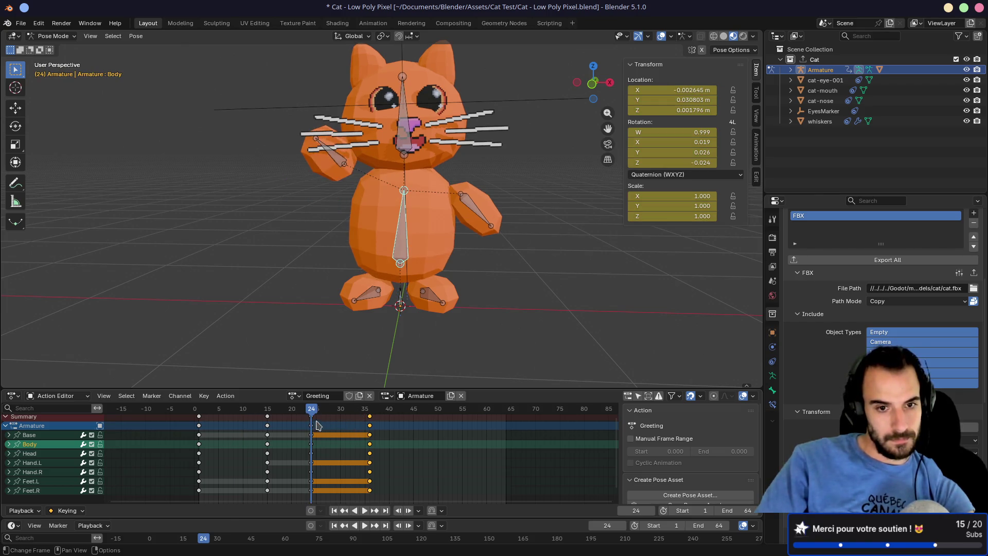
pyautogui.click(316, 426)
pyautogui.click(370, 416)
pyautogui.moveTo(327, 418); pyautogui.dragTo(385, 416)
# Retime the keys, moving the middle column to frame 30 and the last to 54.
pyautogui.press('space')
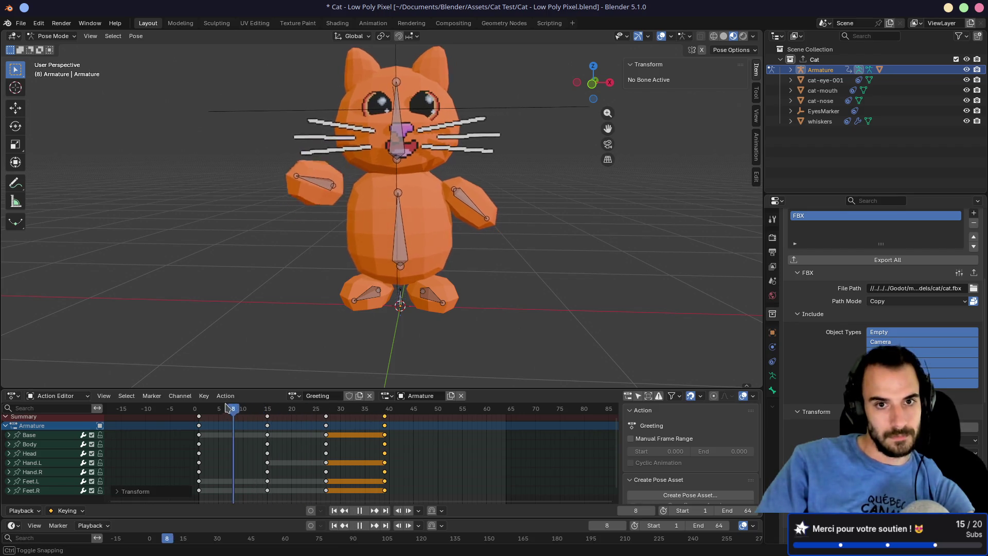
pyautogui.moveTo(366, 409)
pyautogui.mouseDown()
pyautogui.moveTo(313, 409)
pyautogui.moveTo(446, 417)
pyautogui.mouseUp()
pyautogui.press('Escape')
pyautogui.press('space')
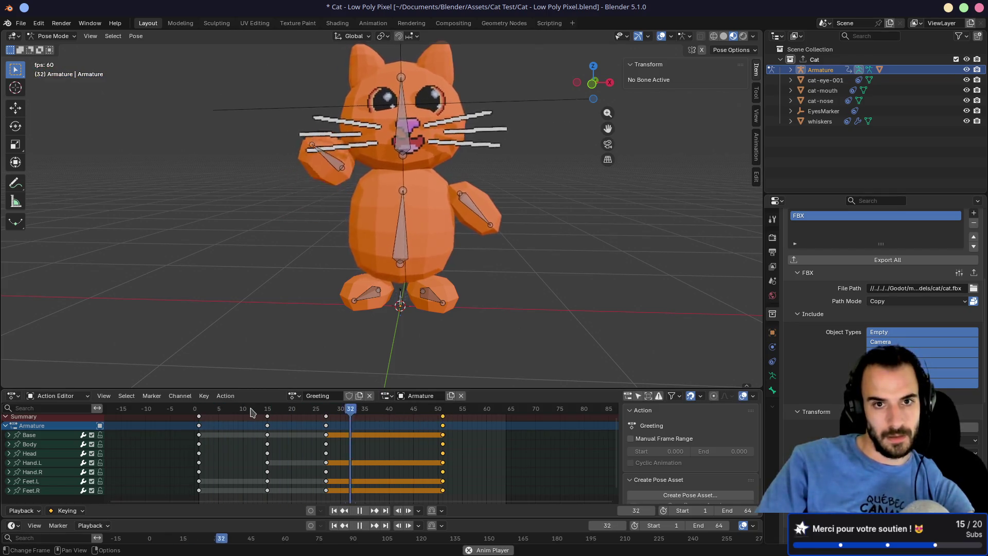
pyautogui.press('space')
pyautogui.moveTo(324, 419); pyautogui.dragTo(350, 420)
pyautogui.click(443, 424)
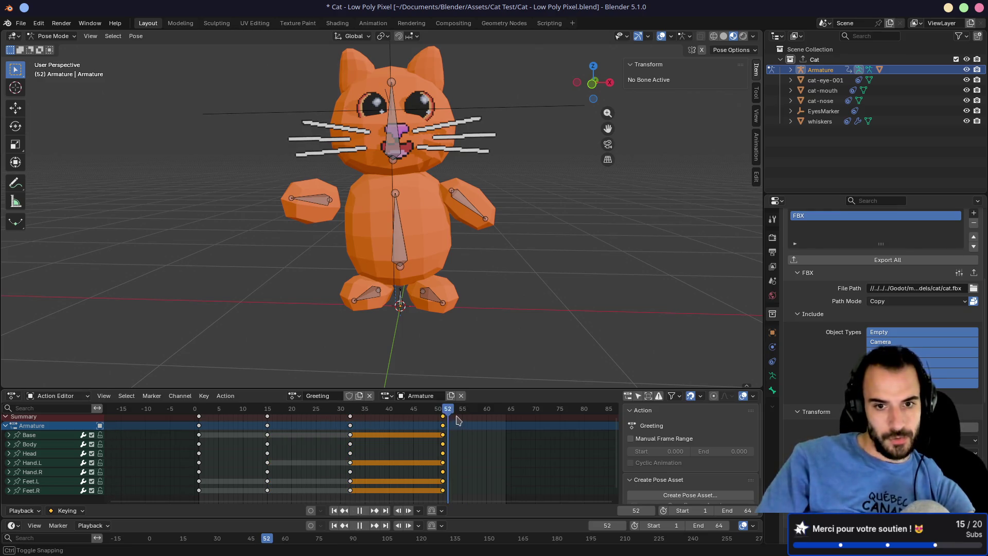
pyautogui.moveTo(444, 421); pyautogui.dragTo(457, 421)
# Keyframe all channels at frame 32.
pyautogui.press('space')
pyautogui.click(198, 410)
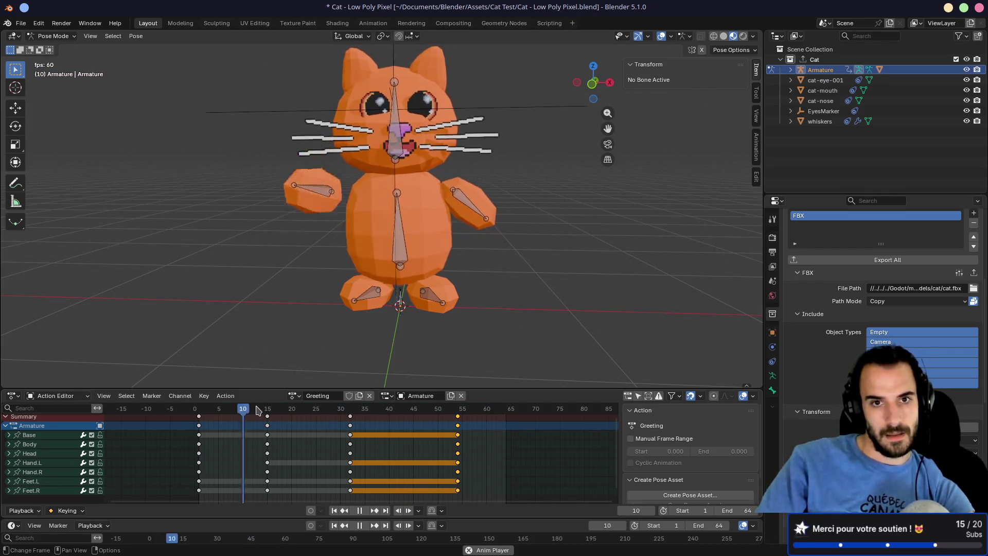
pyautogui.moveTo(259, 414); pyautogui.dragTo(508, 412)
pyautogui.press('i')
# Set the scene end frame to 120 and move to frame 81.
pyautogui.click(712, 525)
pyautogui.write('180')
pyautogui.press('Return')
pyautogui.click(707, 525)
pyautogui.write('120')
pyautogui.press('Return')
pyautogui.moveTo(521, 410); pyautogui.dragTo(589, 410)
# Paste the rest pose at frame 81, clear the head rotation, and adjust the paws.
pyautogui.hotkey('ctrl', 'v')
pyautogui.press('Home')
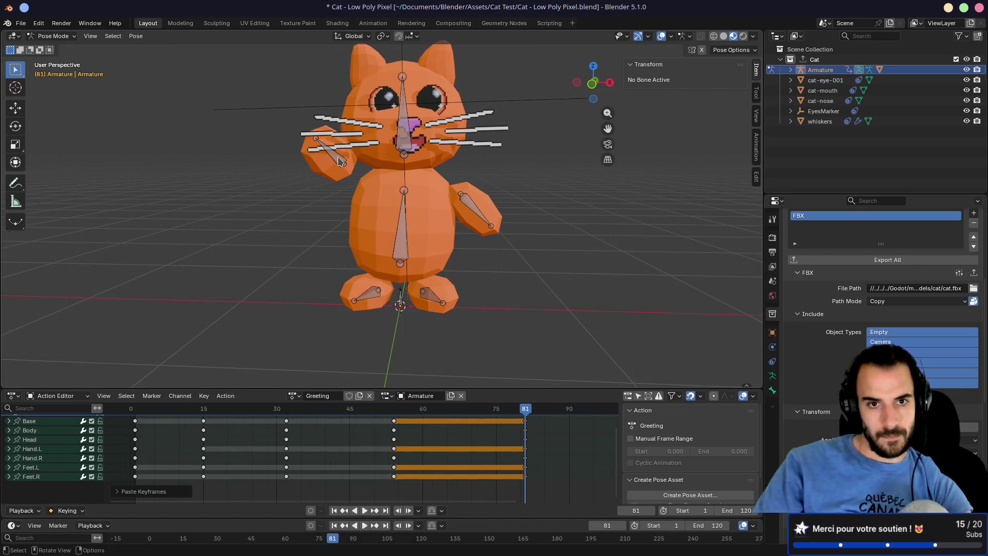
pyautogui.click(340, 160)
pyautogui.press('g')
pyautogui.click(445, 228)
pyautogui.click(405, 235)
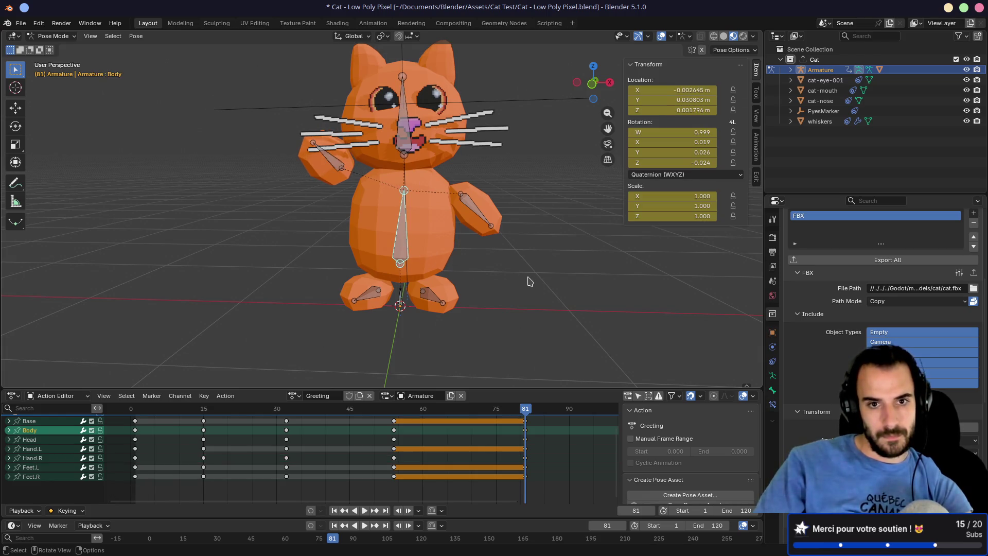
pyautogui.click(401, 135)
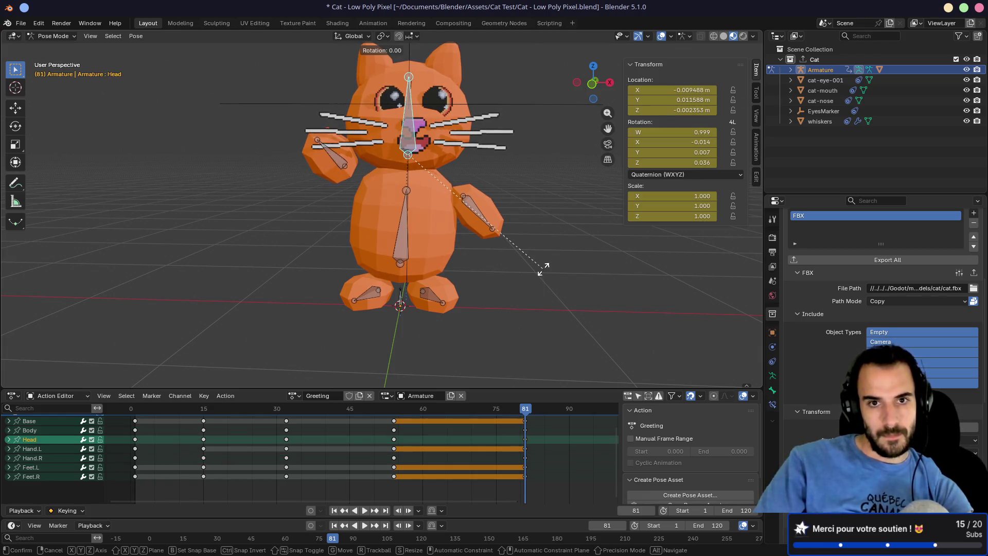
pyautogui.hotkey('alt', 'r')
pyautogui.click(484, 225)
pyautogui.click(567, 298)
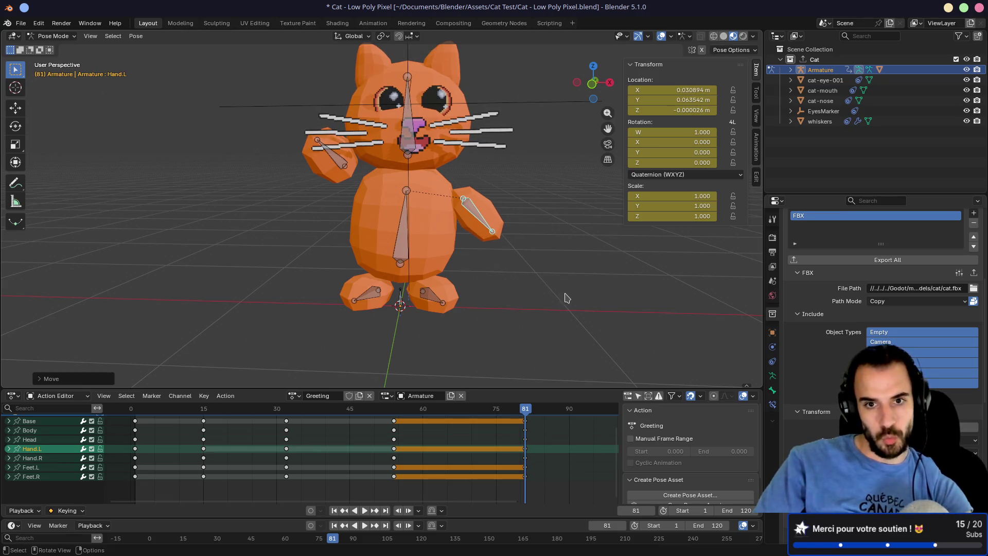
pyautogui.press('a')
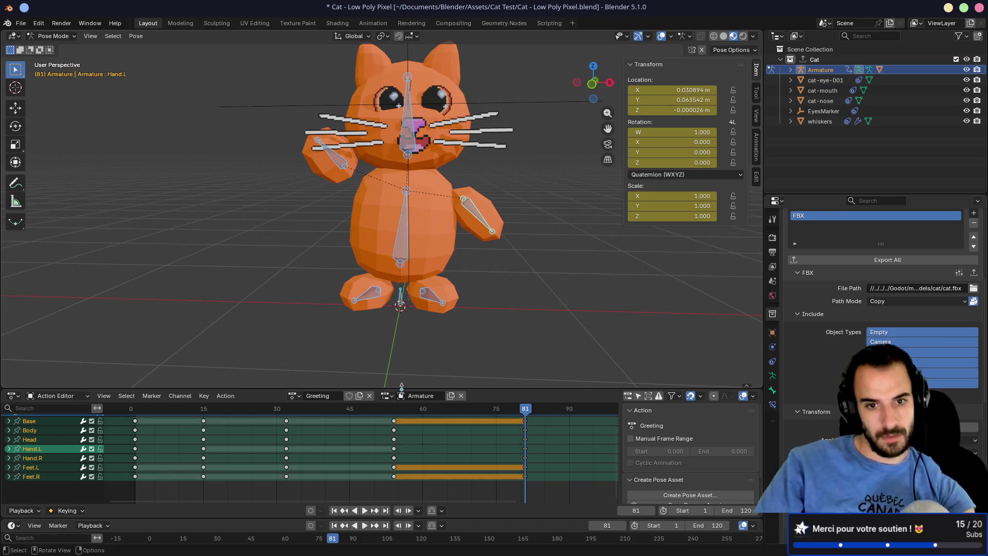
# At frame 54, rotate the right paw and tilt the left paw slightly.
pyautogui.press('Down')
pyautogui.hotkey('alt', 'a')
pyautogui.click(395, 233)
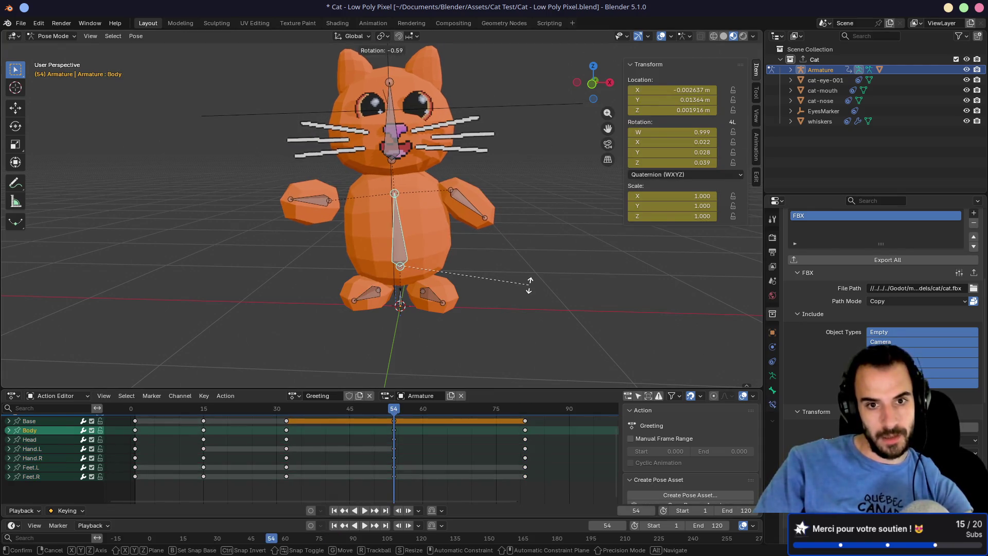
pyautogui.click(337, 202)
pyautogui.press('r')
pyautogui.click(492, 245)
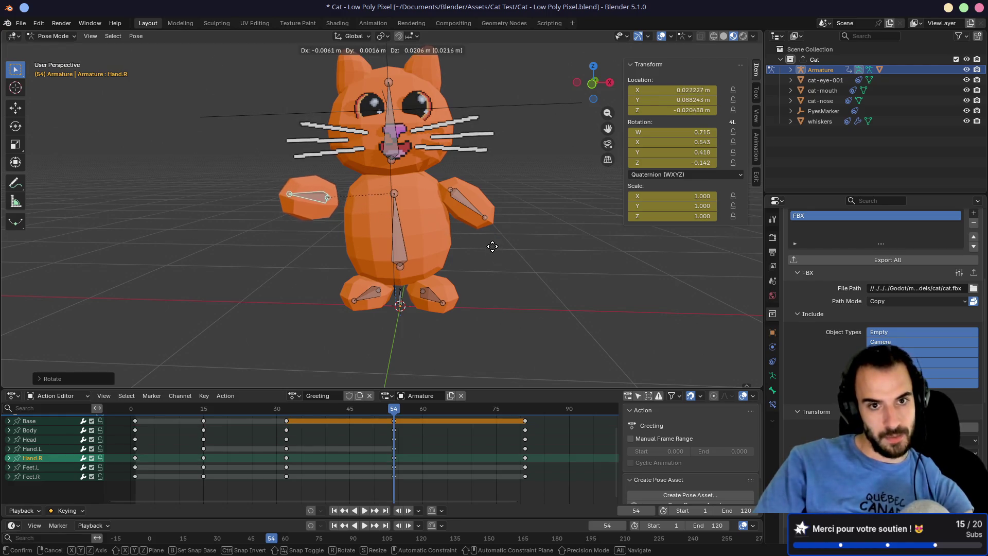
pyautogui.click(474, 209)
pyautogui.press('r')
pyautogui.click(546, 262)
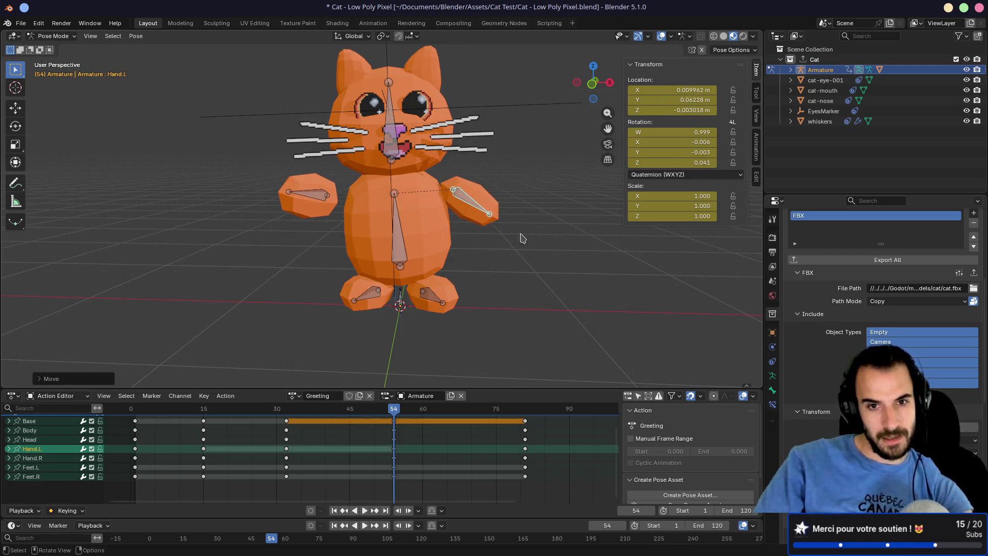
# Move the head, keyframe all bones at frame 54, and play the greeting.
pyautogui.click(397, 148)
pyautogui.press('g')
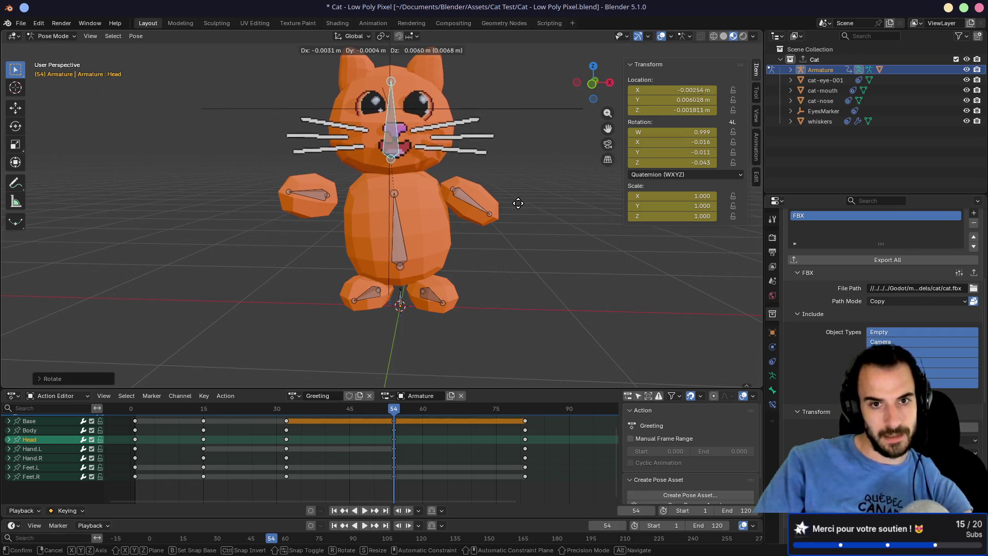
pyautogui.click(518, 208)
pyautogui.press('a')
pyautogui.press('i')
pyautogui.moveTo(411, 410); pyautogui.dragTo(125, 389)
pyautogui.press('space')
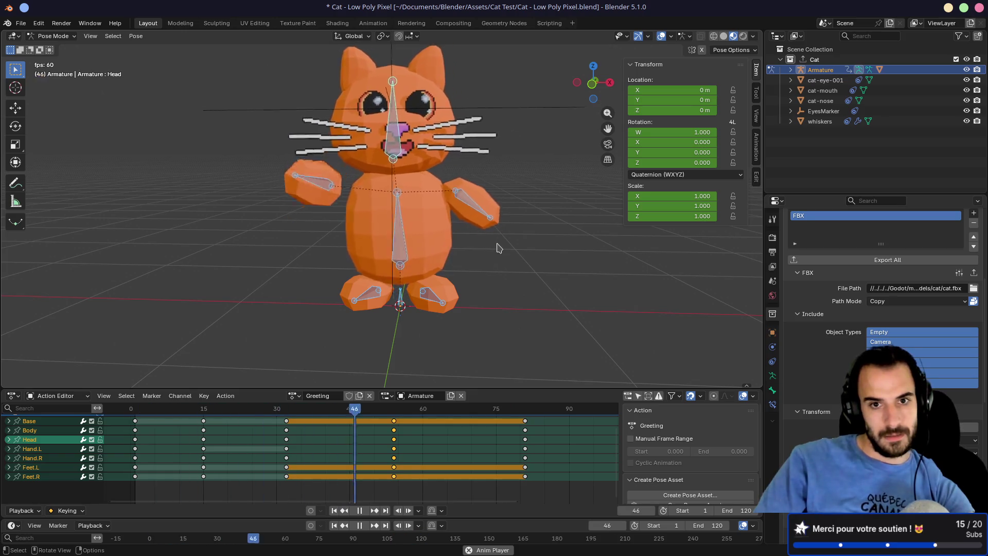
pyautogui.moveTo(500, 243)
pyautogui.mouseDown()
pyautogui.moveTo(507, 239)
pyautogui.moveTo(468, 234)
pyautogui.moveTo(483, 232)
pyautogui.moveTo(280, 223)
pyautogui.moveTo(517, 229)
pyautogui.mouseUp()
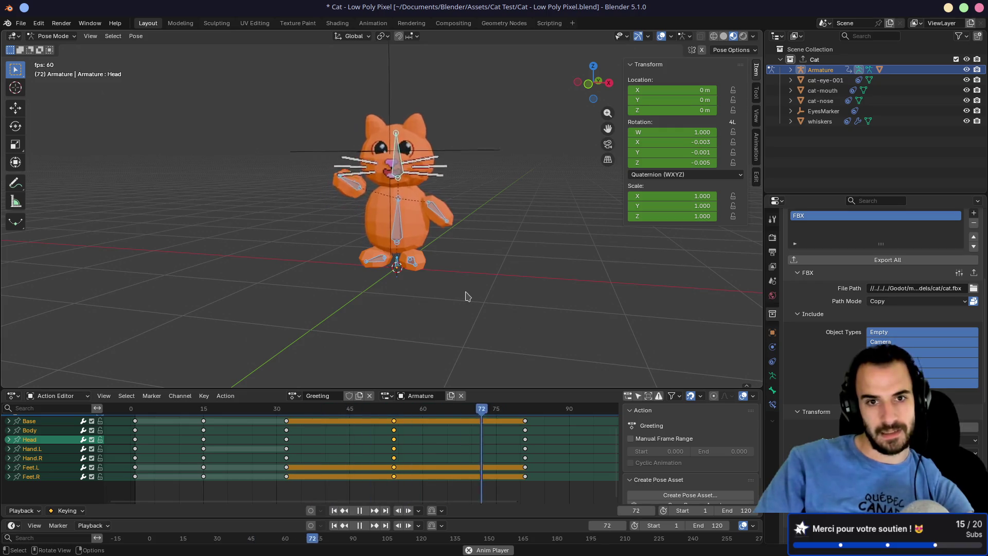
# Jump to frame 81, rewind to the first frame, and save the cat blend file.
pyautogui.click(525, 410)
pyautogui.press('Escape')
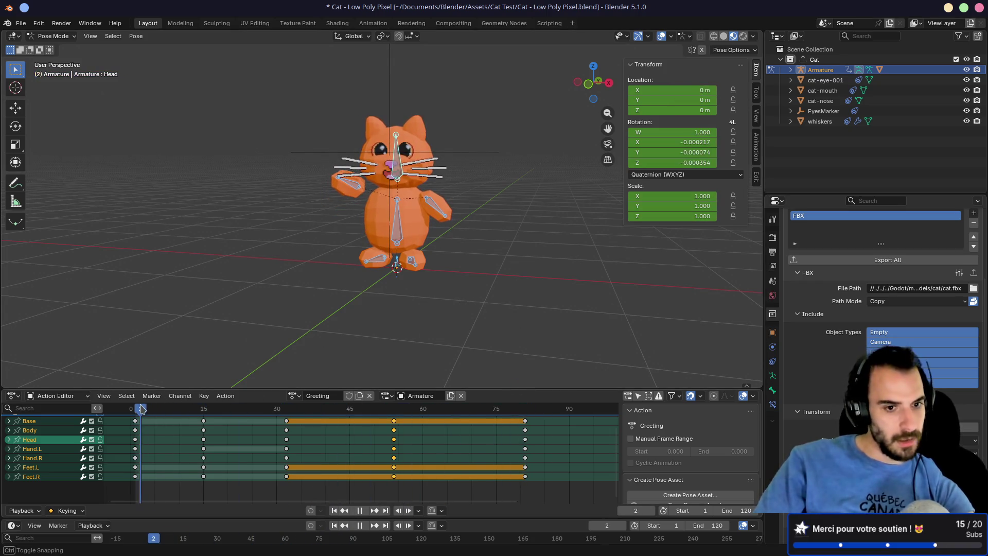
pyautogui.hotkey('ctrl', 's')
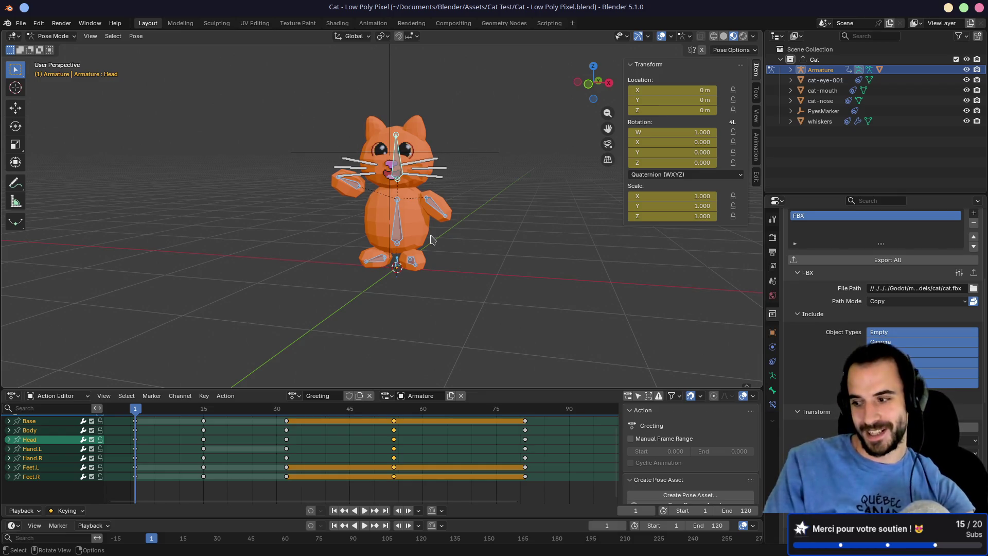
# Scrub to frame 3 of the Greeting action and play it through once.
pyautogui.moveTo(228, 408); pyautogui.dragTo(148, 406)
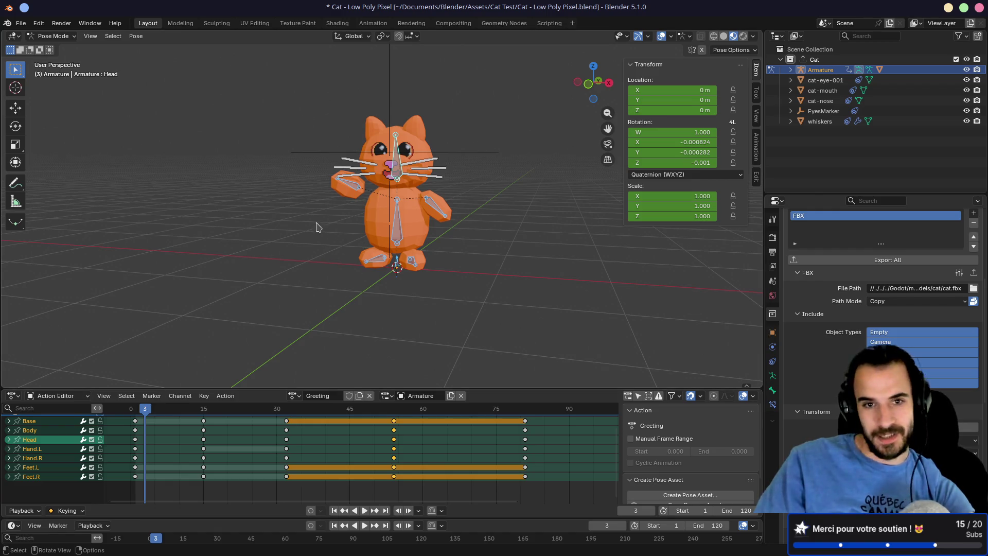
pyautogui.press('space')
pyautogui.scroll(3, 473, 253)
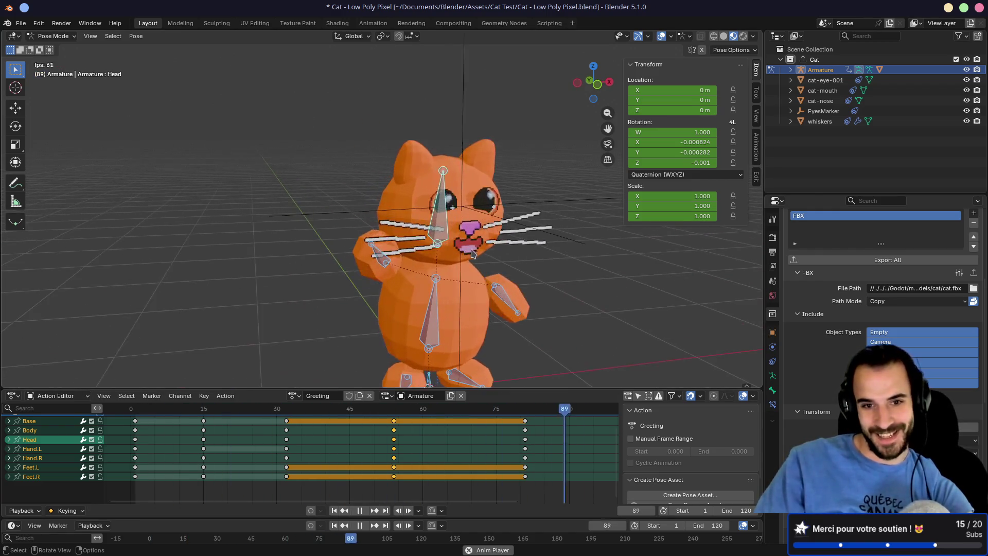
pyautogui.scroll(-3, 473, 253)
pyautogui.press('space')
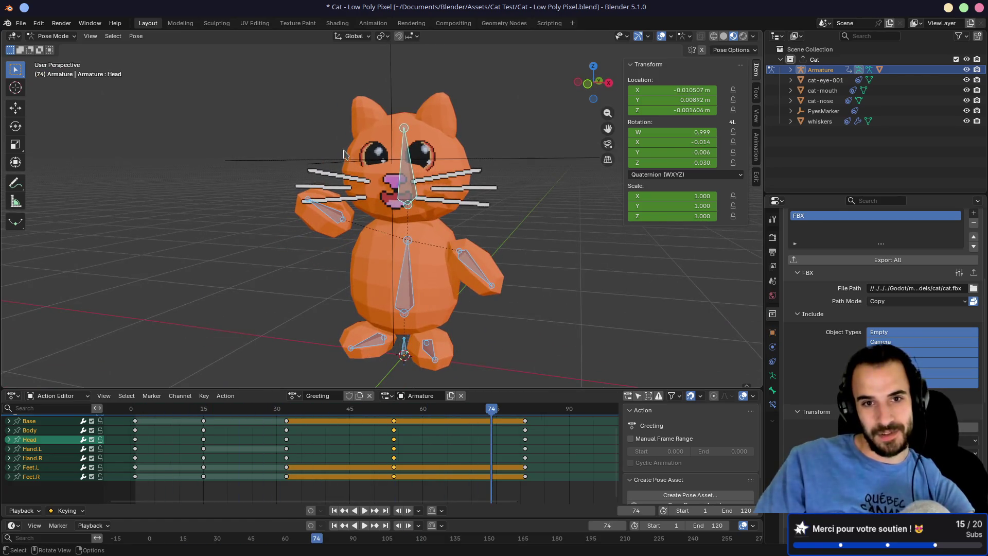
# Deselect the bones, select the cat-eye-001 mesh, replay Greeting, and save the file.
pyautogui.click(461, 184)
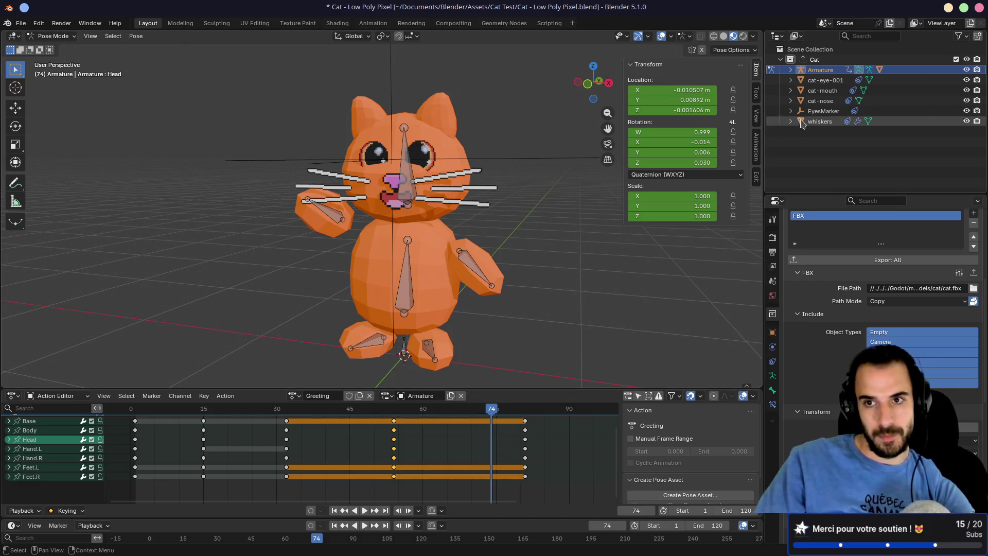
pyautogui.click(832, 81)
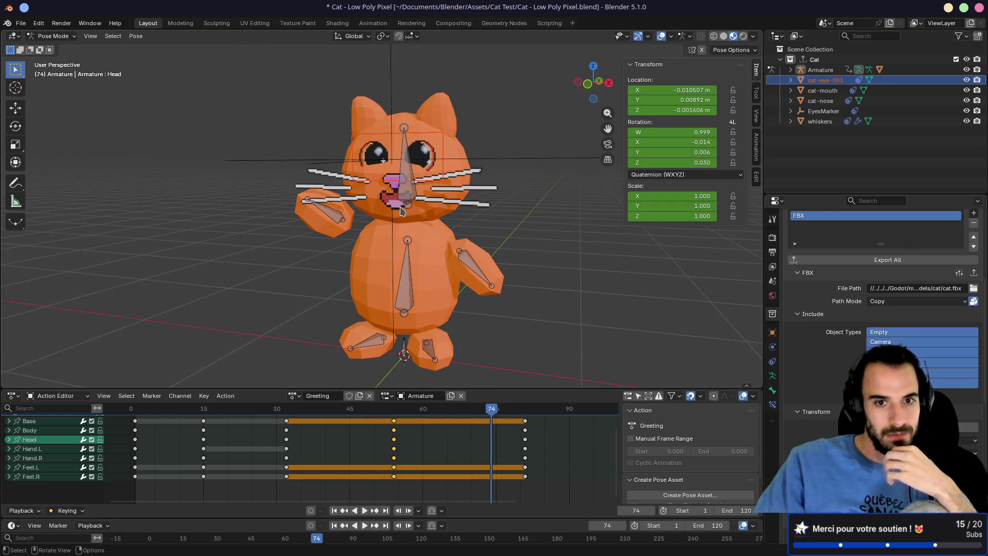
pyautogui.press('space')
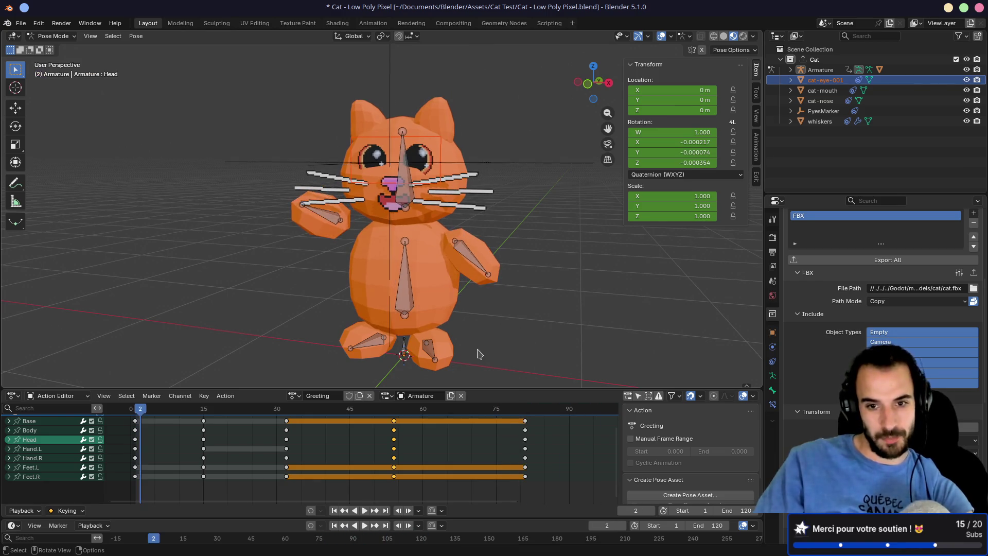
pyautogui.hotkey('ctrl', 's')
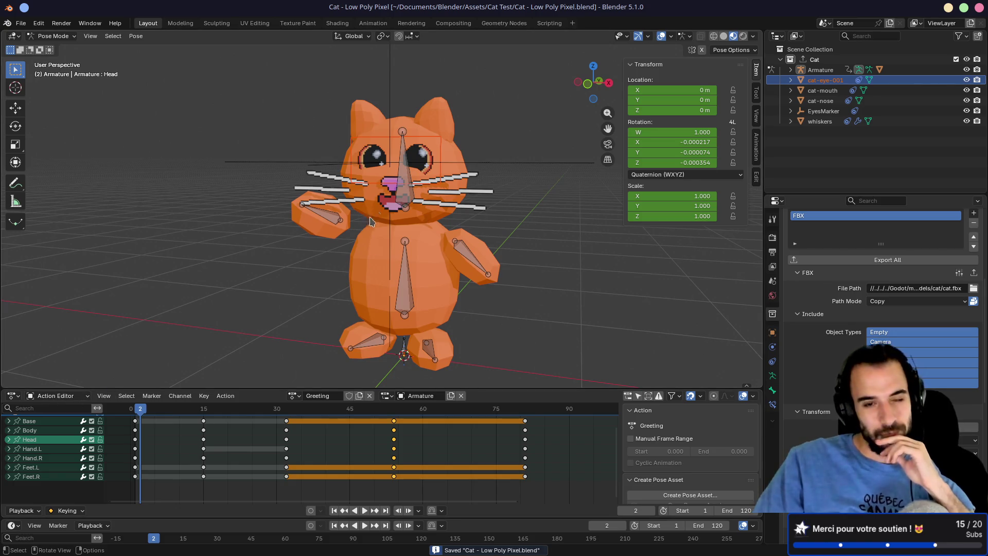
pyautogui.click(362, 152)
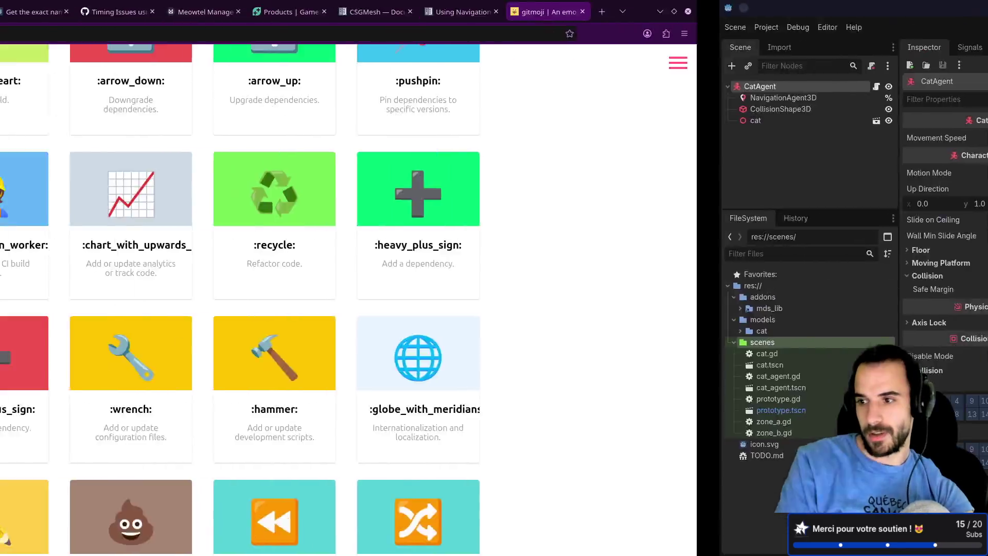
# Open the echoesofgeeks Meowtel Manager article in a new tab and dismiss the translation and cookie popups.
pyautogui.click(892, 11)
pyautogui.write('https://echoesofgeeks.fr/2026/meowtel-manager-decouverte-twitch-mdossan/')
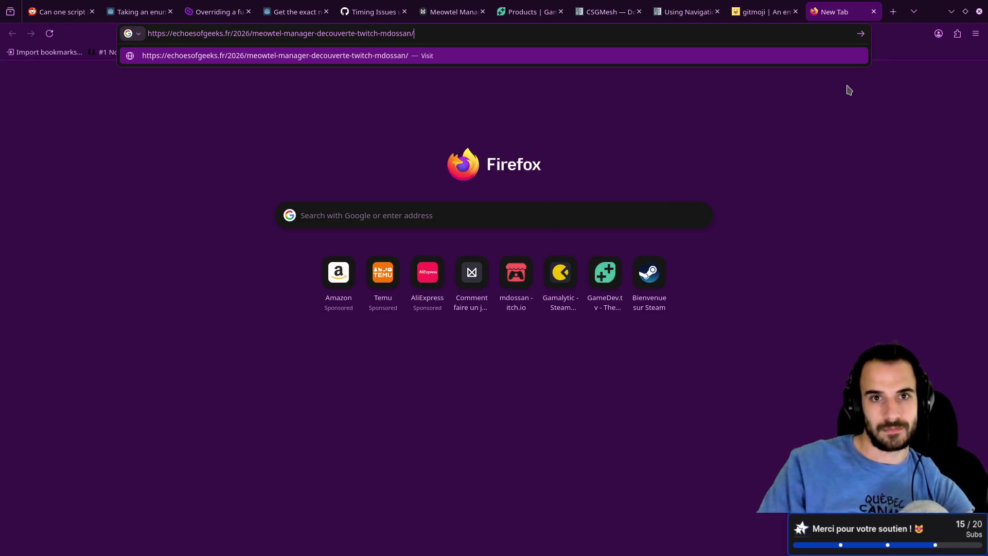
pyautogui.press('Return')
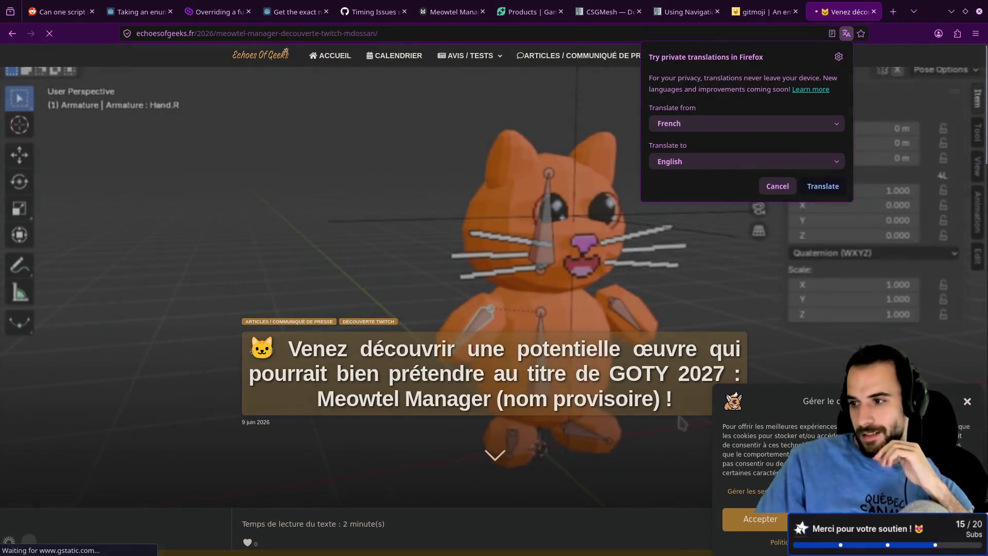
pyautogui.press('Escape')
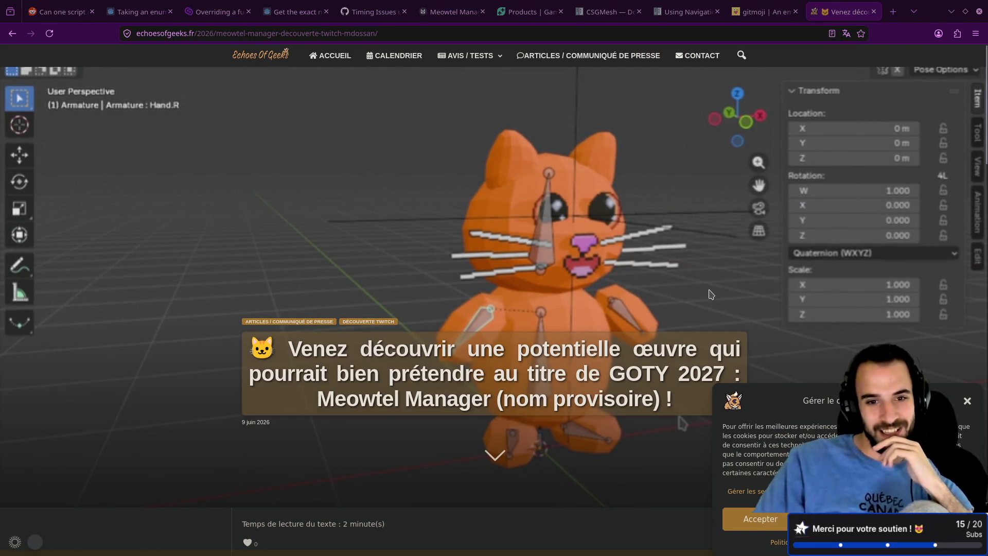
pyautogui.scroll(-2, 710, 293)
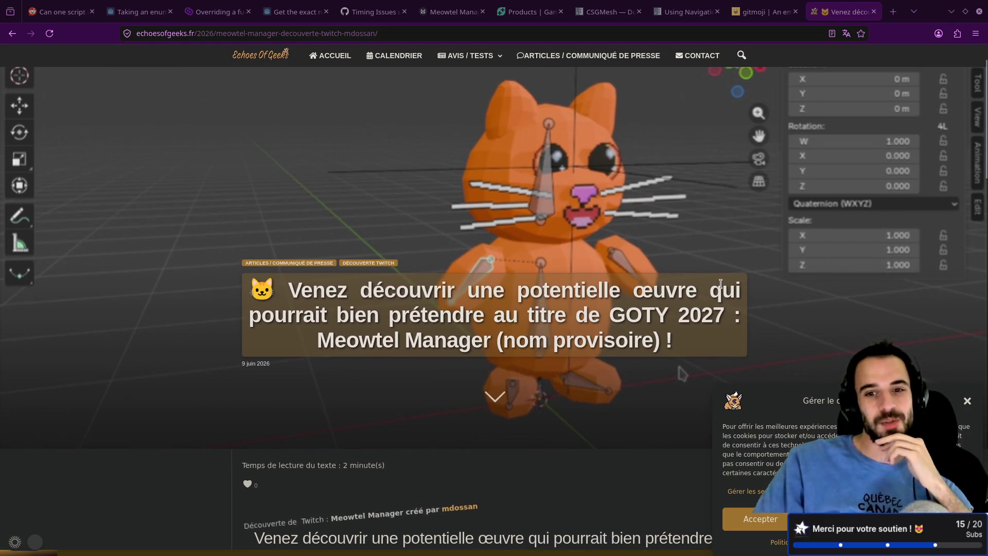
pyautogui.click(968, 403)
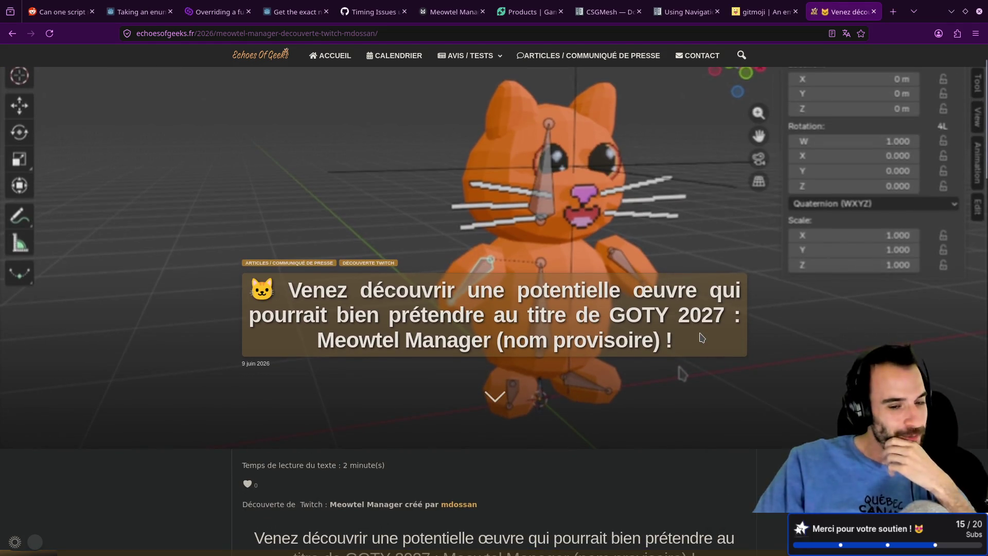
# Scroll through the Meowtel Manager article to read it.
pyautogui.scroll(-2, 701, 337)
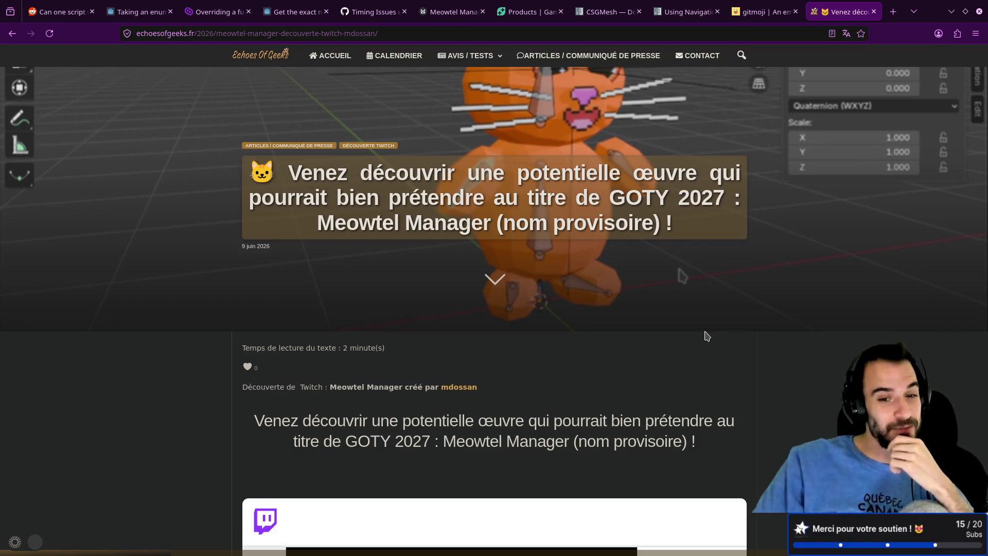
pyautogui.scroll(-6, 706, 335)
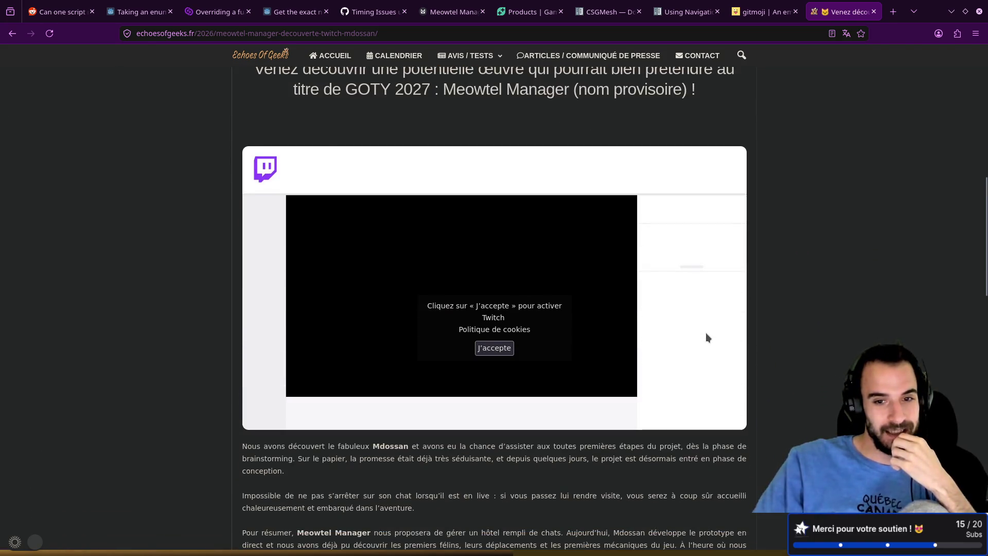
pyautogui.scroll(-1, 706, 332)
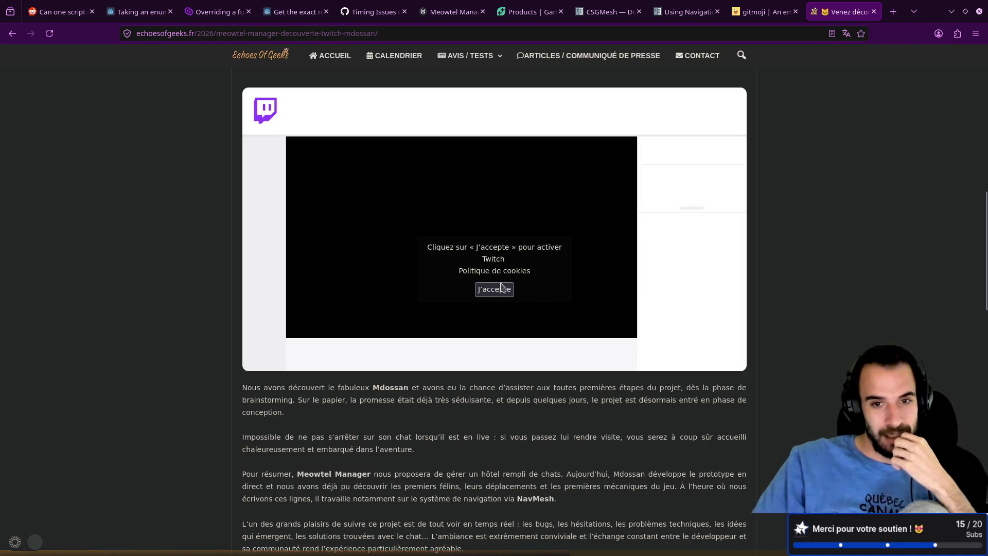
pyautogui.scroll(-1, 664, 365)
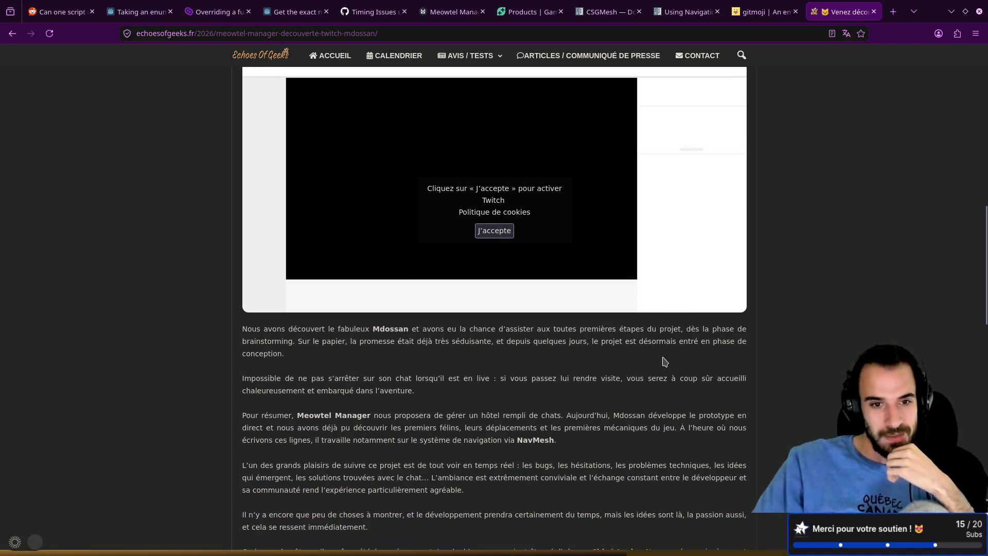
pyautogui.scroll(-2, 664, 361)
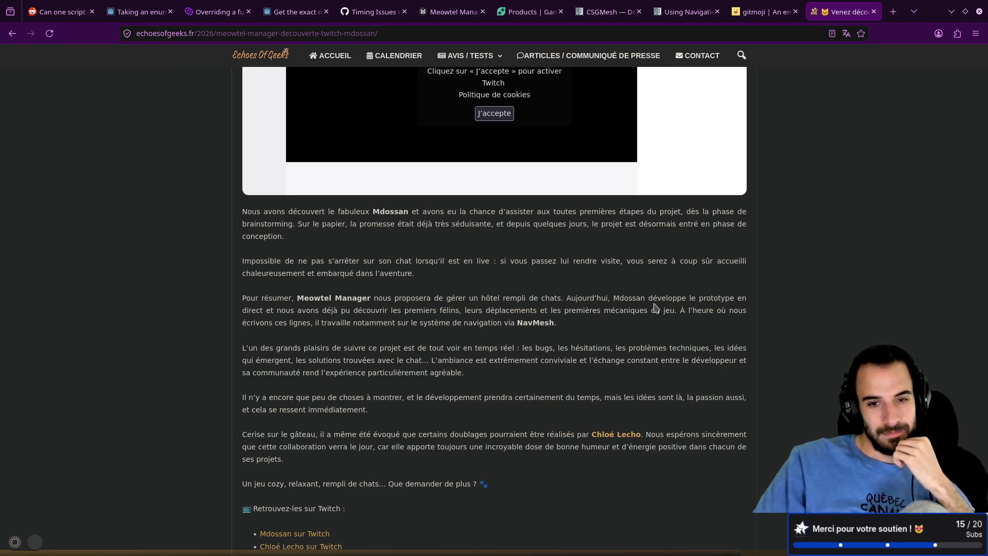
pyautogui.scroll(-2, 655, 308)
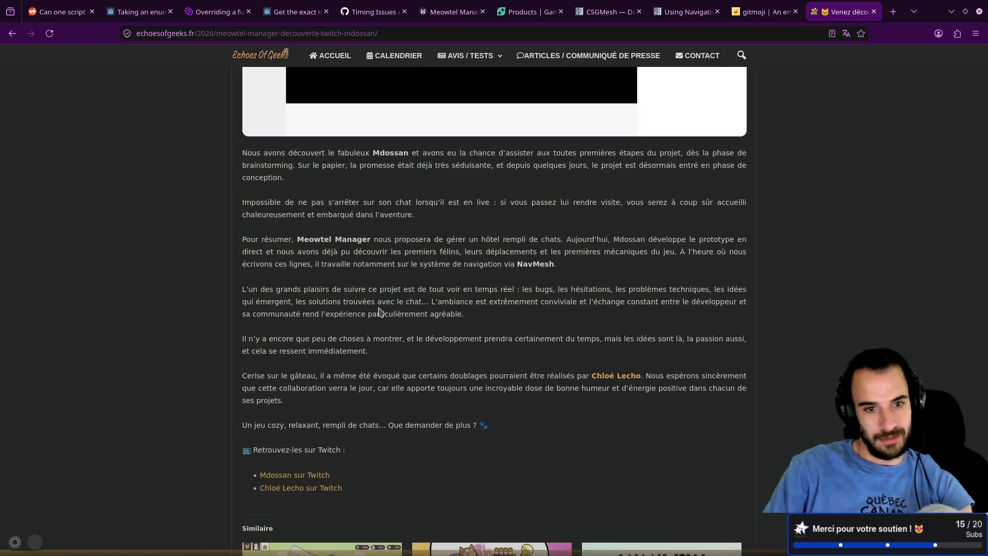
pyautogui.scroll(-4, 416, 262)
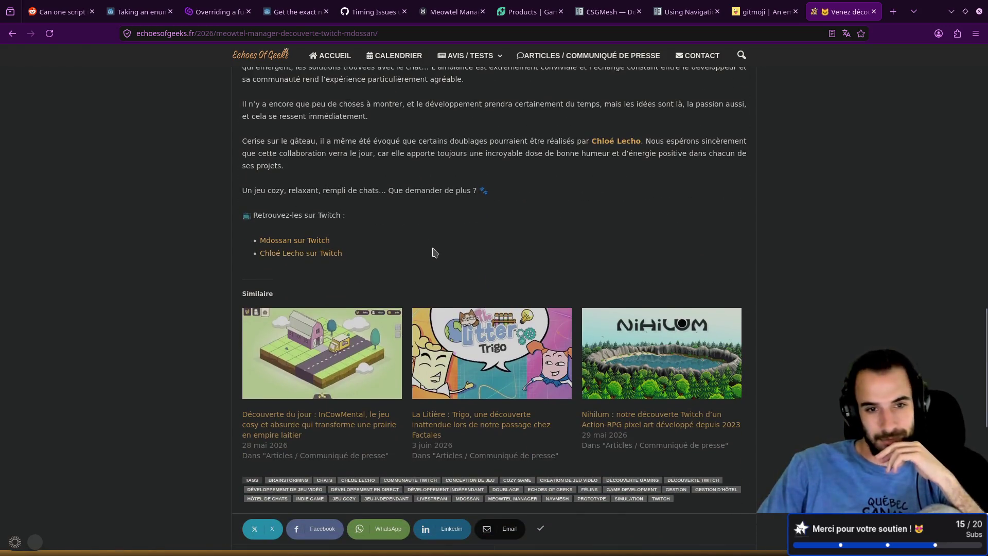
pyautogui.scroll(10, 432, 252)
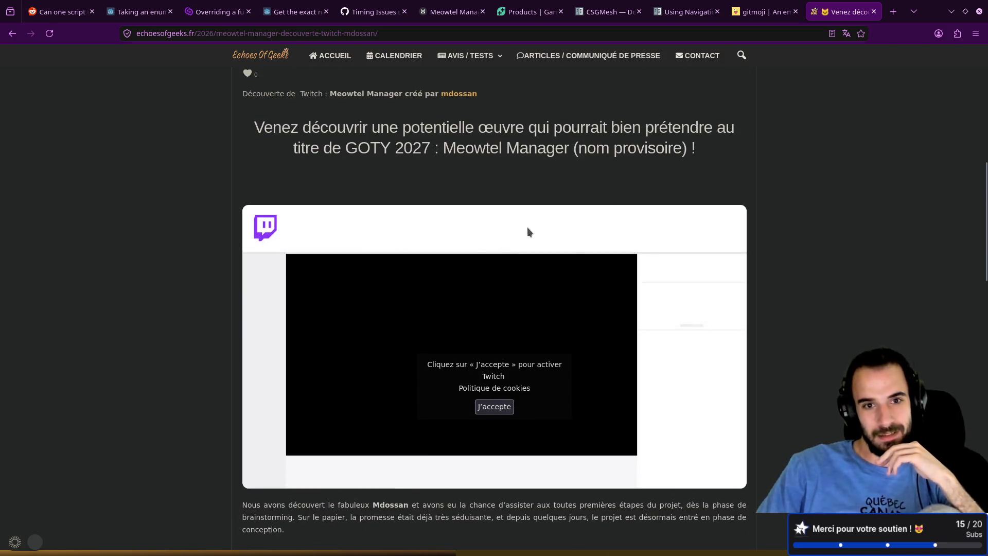
pyautogui.scroll(6, 527, 231)
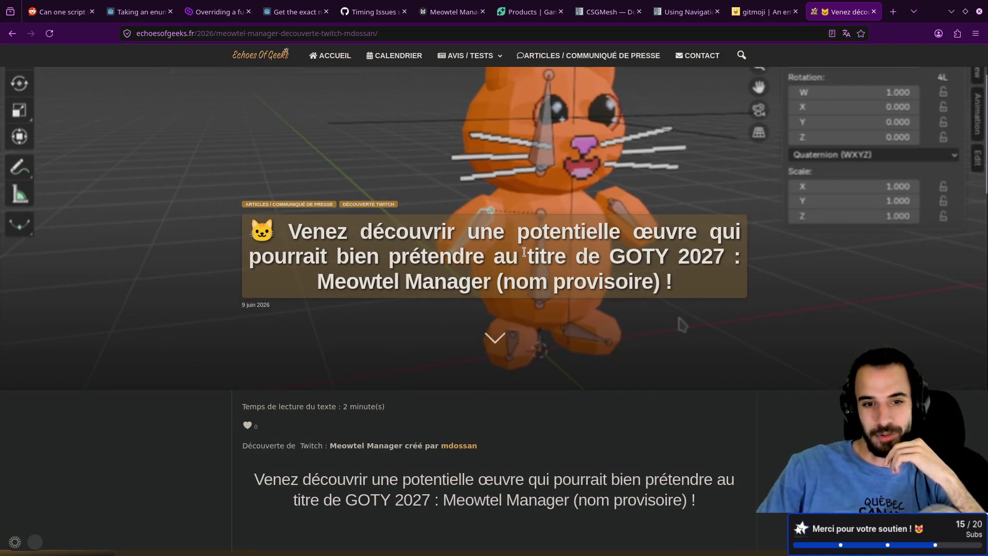
pyautogui.scroll(2, 618, 203)
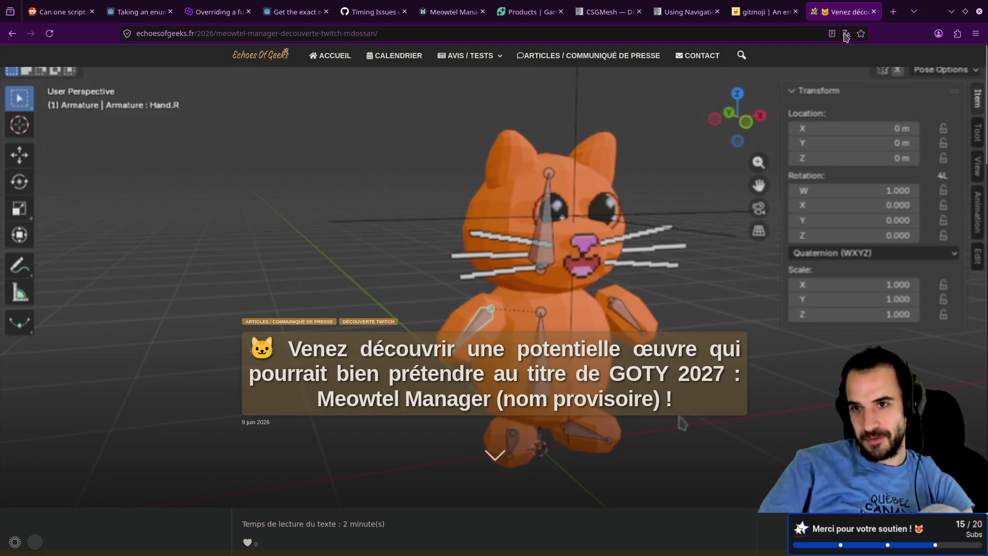
# Close the article tab, look over the Products, CSGMesh and NavigationRegions tabs, then go to Godot.
pyautogui.middleClick(846, 9)
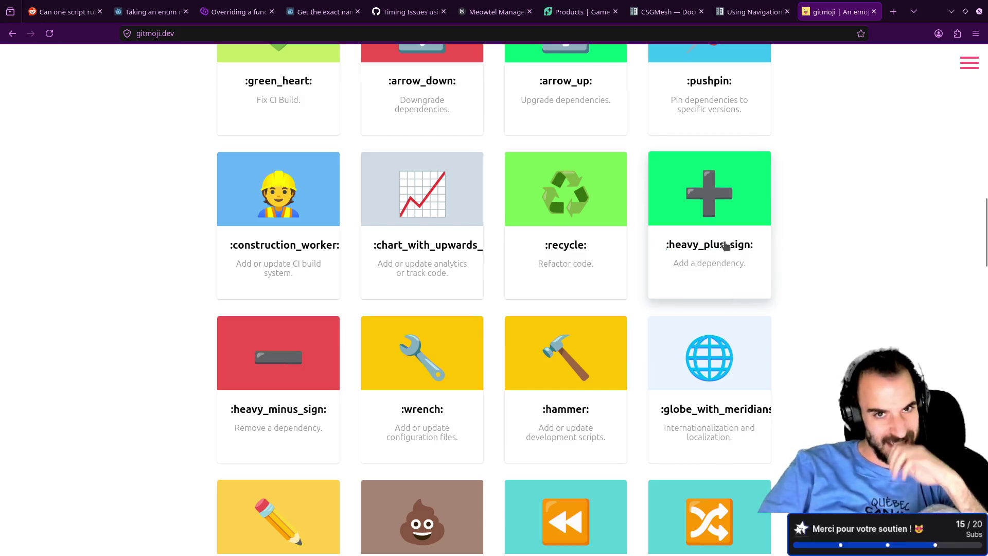
pyautogui.click(566, 11)
pyautogui.click(692, 10)
pyautogui.click(749, 12)
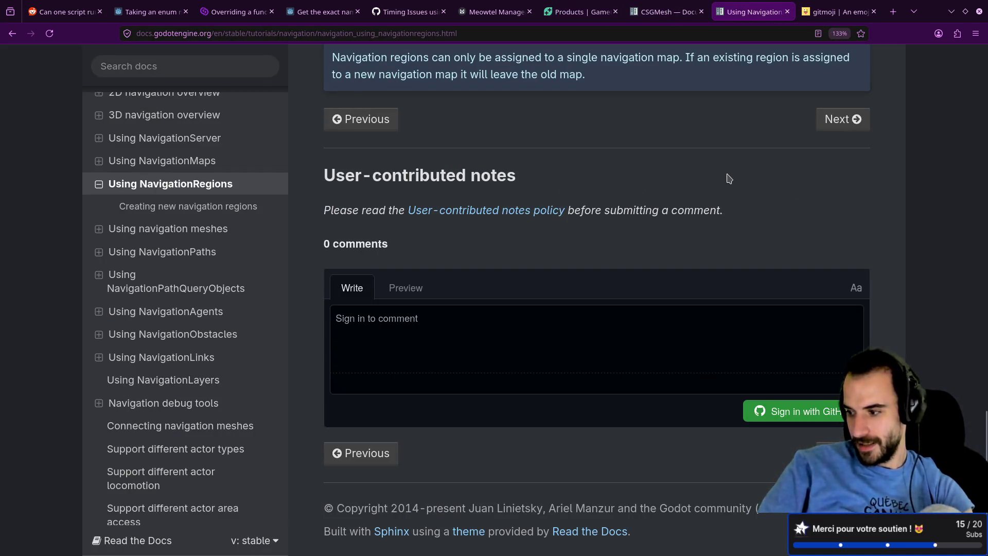
pyautogui.hotkey('ctrl', 'alt', 'Right')
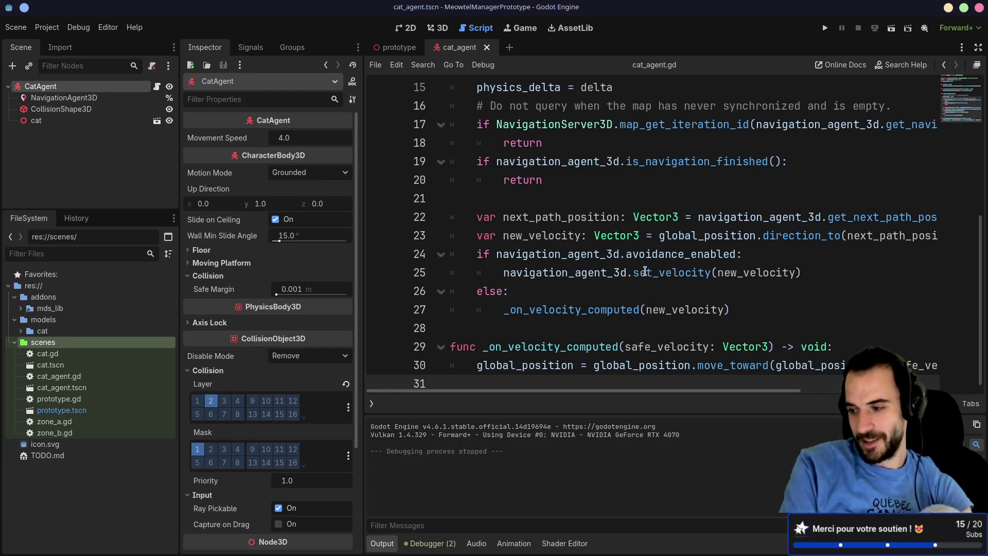
# Back in Blender's NLA editor, move the Greeting track to the bottom of the stack.
pyautogui.hotkey('ctrl', 'alt', 'Right')
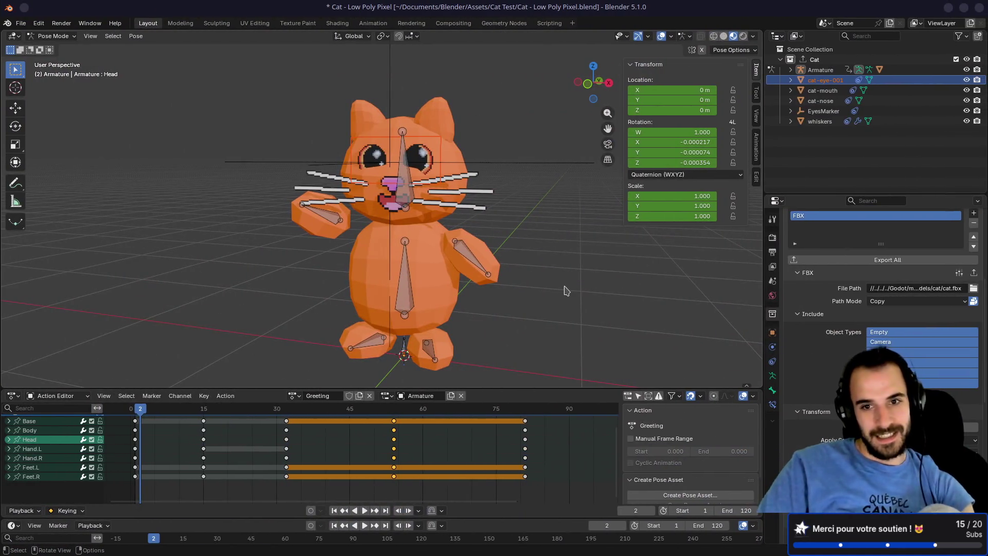
pyautogui.hotkey('ctrl', 'shift', 's')
pyautogui.press('Escape')
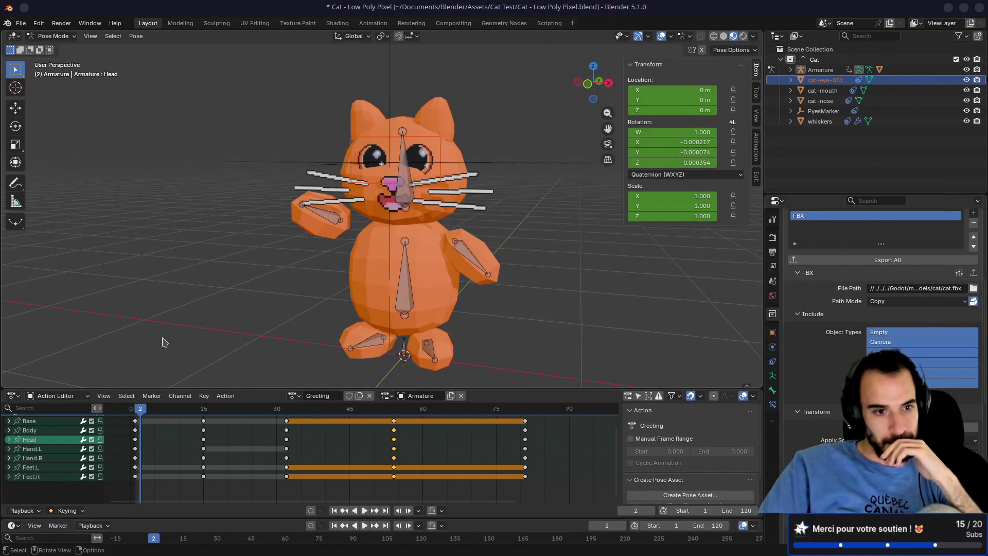
pyautogui.click(43, 396)
pyautogui.click(44, 421)
pyautogui.rightClick(61, 463)
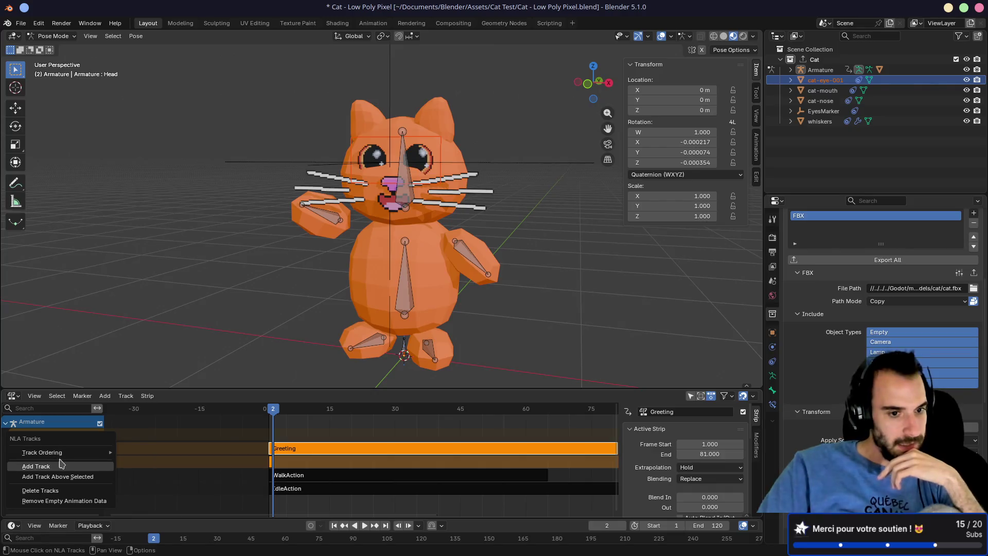
pyautogui.moveTo(57, 454)
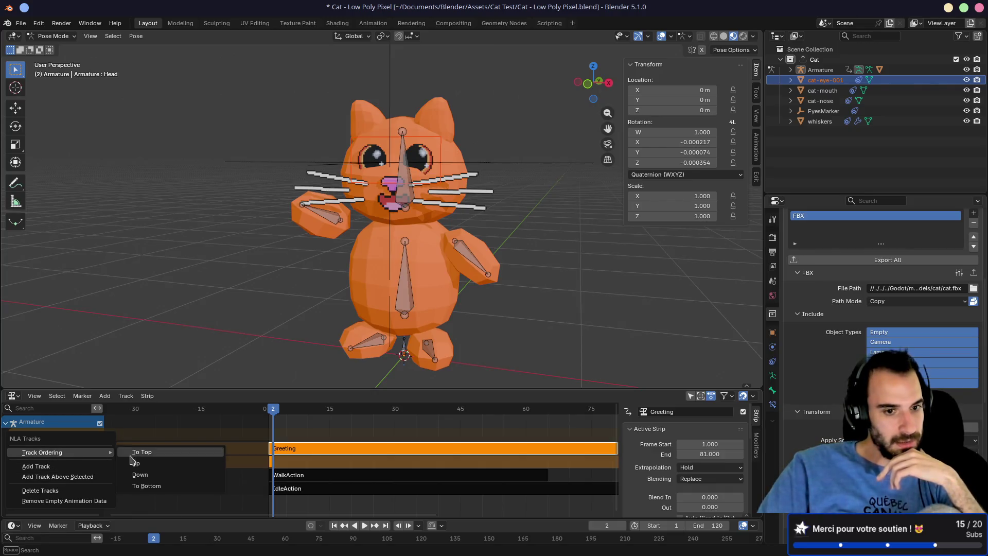
pyautogui.click(152, 486)
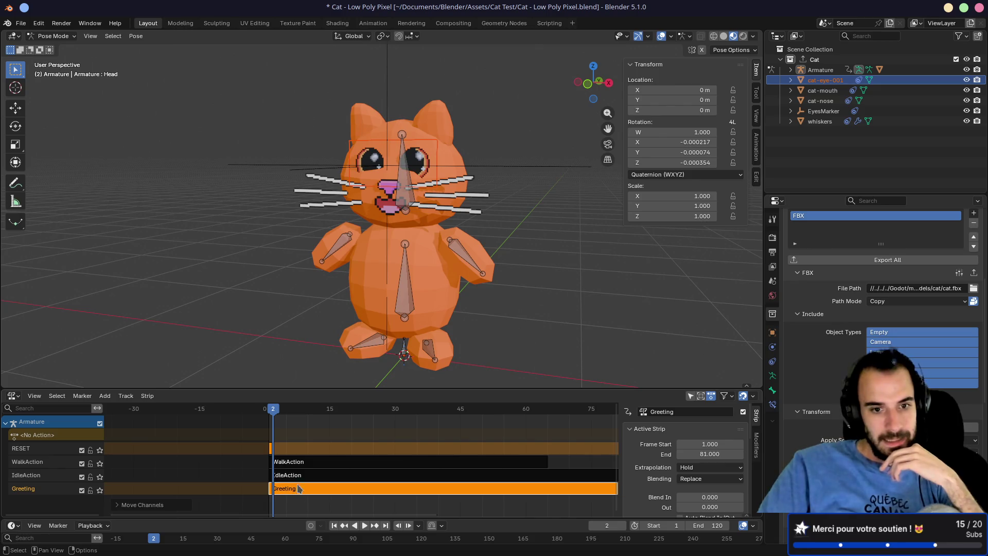
# Solo Greeting to preview it, then unsolo it and return the playhead to frame 7.
pyautogui.click(100, 490)
pyautogui.press('space')
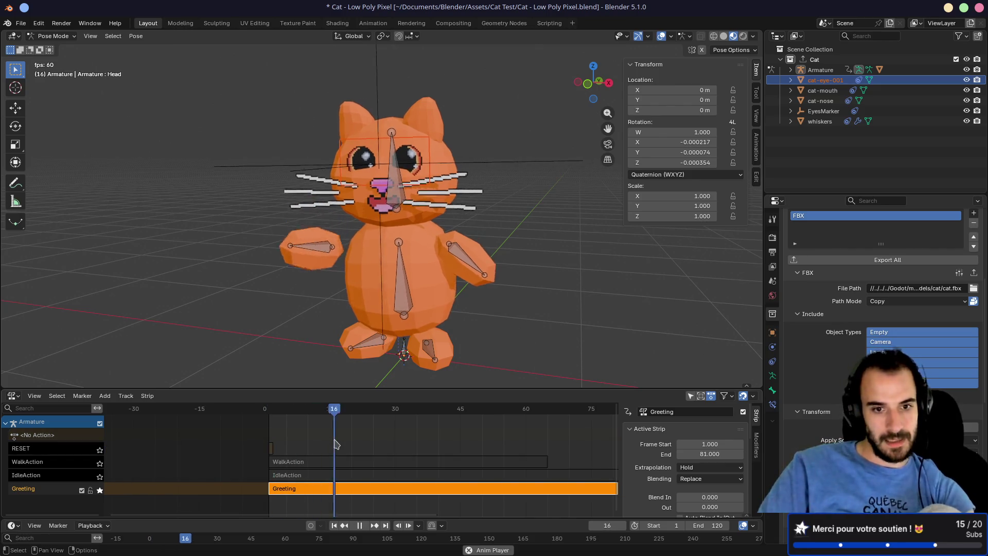
pyautogui.press('space')
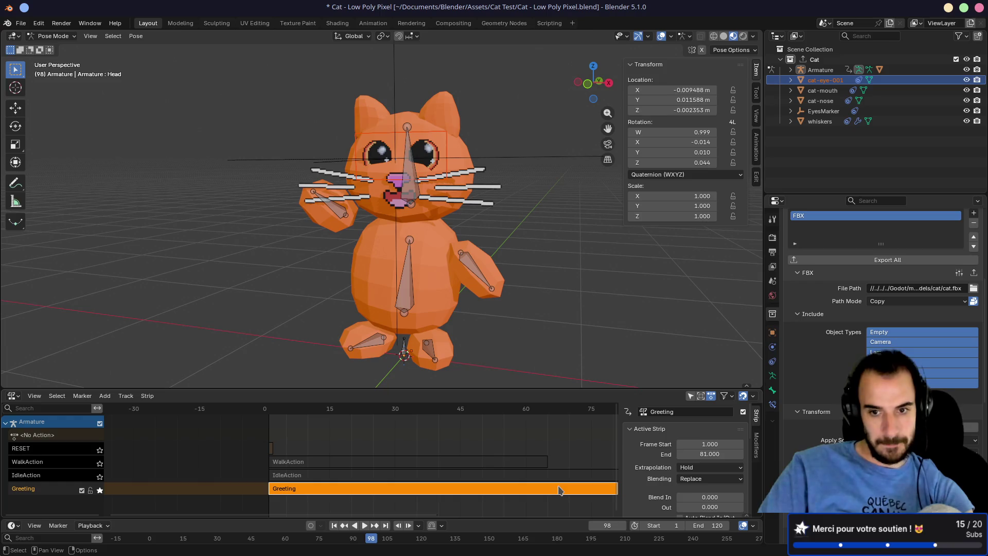
pyautogui.scroll(-3, 560, 489)
pyautogui.click(99, 490)
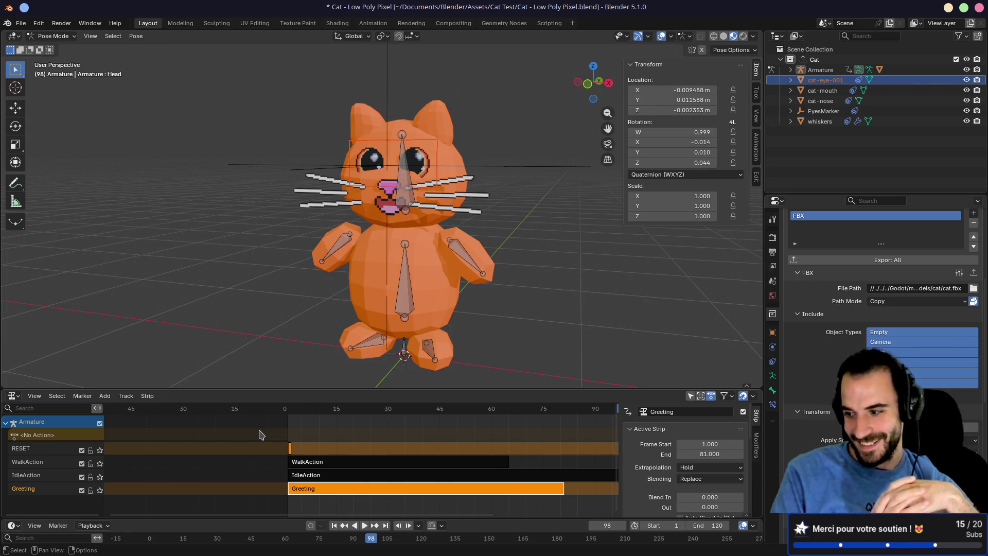
pyautogui.moveTo(310, 410); pyautogui.dragTo(309, 410)
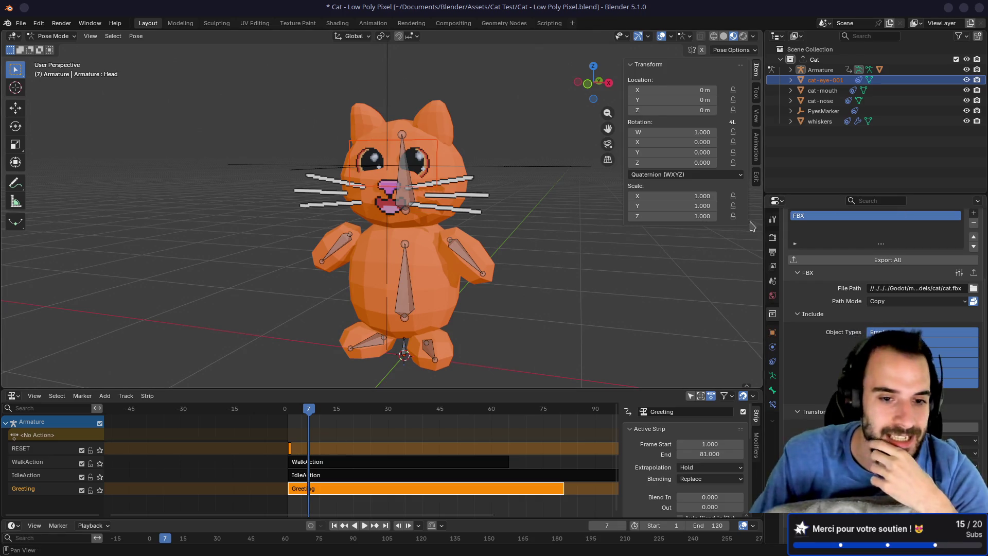
# Save the cat .blend and Export All to FBX for the Godot project, then switch to the browser.
pyautogui.moveTo(512, 232)
pyautogui.mouseDown()
pyautogui.moveTo(450, 247)
pyautogui.moveTo(360, 220)
pyautogui.moveTo(414, 242)
pyautogui.mouseUp()
pyautogui.hotkey('ctrl', 's')
pyautogui.moveTo(493, 234); pyautogui.dragTo(504, 240)
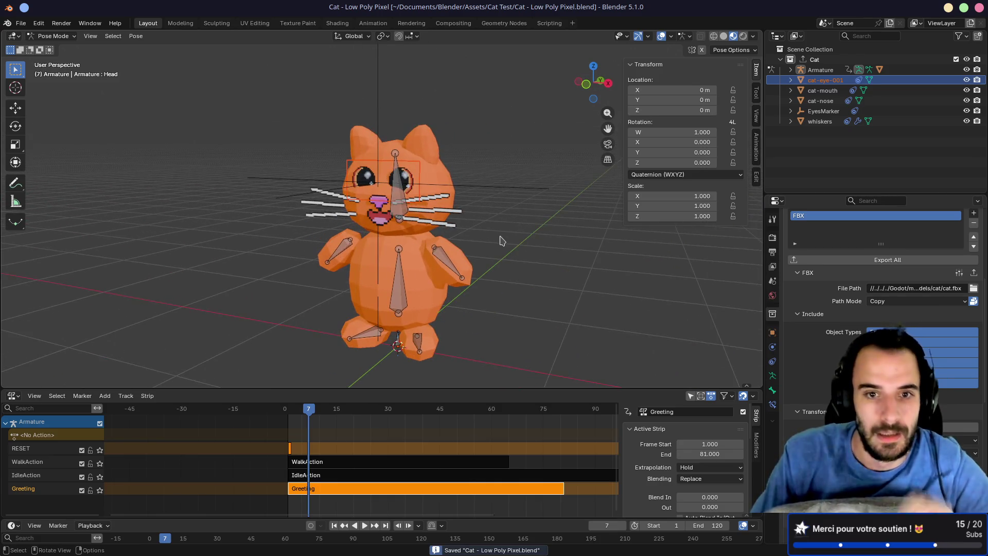
pyautogui.click(851, 260)
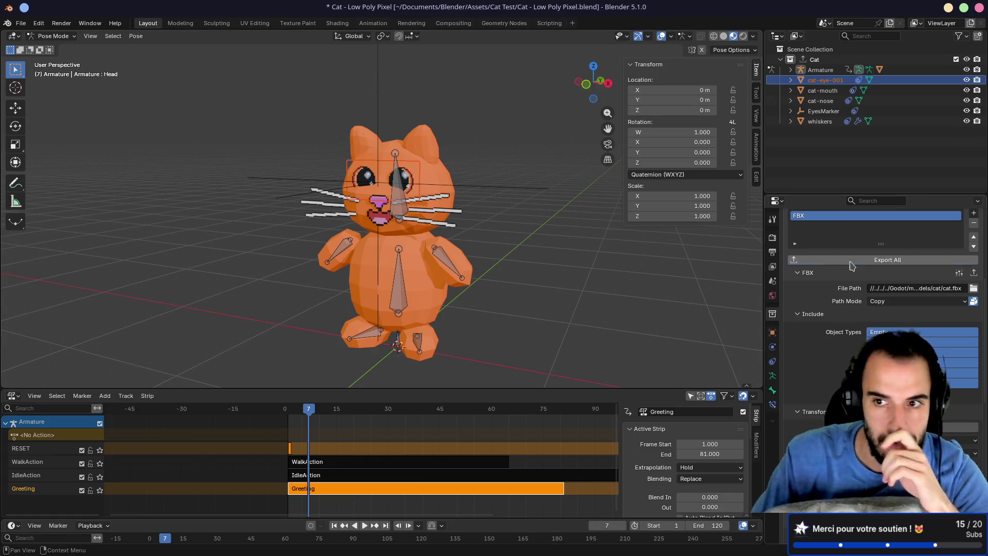
pyautogui.press('super+2')
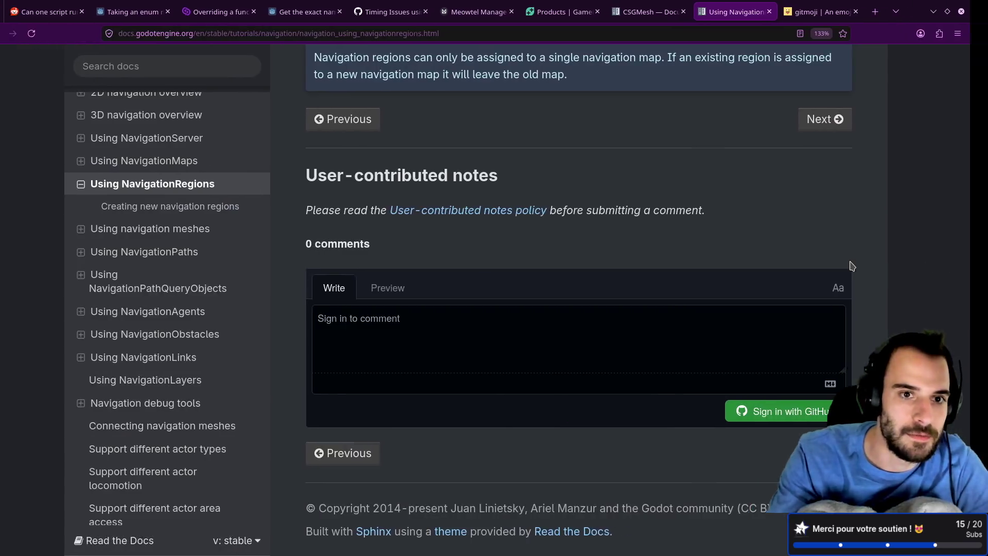
# In Godot, go back to the cat_agent scene and select its cat node.
pyautogui.press('super+3')
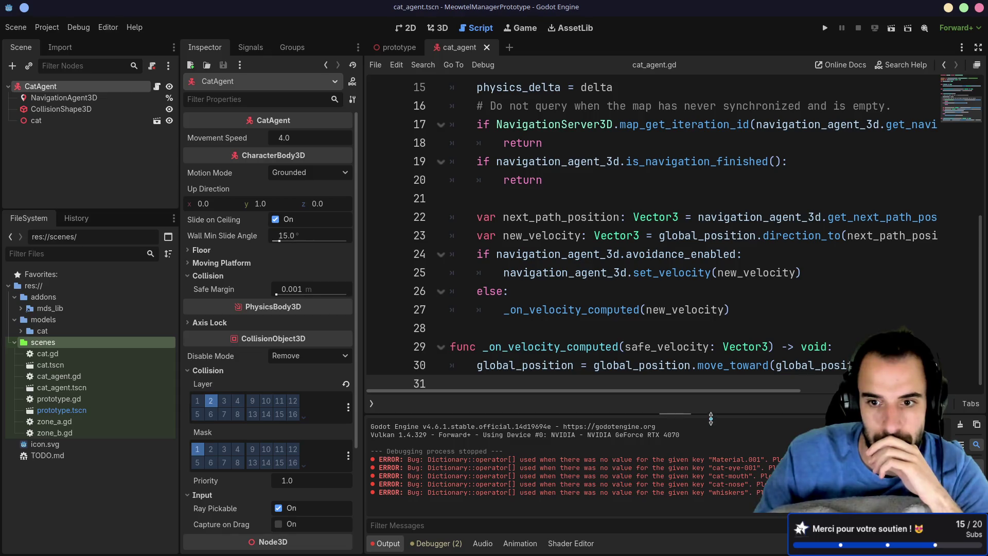
pyautogui.click(400, 47)
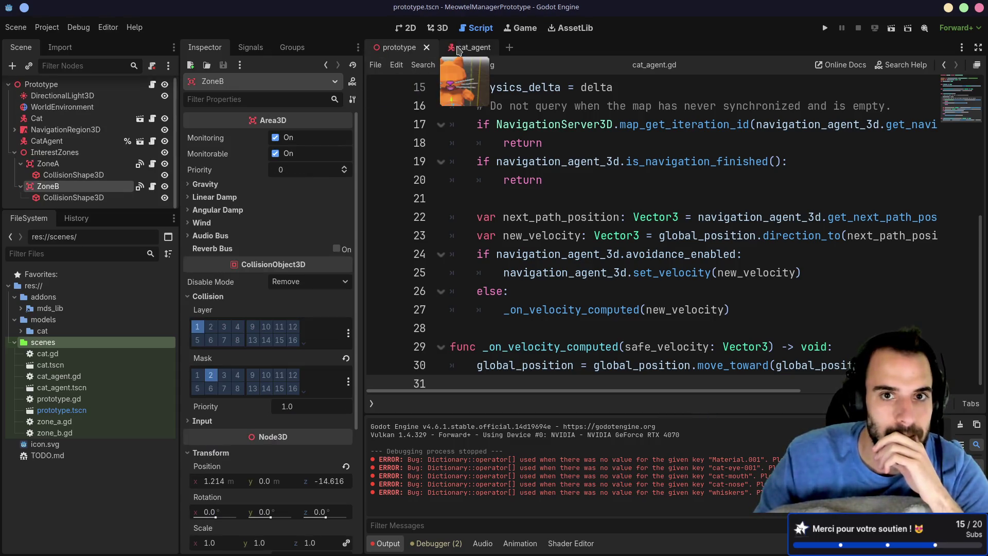
pyautogui.click(458, 48)
pyautogui.click(69, 126)
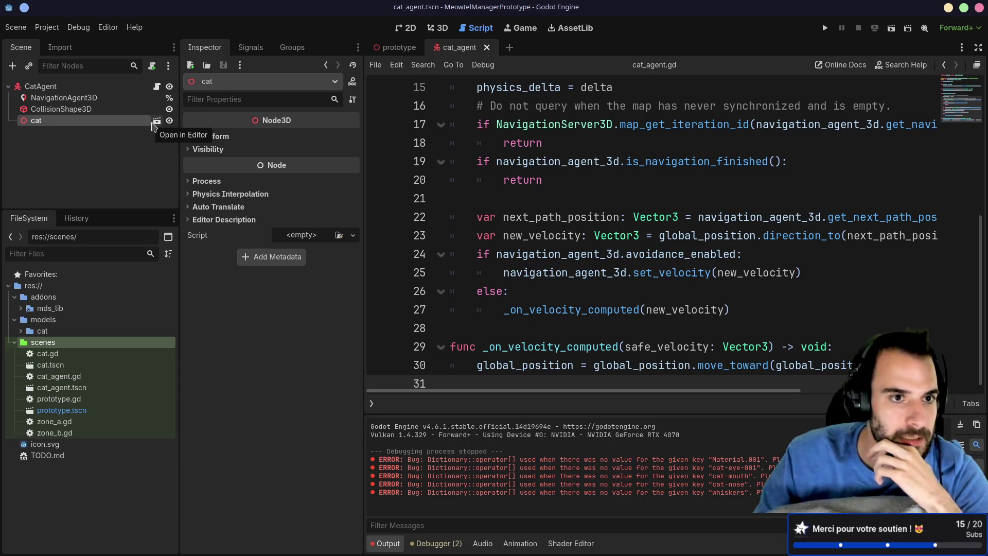
pyautogui.moveTo(405, 53)
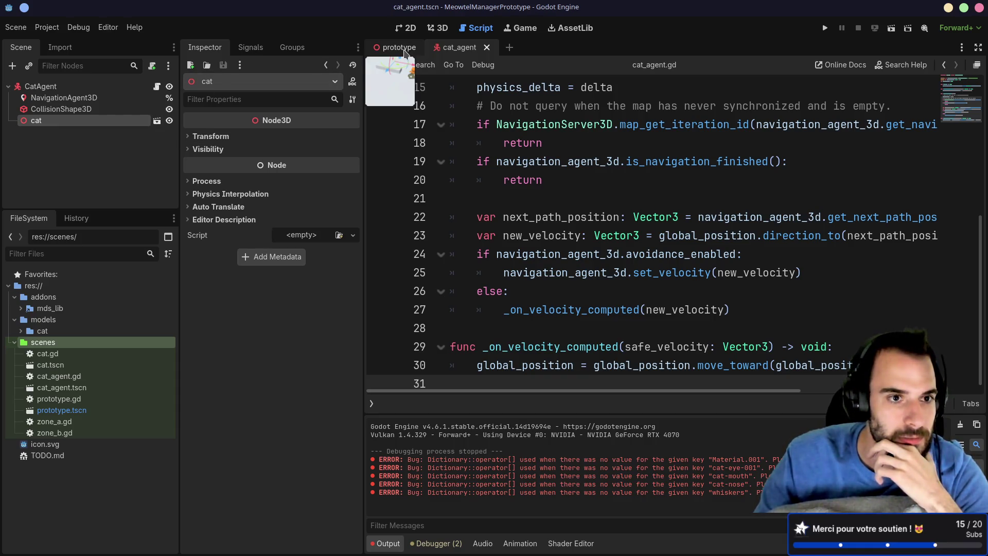
# Open cat.tscn in the 3D view, select its AnimationTree, and show the AnimationTree graph editor.
pyautogui.doubleClick(75, 367)
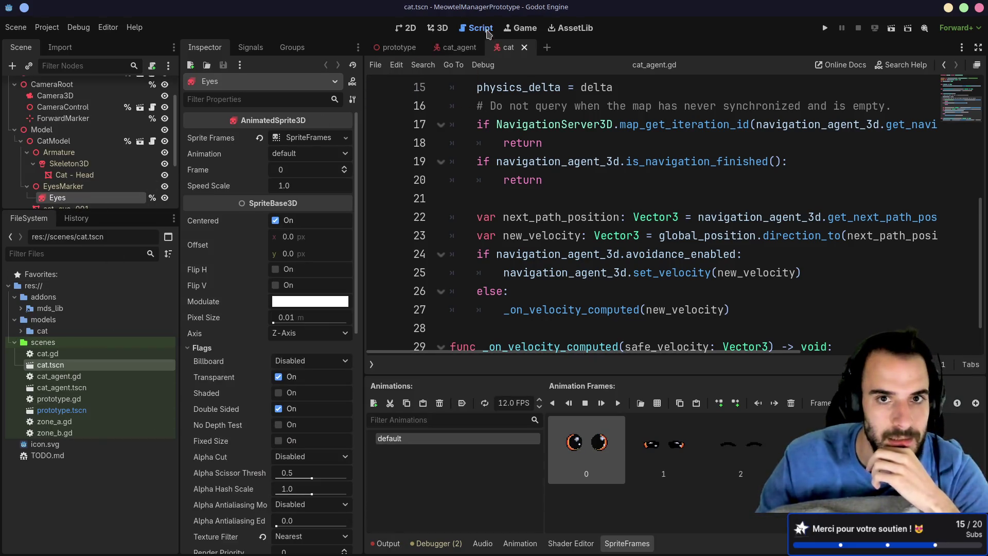
pyautogui.click(437, 27)
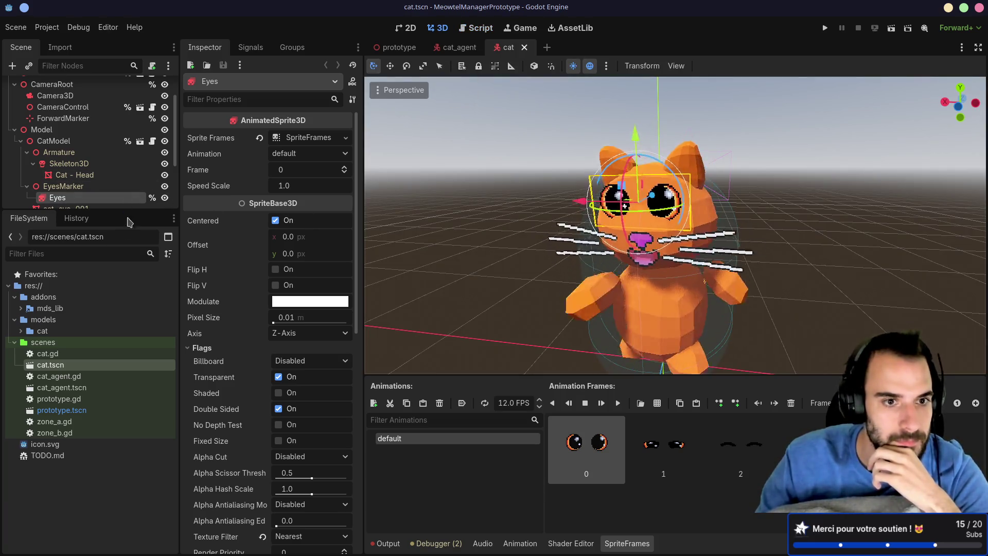
pyautogui.moveTo(171, 208); pyautogui.dragTo(114, 328)
pyautogui.click(103, 297)
pyautogui.moveTo(589, 360)
pyautogui.mouseDown()
pyautogui.moveTo(590, 193)
pyautogui.moveTo(588, 334)
pyautogui.mouseUp()
pyautogui.click(629, 543)
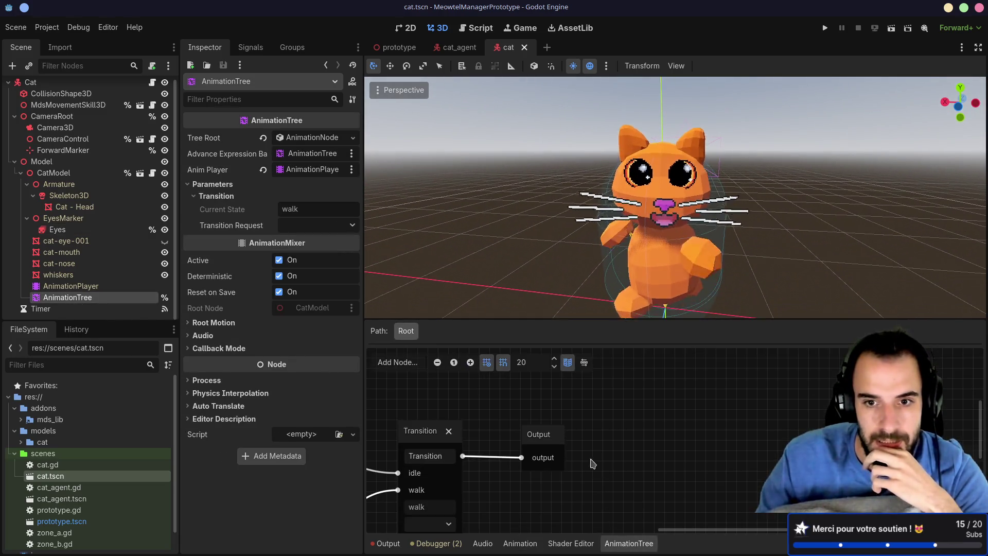
# Add an Animation 3 node to the AnimationTree graph and assign it the Greeting animation.
pyautogui.hscroll(-8, 539, 450)
pyautogui.scroll(-3, 539, 450)
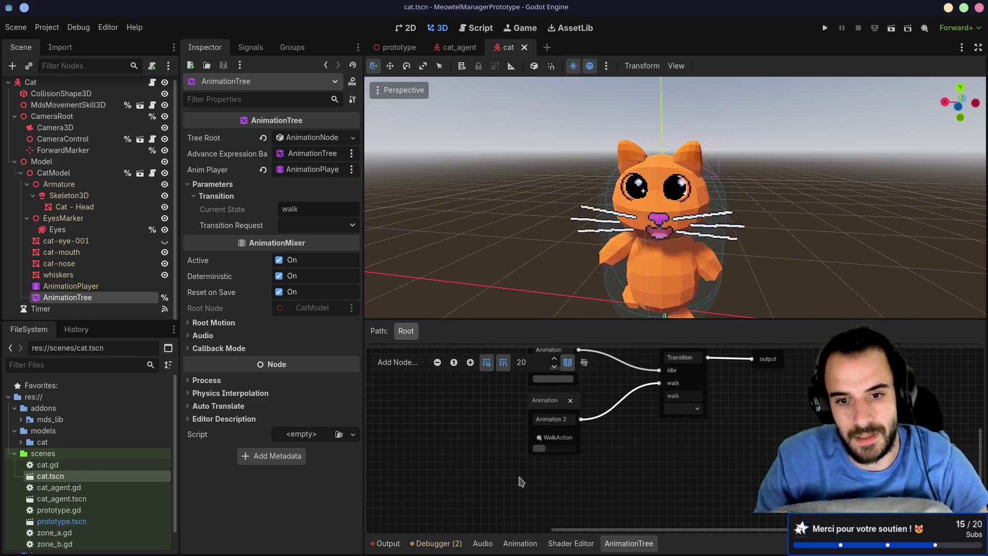
pyautogui.hotkey('ctrl', 'a')
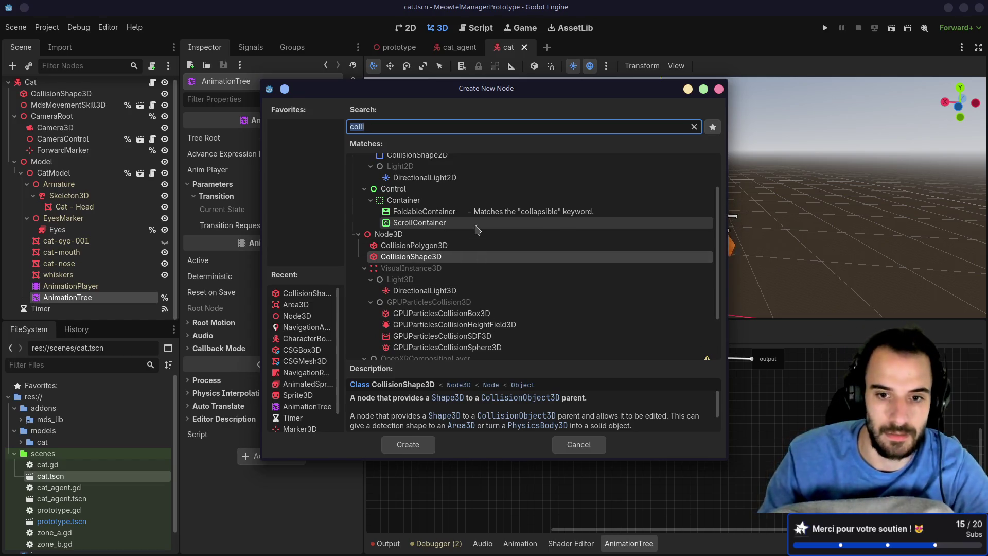
pyautogui.press('Escape')
pyautogui.rightClick(516, 474)
pyautogui.click(546, 373)
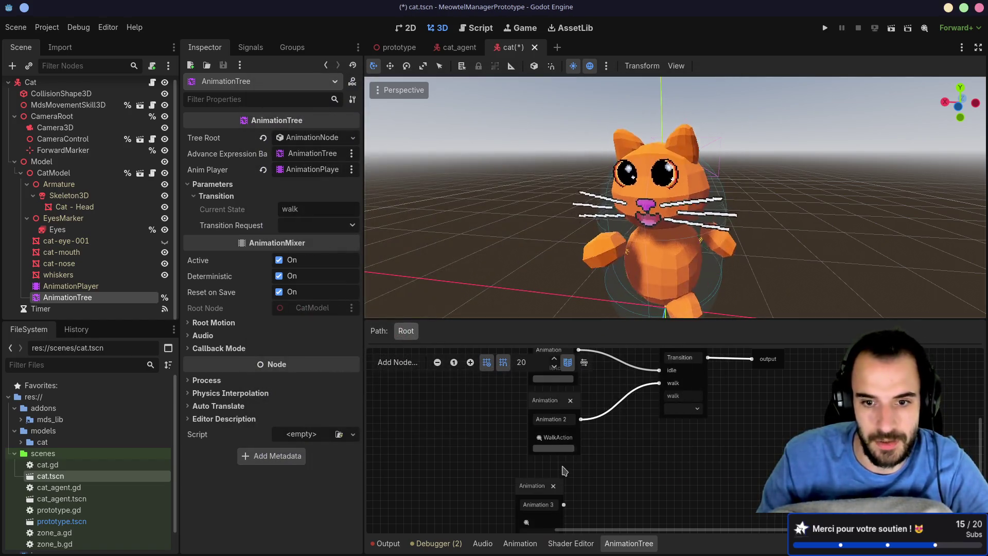
pyautogui.scroll(-4, 498, 423)
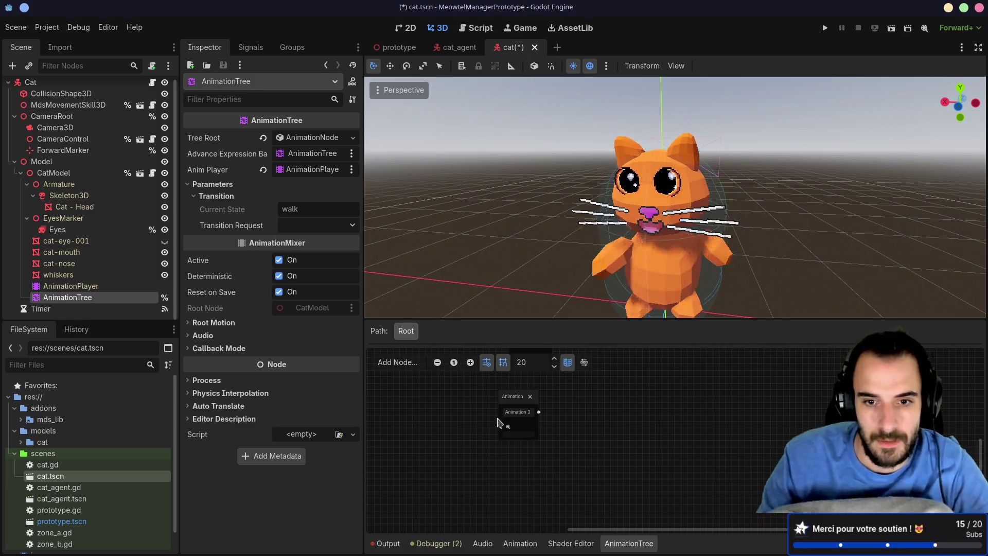
pyautogui.click(518, 434)
pyautogui.click(514, 441)
pyautogui.scroll(2, 559, 459)
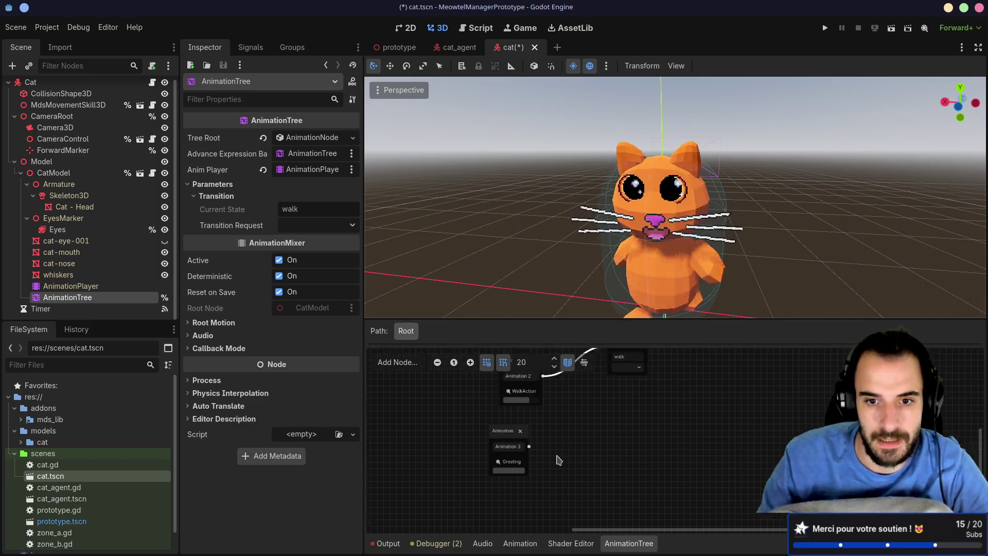
pyautogui.scroll(2, 559, 460)
# Add a third input to the Transition node and rename it greeting.
pyautogui.click(592, 397)
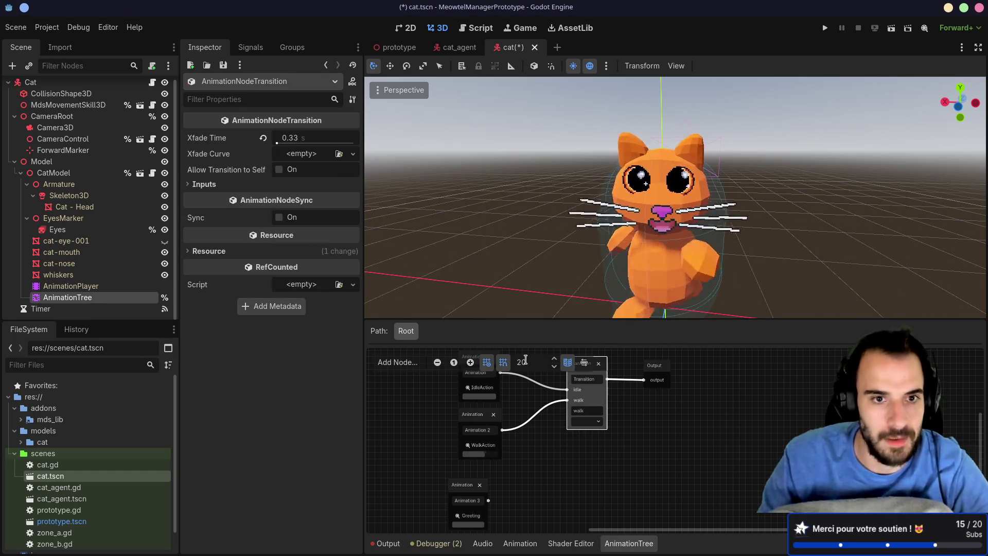
pyautogui.click(204, 184)
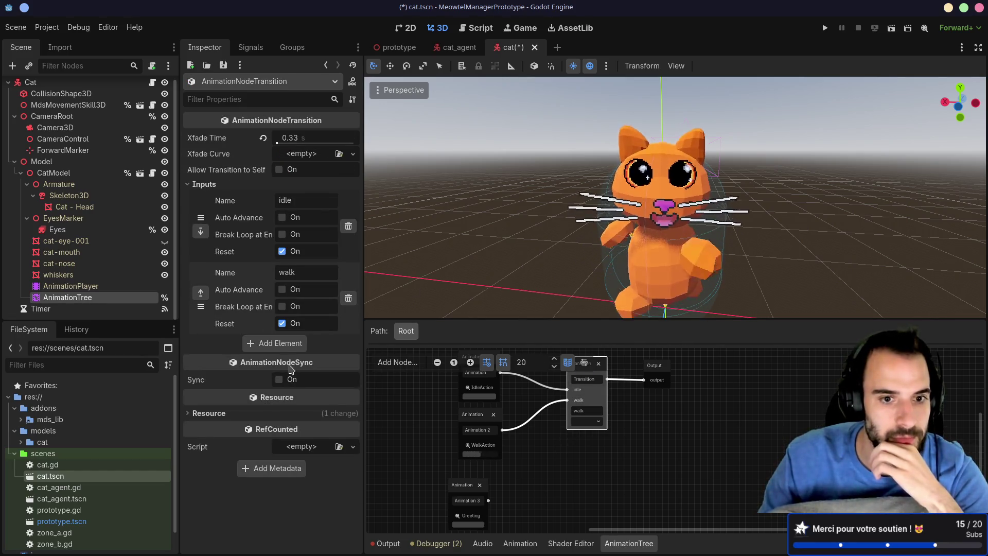
pyautogui.click(288, 343)
pyautogui.doubleClick(300, 344)
pyautogui.write('greeting')
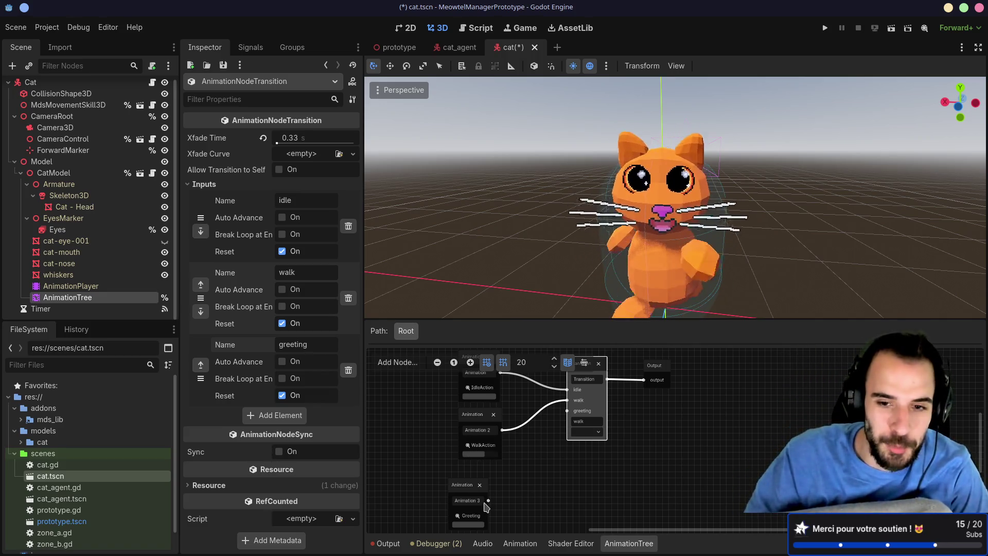
# Connect Animation 3 to the Transition's greeting input and preview the greeting state.
pyautogui.moveTo(487, 500)
pyautogui.mouseDown()
pyautogui.moveTo(551, 417)
pyautogui.moveTo(567, 411)
pyautogui.mouseUp()
pyautogui.moveTo(468, 485); pyautogui.dragTo(486, 471)
pyautogui.click(576, 472)
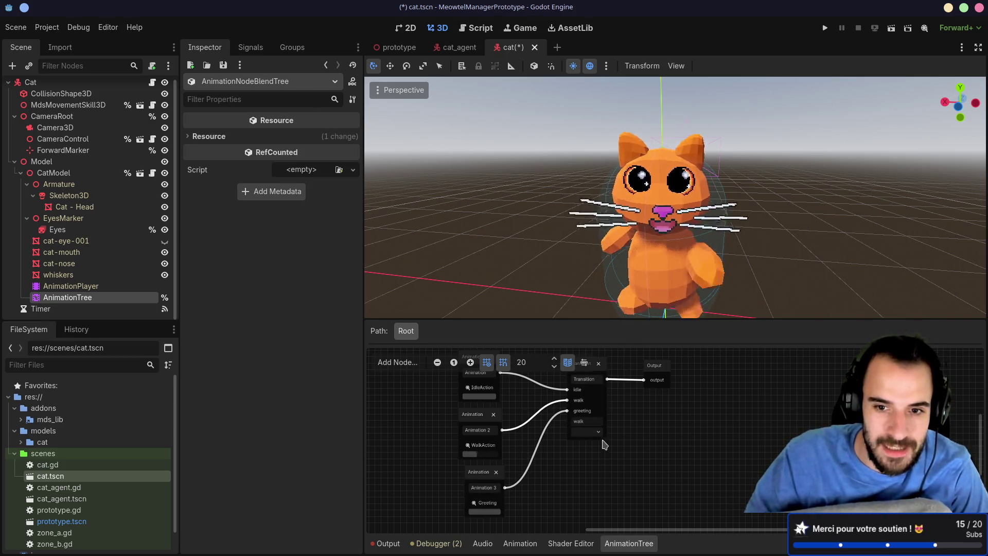
pyautogui.click(590, 434)
pyautogui.click(602, 469)
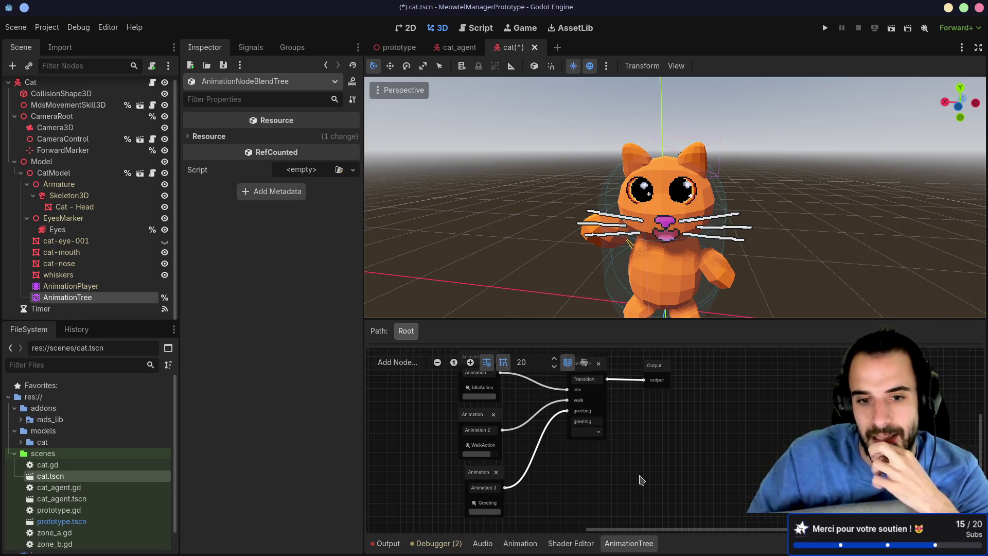
pyautogui.moveTo(494, 480)
pyautogui.mouseDown()
pyautogui.moveTo(506, 486)
pyautogui.moveTo(467, 482)
pyautogui.mouseUp()
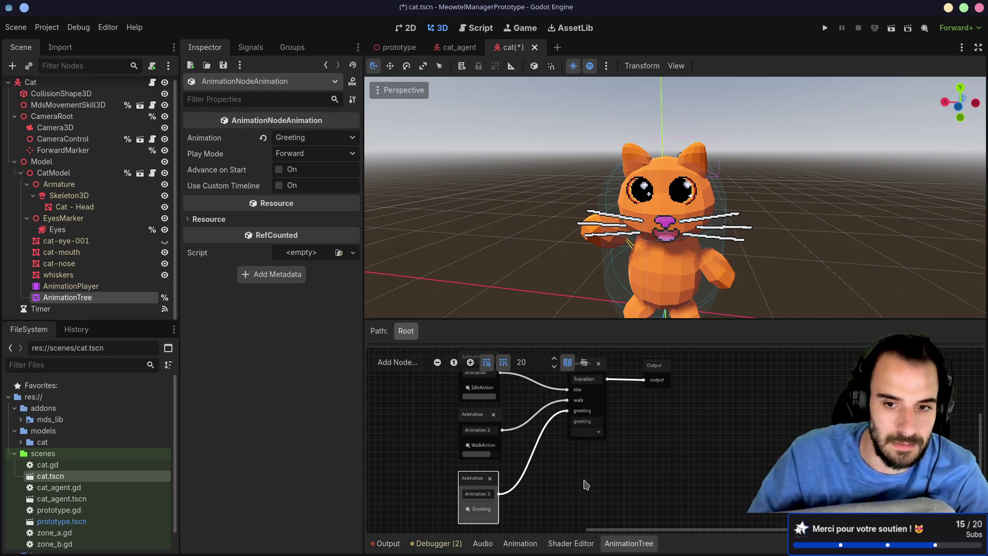
# Set the Transition state back to idle and save cat.tscn.
pyautogui.moveTo(600, 463)
pyautogui.mouseDown()
pyautogui.moveTo(629, 463)
pyautogui.moveTo(655, 485)
pyautogui.moveTo(640, 494)
pyautogui.mouseUp()
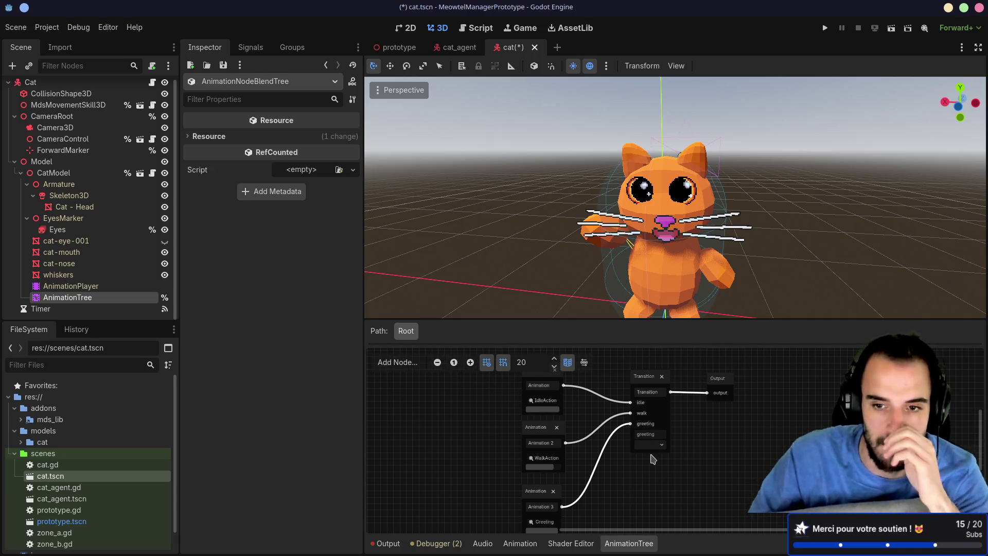
pyautogui.click(651, 444)
pyautogui.click(651, 459)
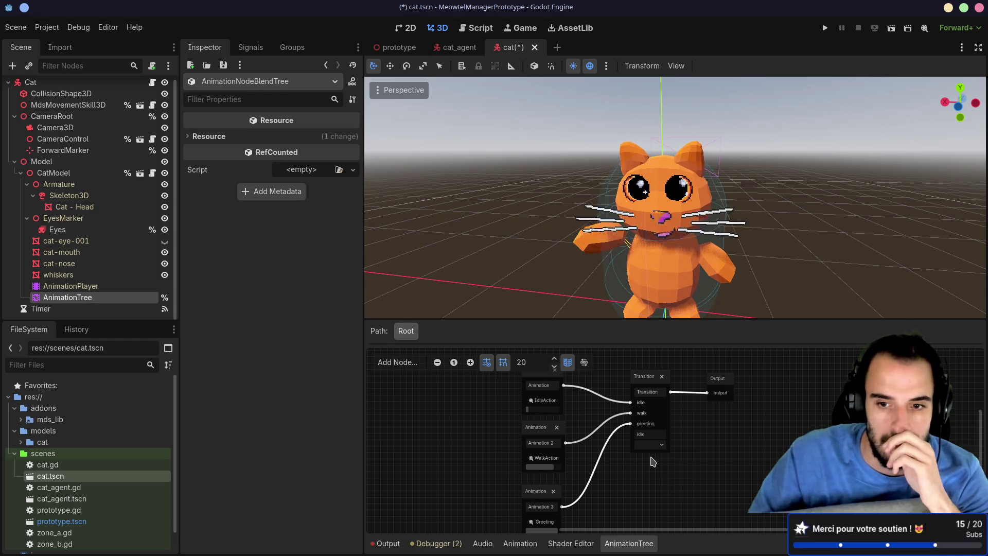
pyautogui.moveTo(669, 236)
pyautogui.mouseDown()
pyautogui.moveTo(711, 230)
pyautogui.moveTo(787, 251)
pyautogui.mouseUp()
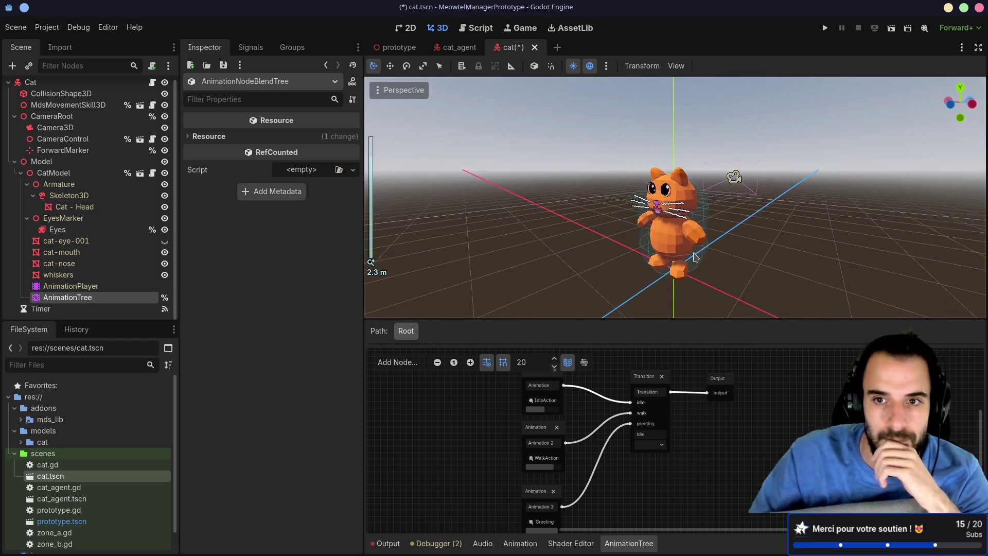
pyautogui.hotkey('ctrl', 's')
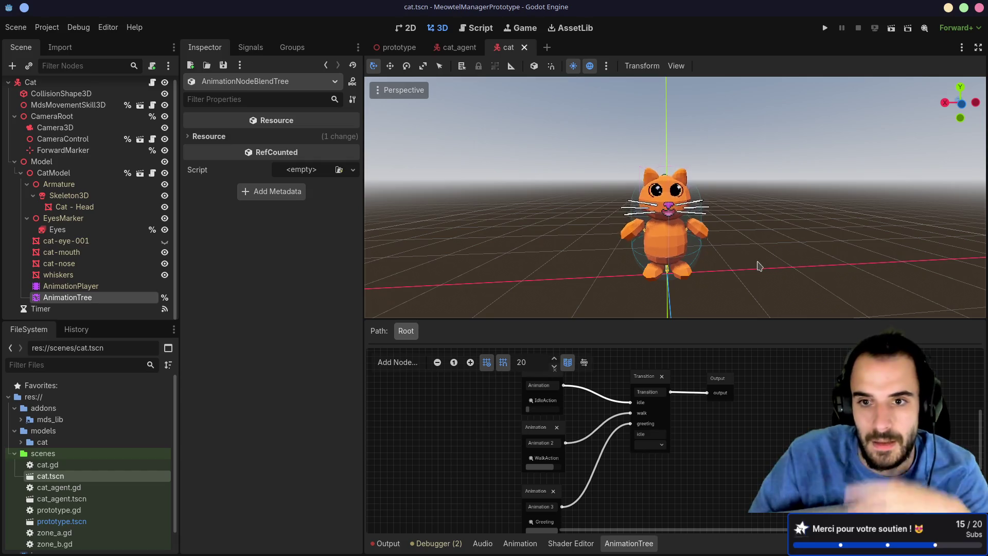
pyautogui.moveTo(746, 241); pyautogui.dragTo(686, 235)
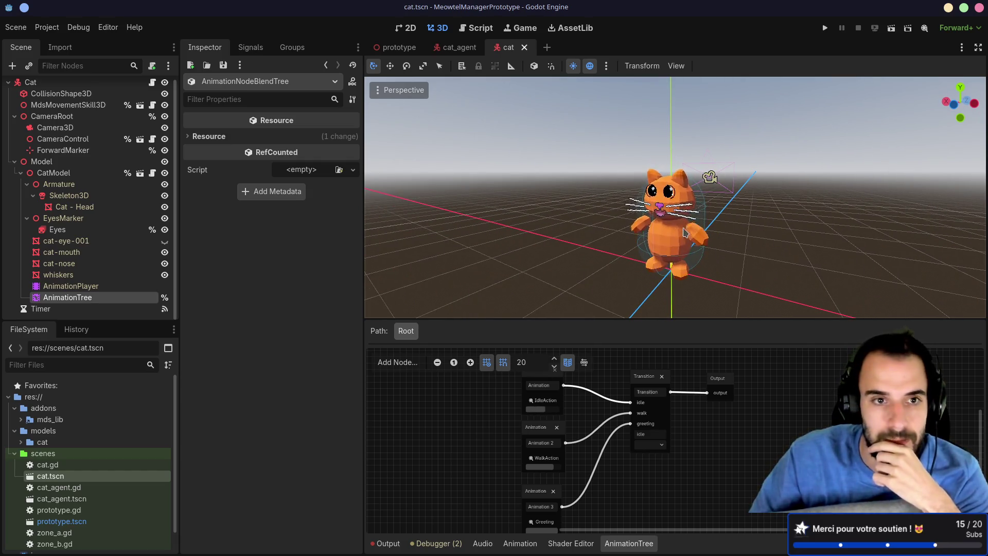
pyautogui.moveTo(178, 264); pyautogui.dragTo(222, 252)
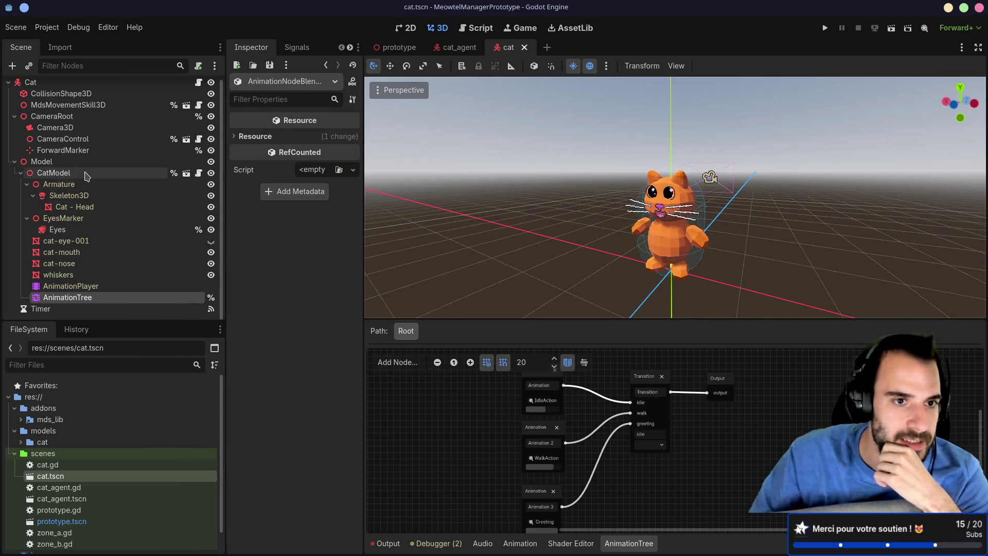
pyautogui.click(52, 172)
pyautogui.click(21, 176)
pyautogui.click(21, 177)
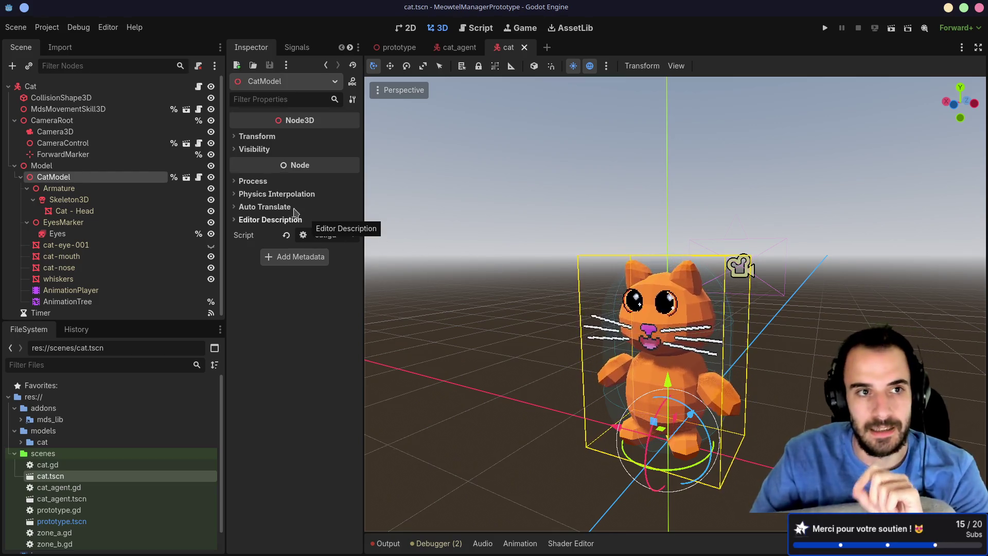
pyautogui.click(48, 88)
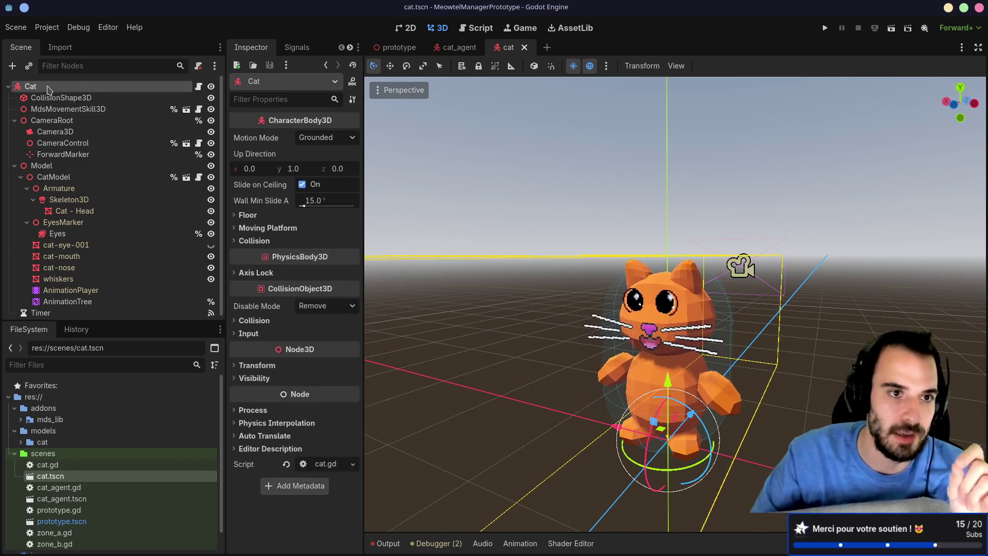
pyautogui.click(449, 49)
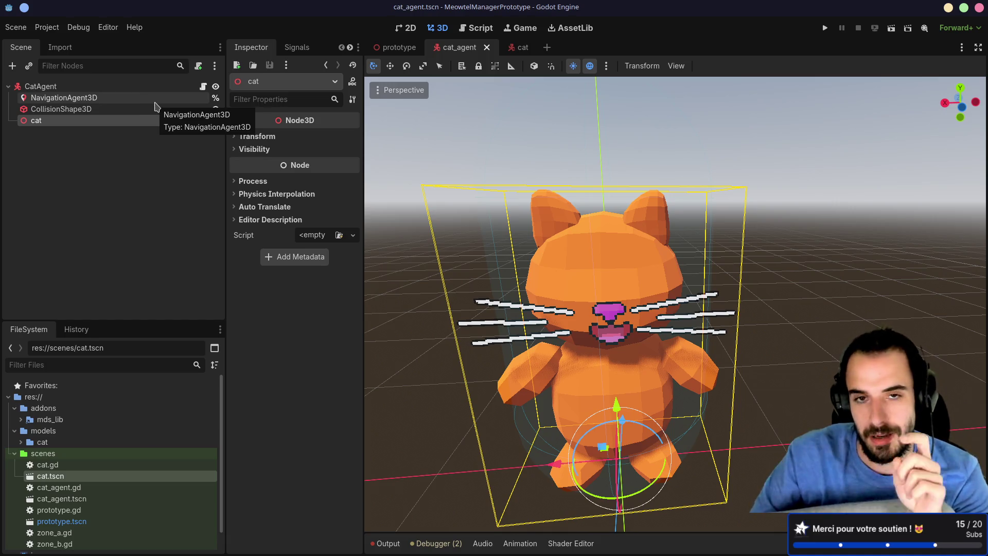
pyautogui.click(515, 47)
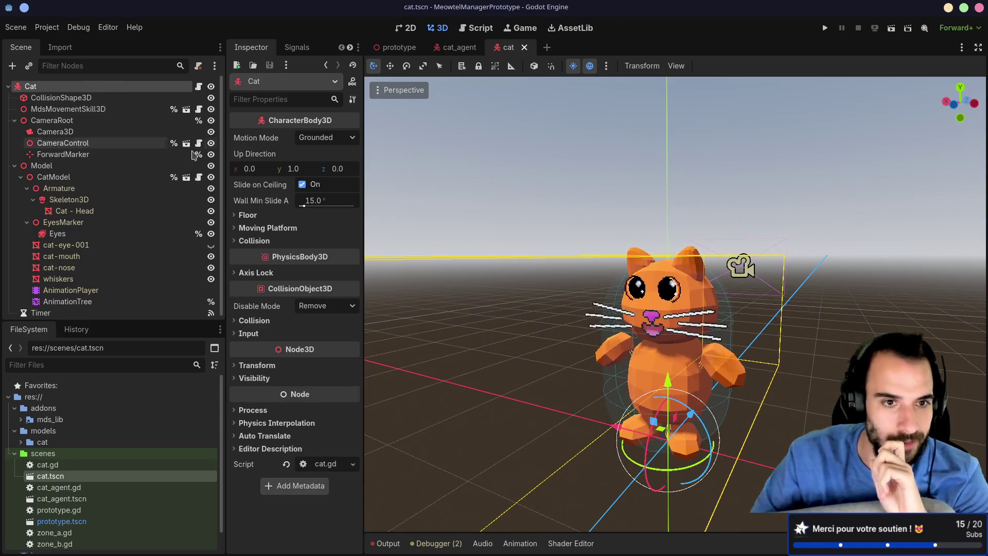
pyautogui.click(77, 178)
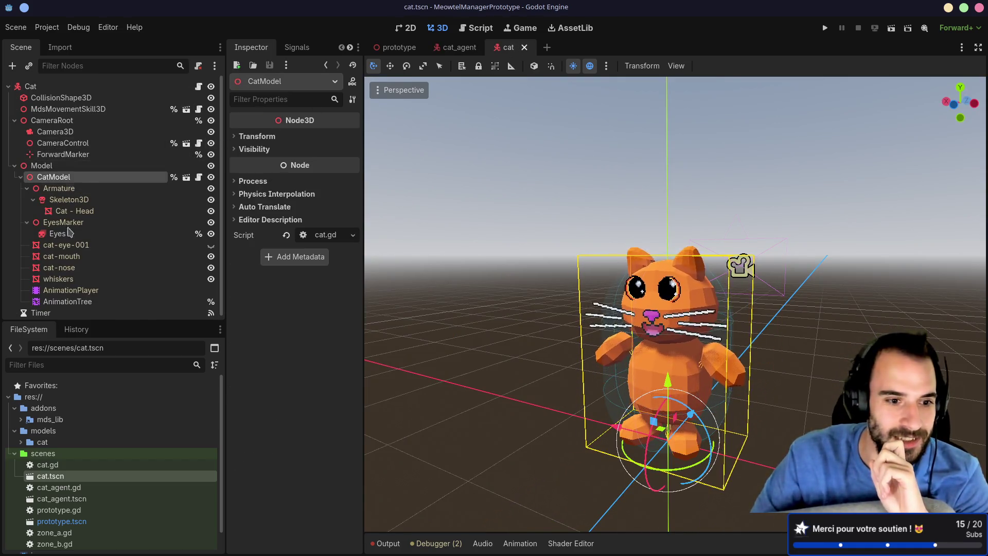
pyautogui.scroll(-1, 113, 457)
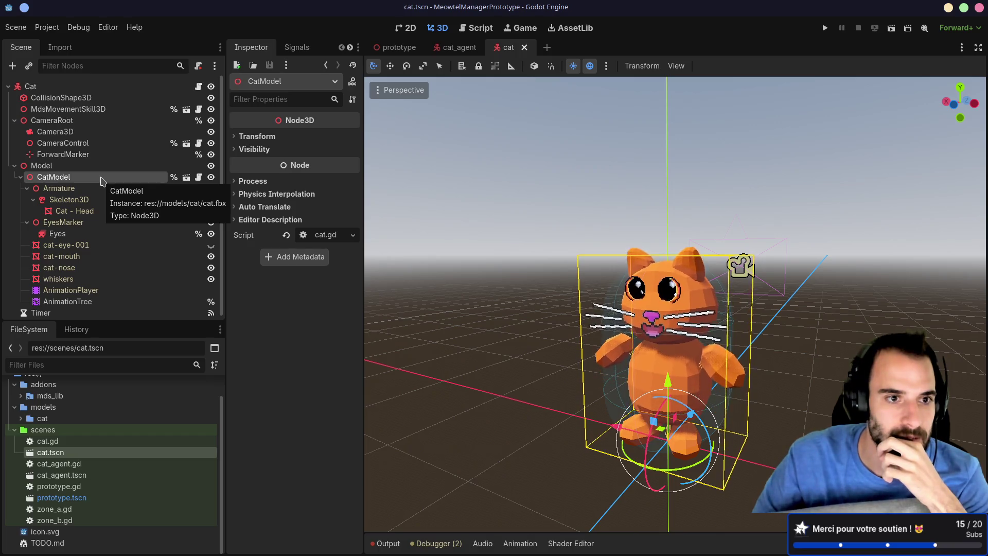
pyautogui.click(65, 166)
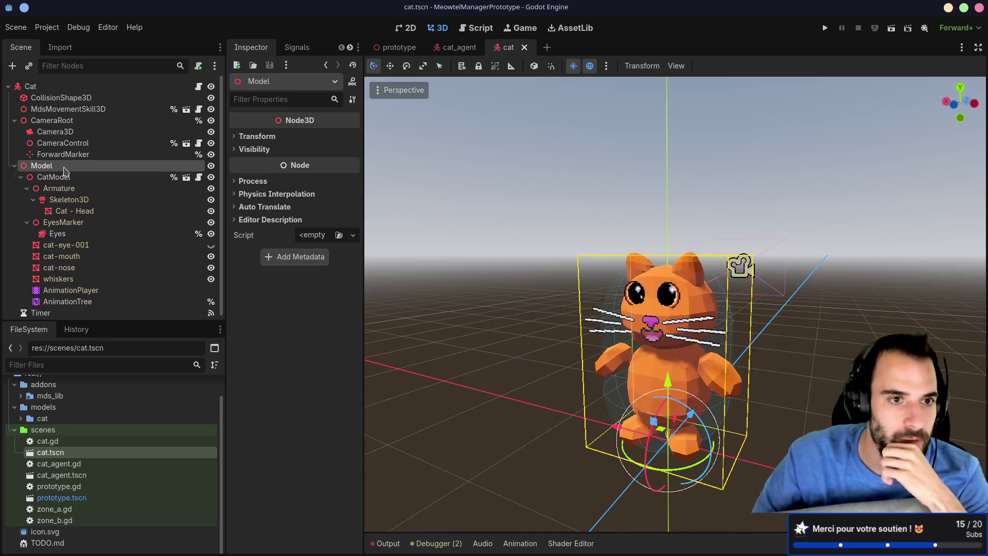
pyautogui.click(66, 178)
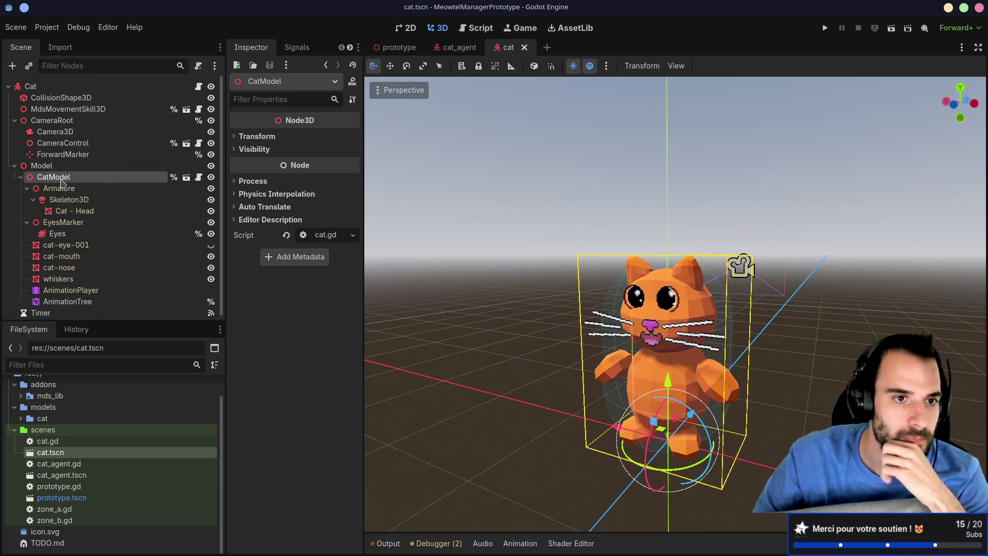
# Rename the imported cat node to CatFBX and Model to CatModel, then save the scene.
pyautogui.doubleClick(73, 178)
pyautogui.doubleClick(41, 176)
pyautogui.write('CatFBX')
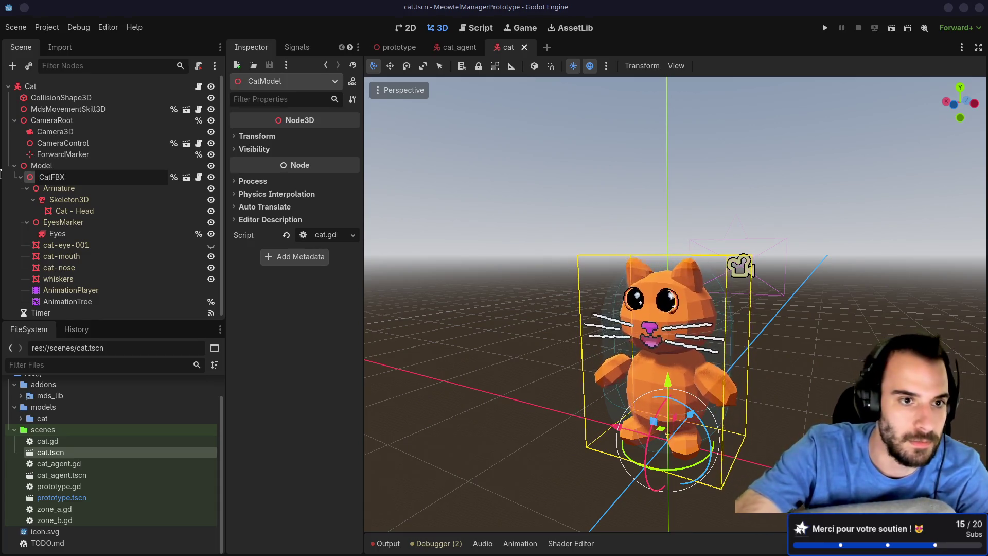
pyautogui.press('Return')
pyautogui.click(41, 166)
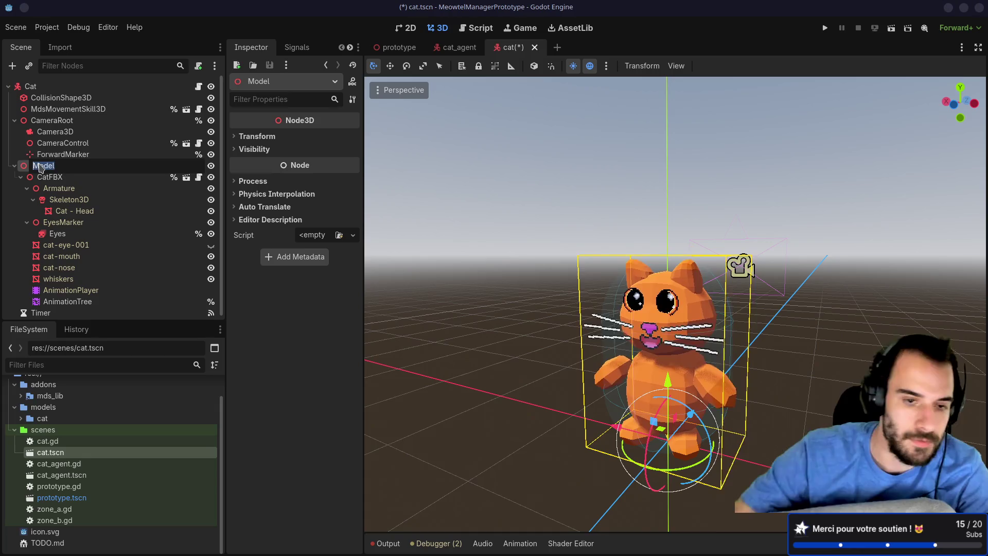
pyautogui.write('CatMod')
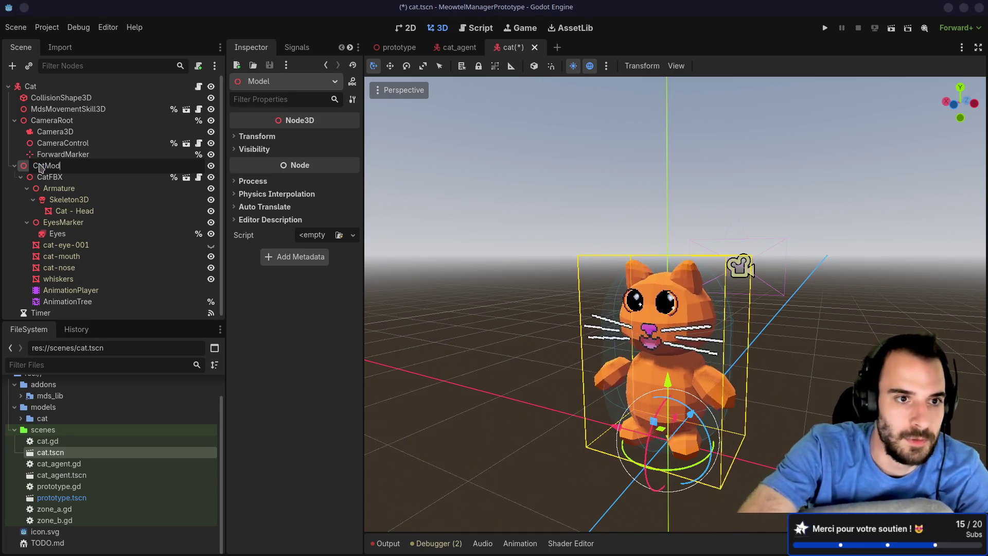
pyautogui.write('el')
pyautogui.press('Return')
pyautogui.hotkey('ctrl', 's')
# Return to the cat scene, collapse the CatFBX branch, and select the CatModel node.
pyautogui.scroll(-1, 85, 304)
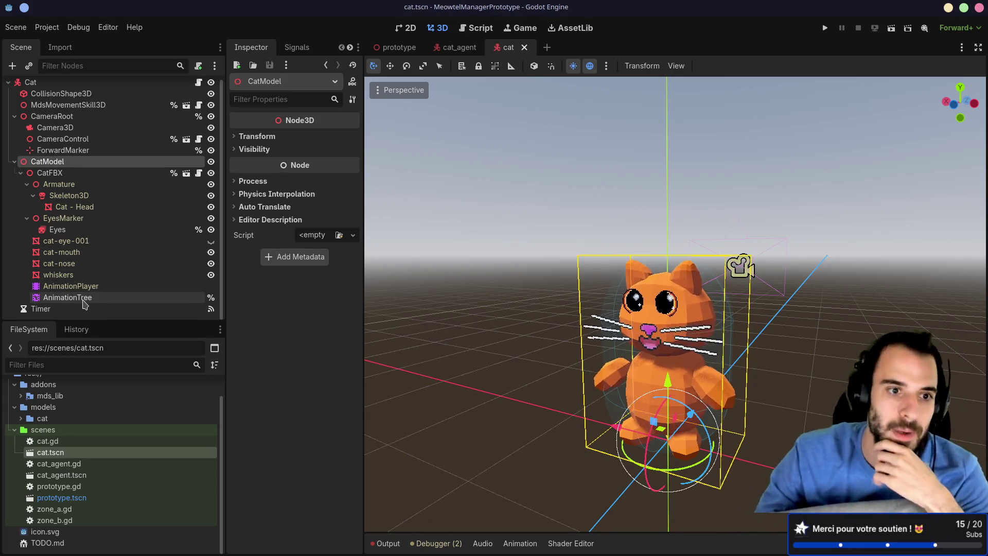
pyautogui.click(83, 301)
pyautogui.click(452, 48)
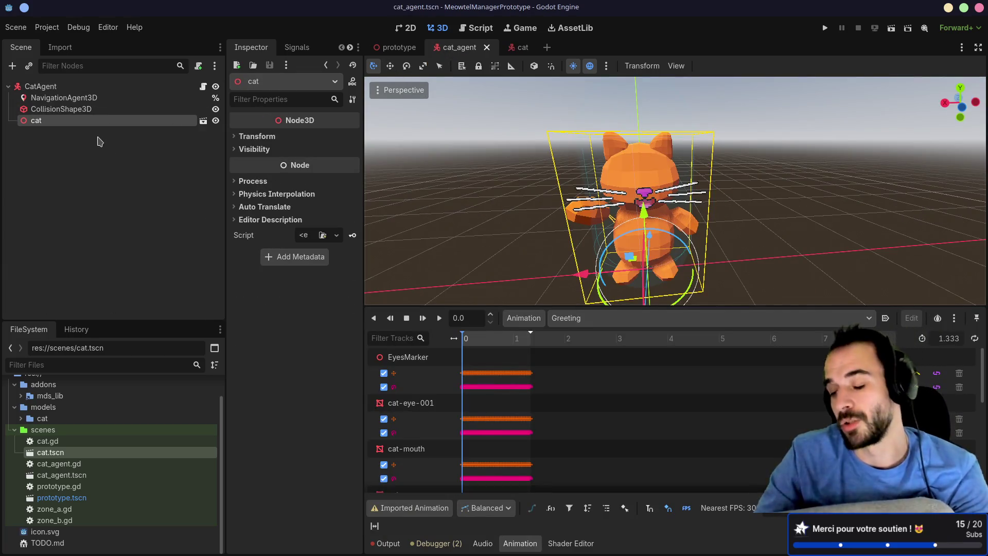
pyautogui.click(512, 50)
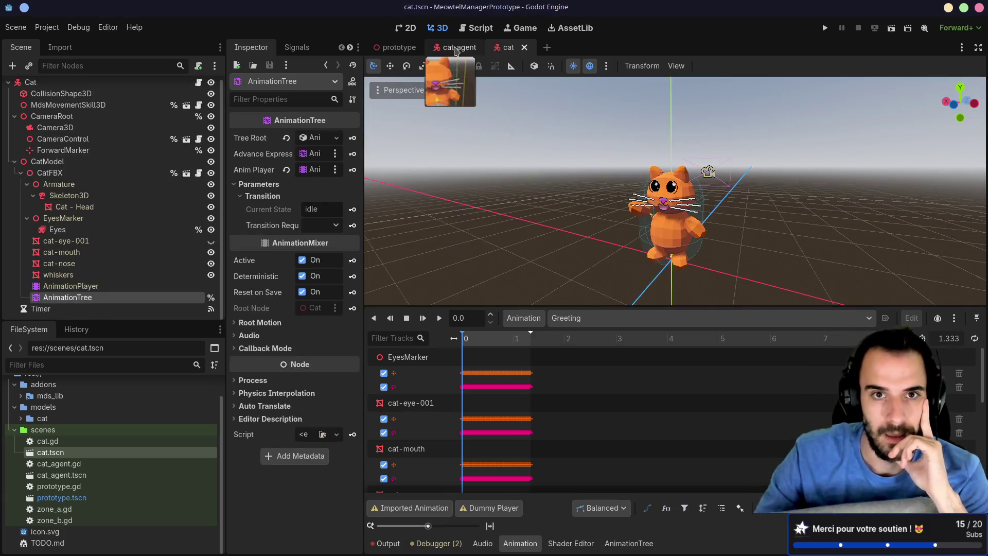
pyautogui.click(396, 47)
pyautogui.click(497, 50)
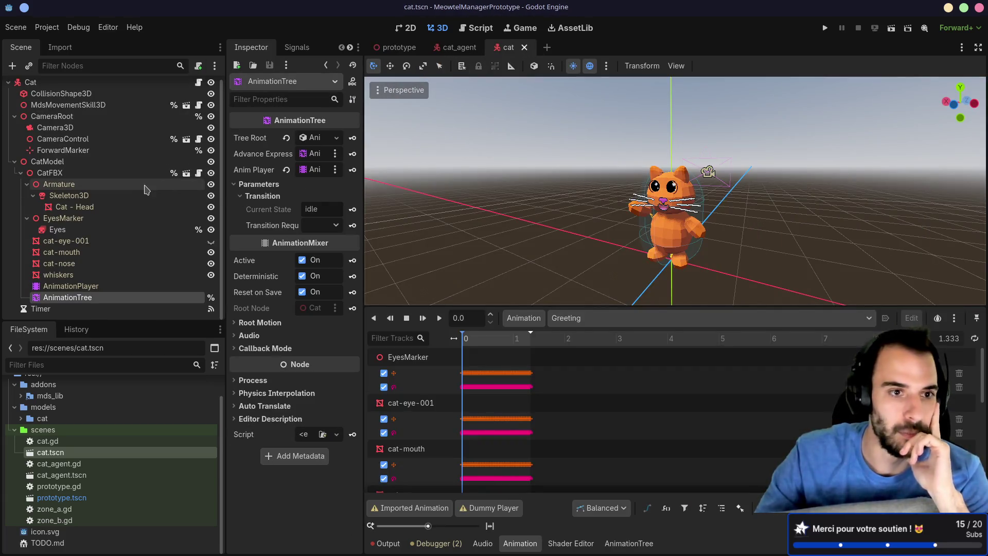
pyautogui.click(21, 172)
pyautogui.click(48, 166)
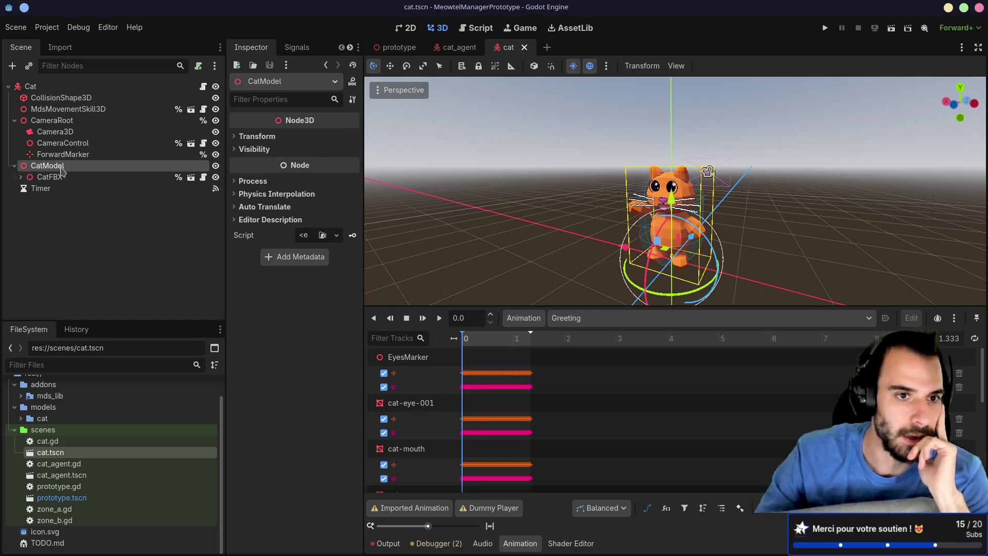
# Save the CatModel branch as cat_model.tscn and review the AnimationTree call in cat.gd.
pyautogui.rightClick(61, 167)
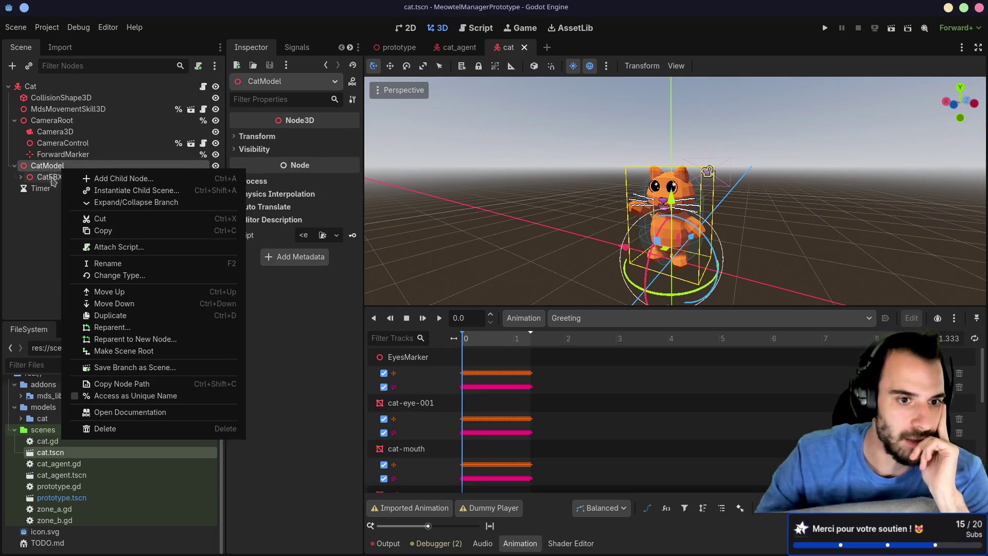
pyautogui.click(109, 368)
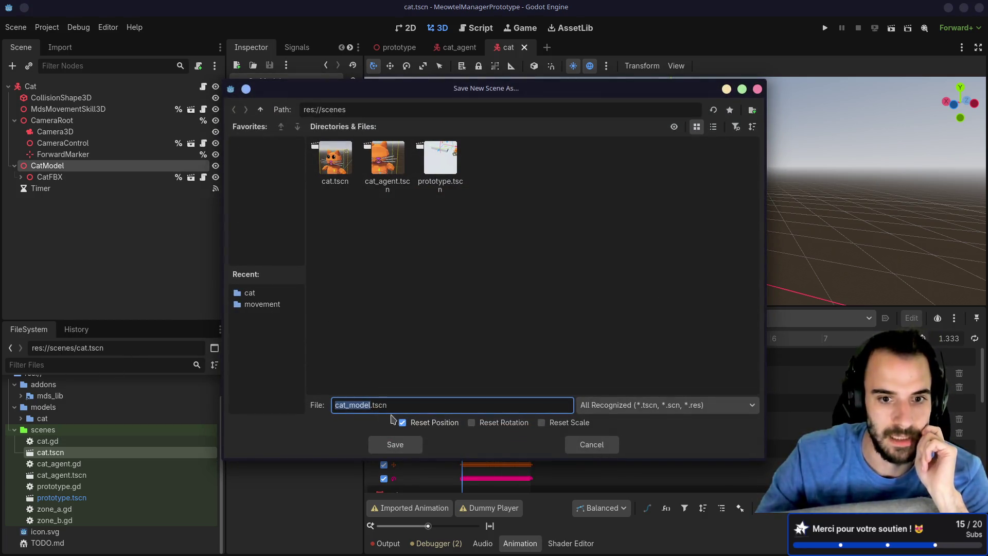
pyautogui.click(396, 445)
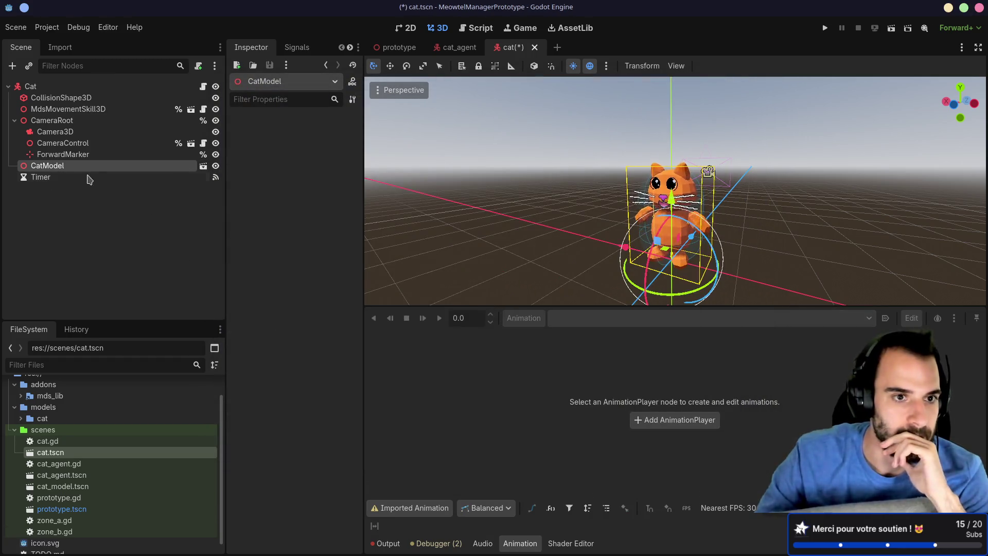
pyautogui.click(78, 166)
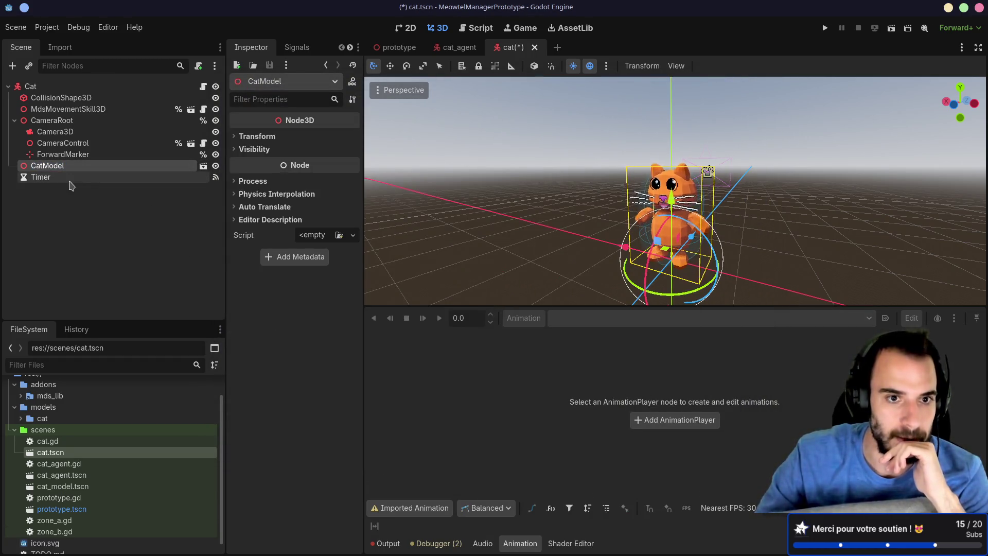
pyautogui.click(204, 86)
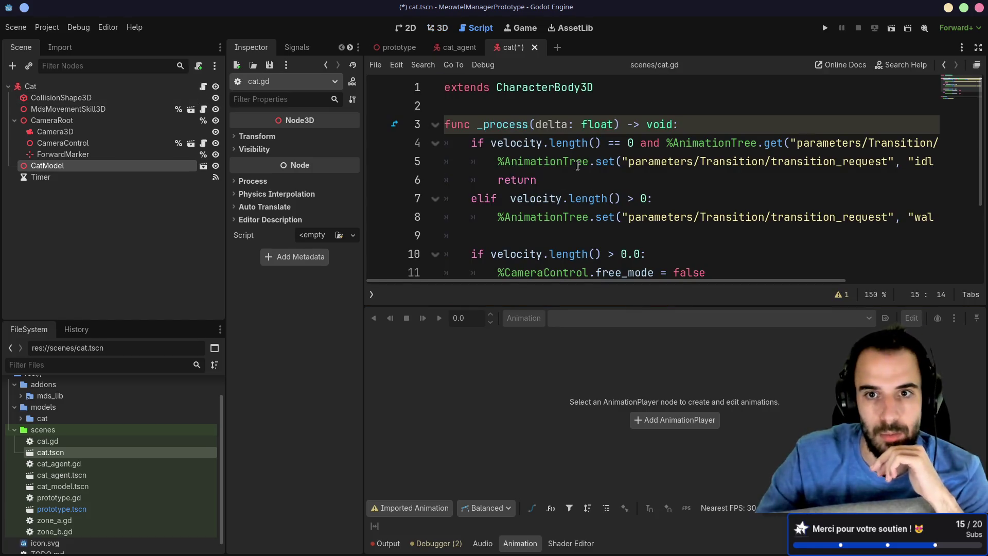
pyautogui.moveTo(503, 161); pyautogui.dragTo(622, 161)
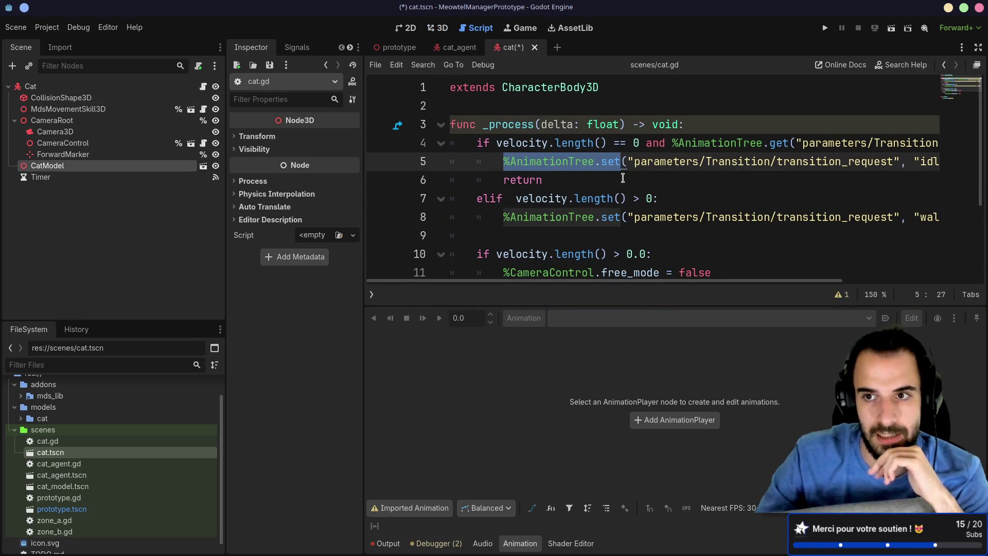
pyautogui.scroll(-2, 623, 178)
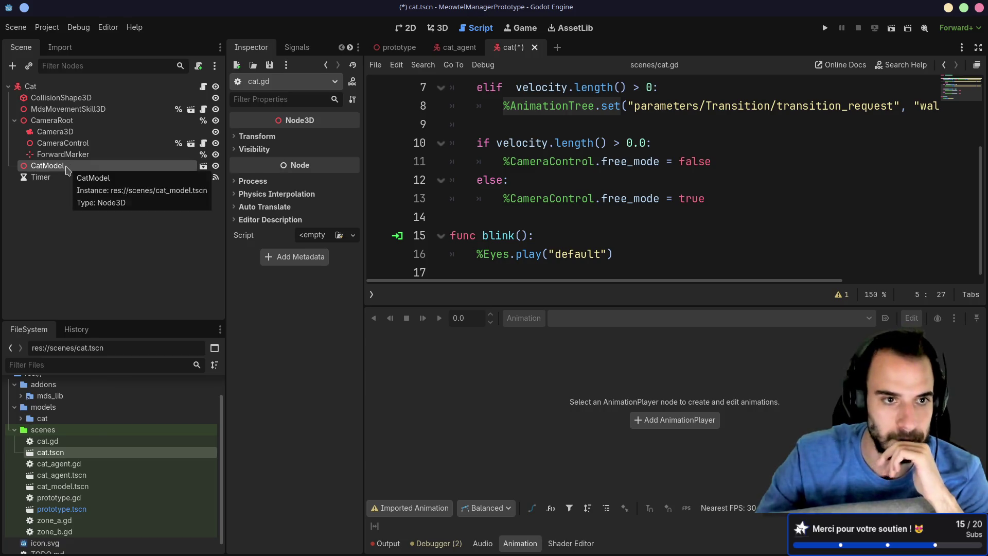
# Make the CatModel instance's children editable in the cat scene.
pyautogui.rightClick(66, 168)
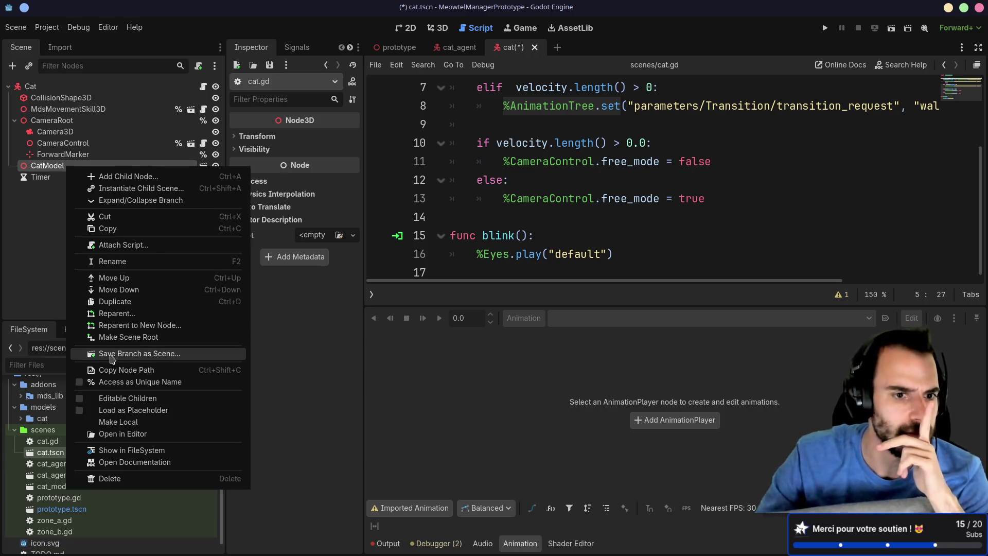
pyautogui.click(116, 399)
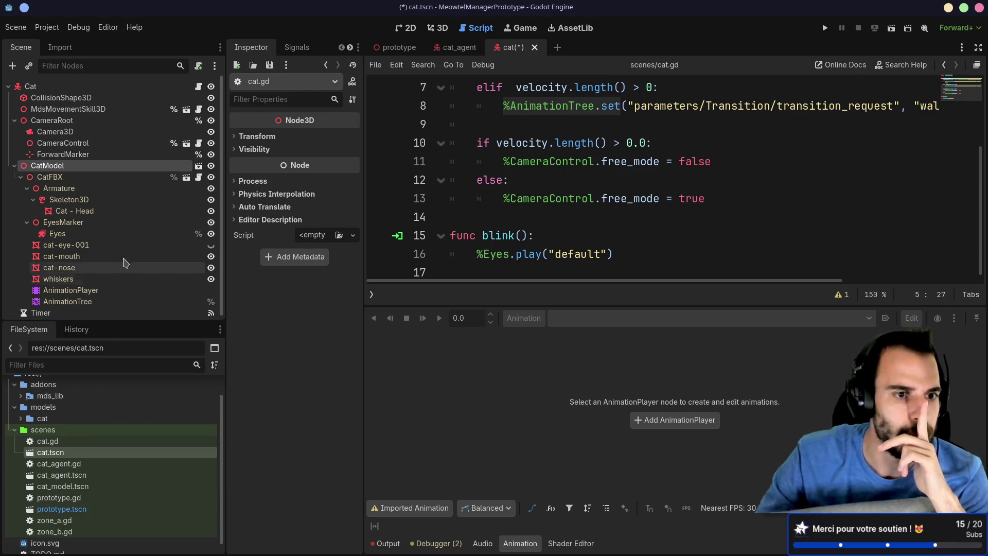
pyautogui.rightClick(78, 298)
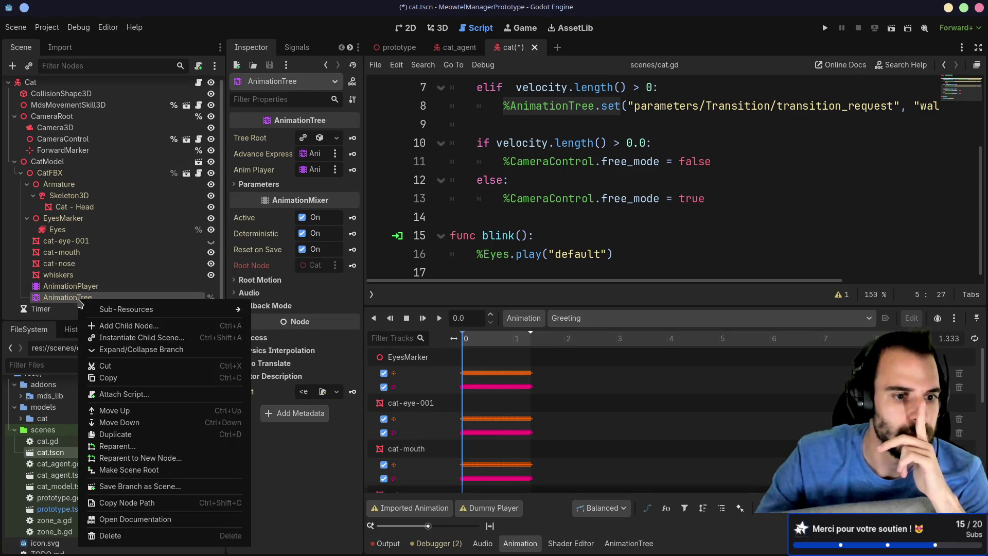
pyautogui.click(46, 302)
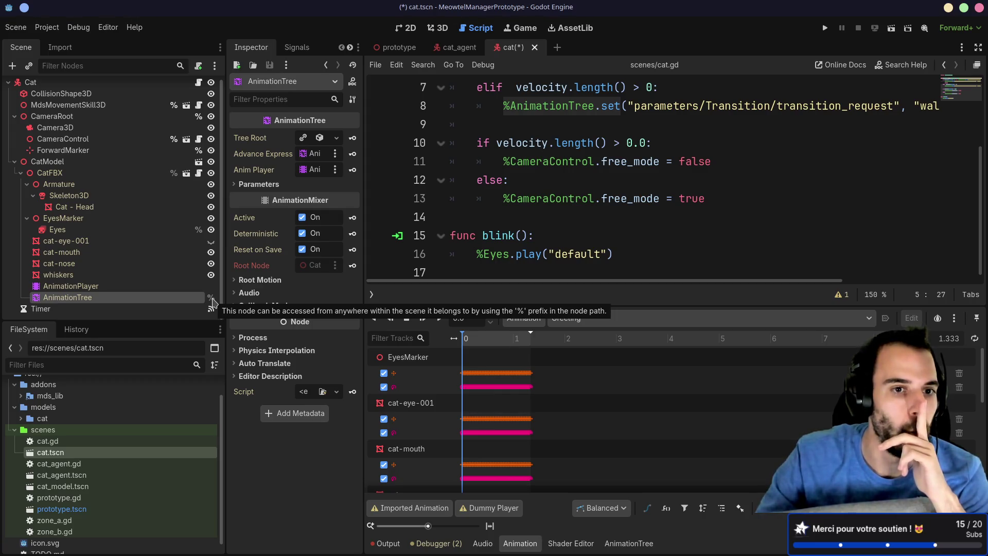
pyautogui.click(14, 162)
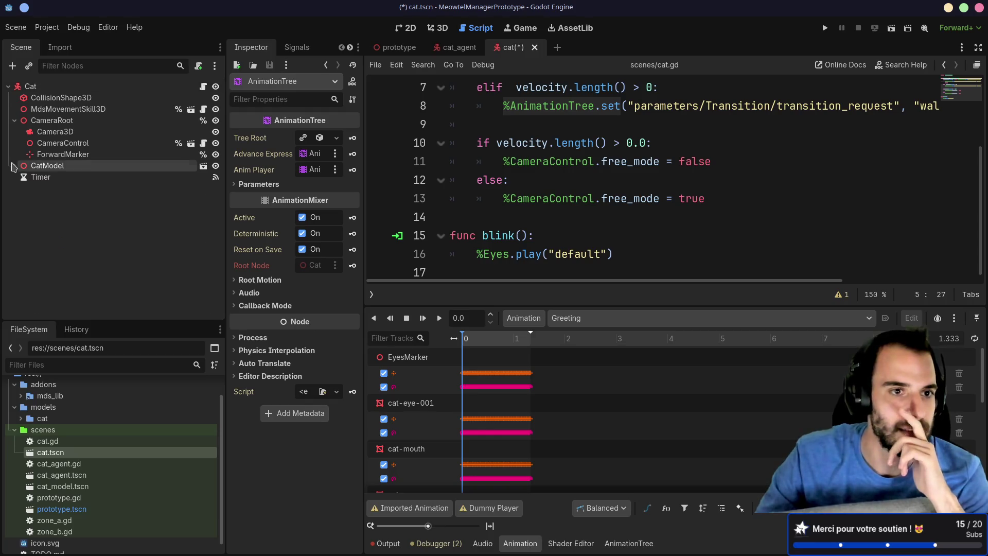
# In cat_agent, replace the old cat node with a cat_model.tscn instance under CatAgent and save.
pyautogui.click(458, 49)
pyautogui.click(67, 123)
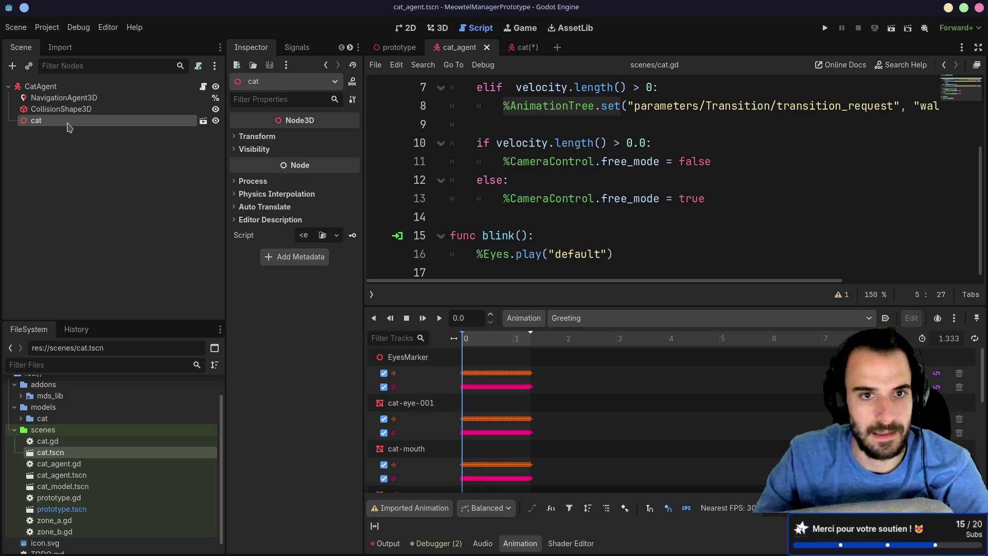
pyautogui.press('Delete')
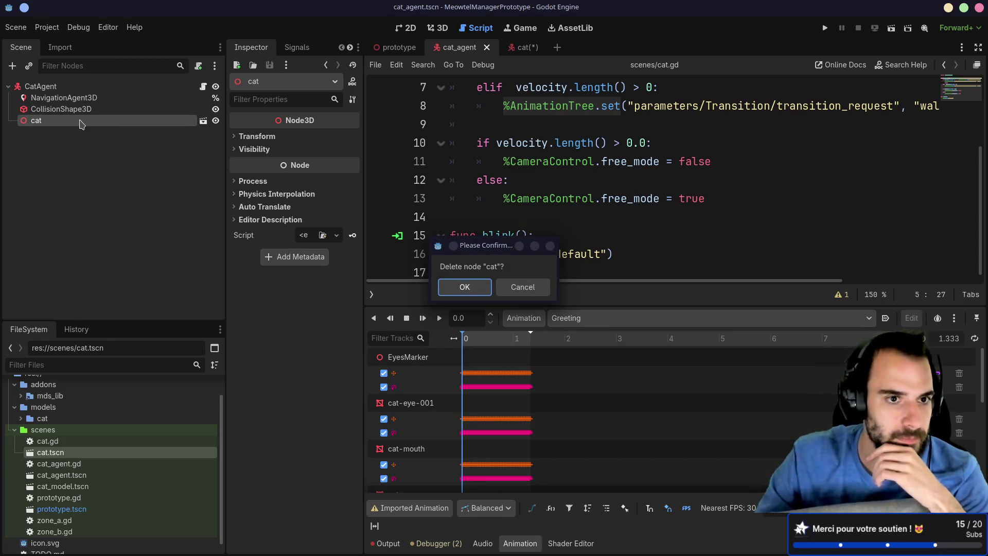
pyautogui.click(465, 288)
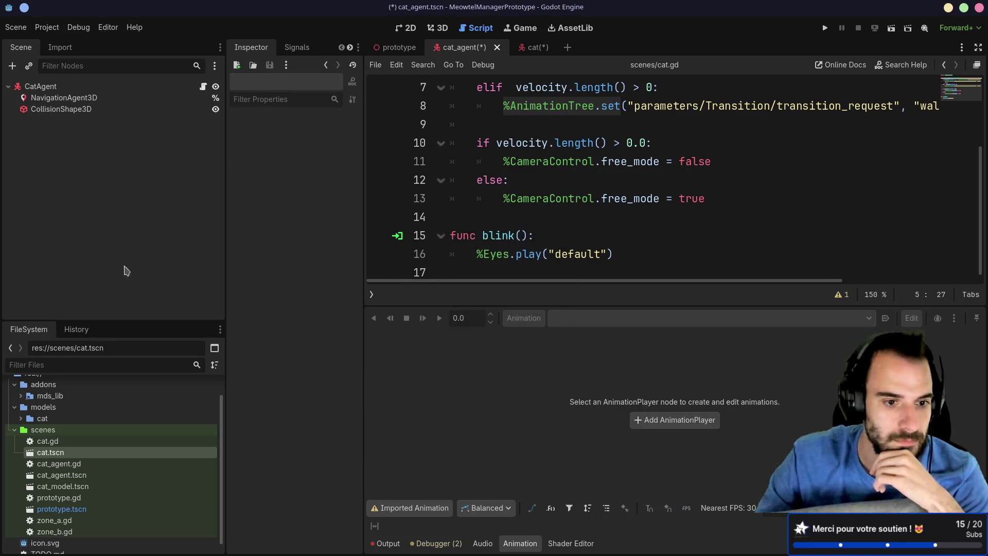
pyautogui.moveTo(74, 494)
pyautogui.mouseDown()
pyautogui.moveTo(154, 278)
pyautogui.moveTo(67, 88)
pyautogui.mouseUp()
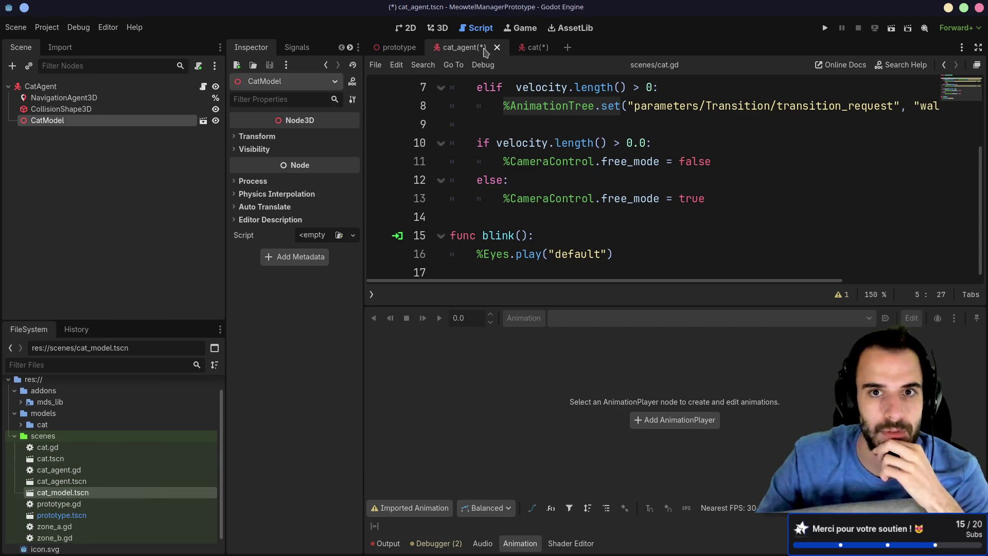
pyautogui.click(437, 28)
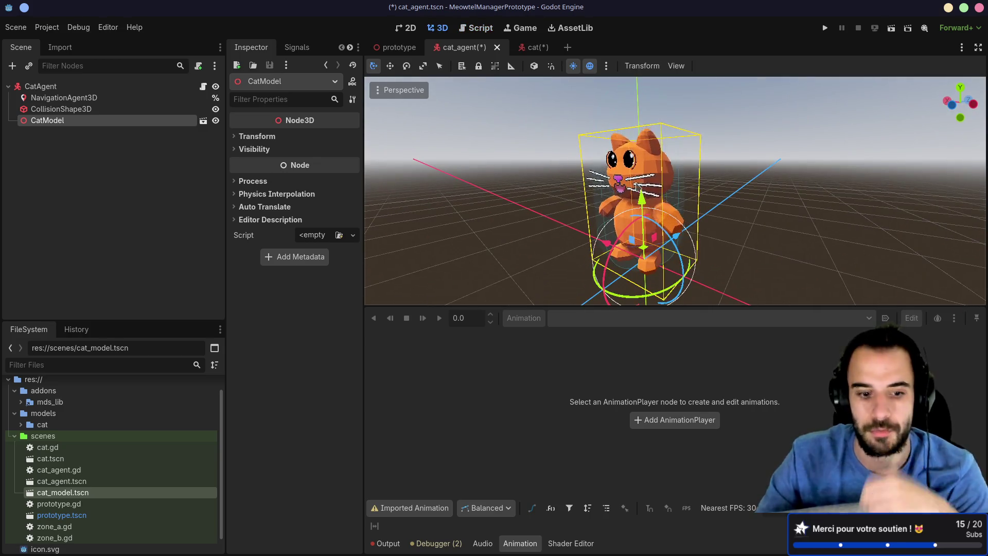
pyautogui.hotkey('ctrl', 's')
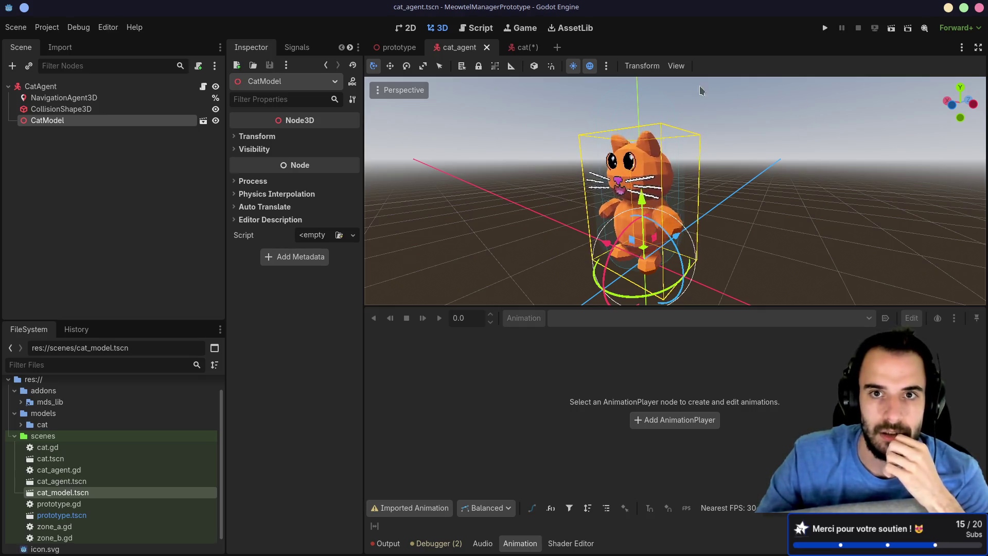
# Save the cat scene, then run the game briefly and stop it.
pyautogui.click(527, 47)
pyautogui.hotkey('ctrl', 's')
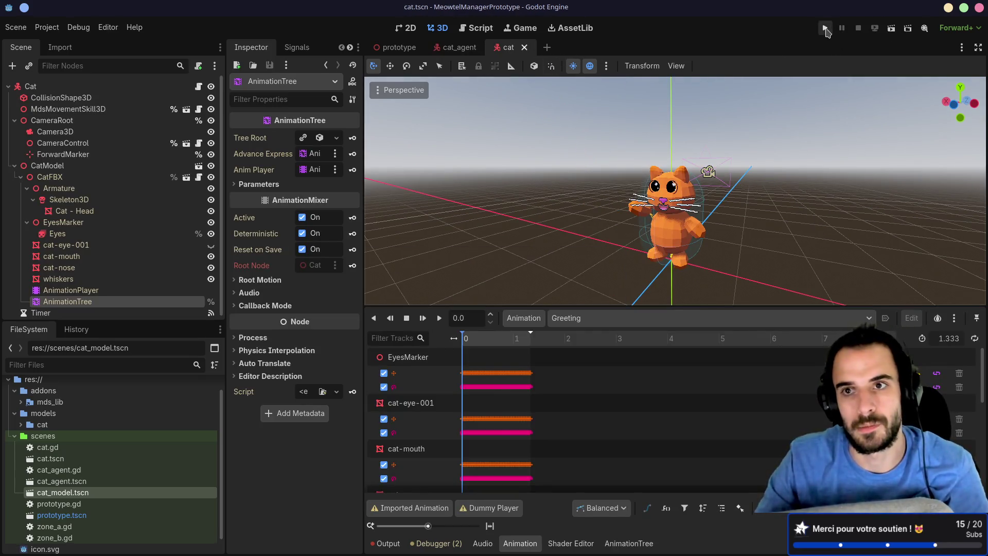
pyautogui.click(825, 28)
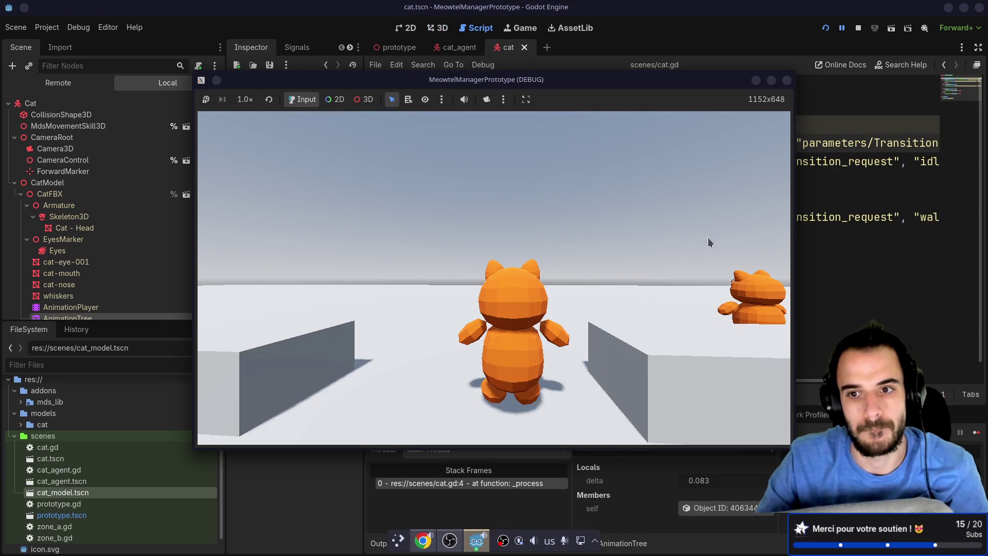
pyautogui.click(787, 81)
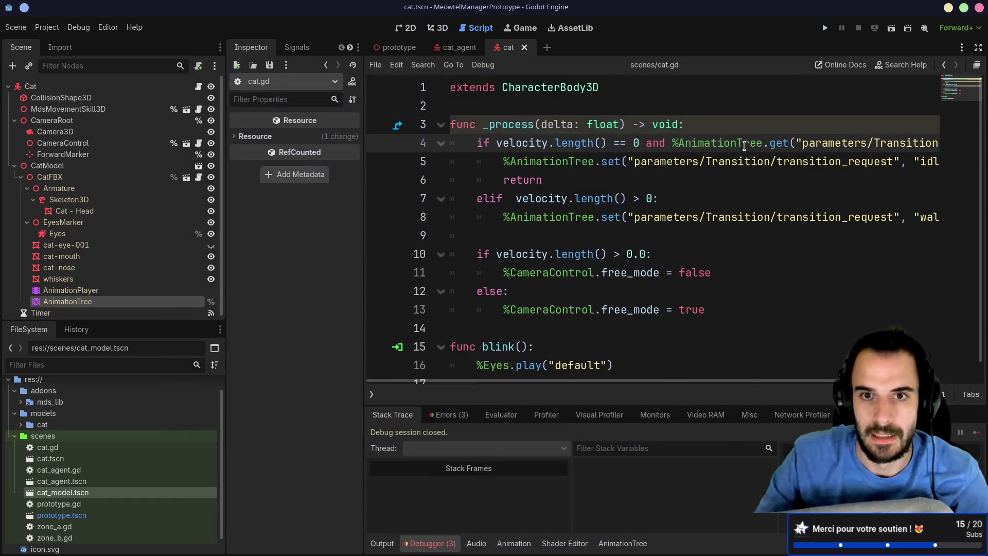
# In cat.gd's _process, add 'var animation_tree = %CatModel.animation_tree' and save the script.
pyautogui.moveTo(672, 144); pyautogui.dragTo(780, 153)
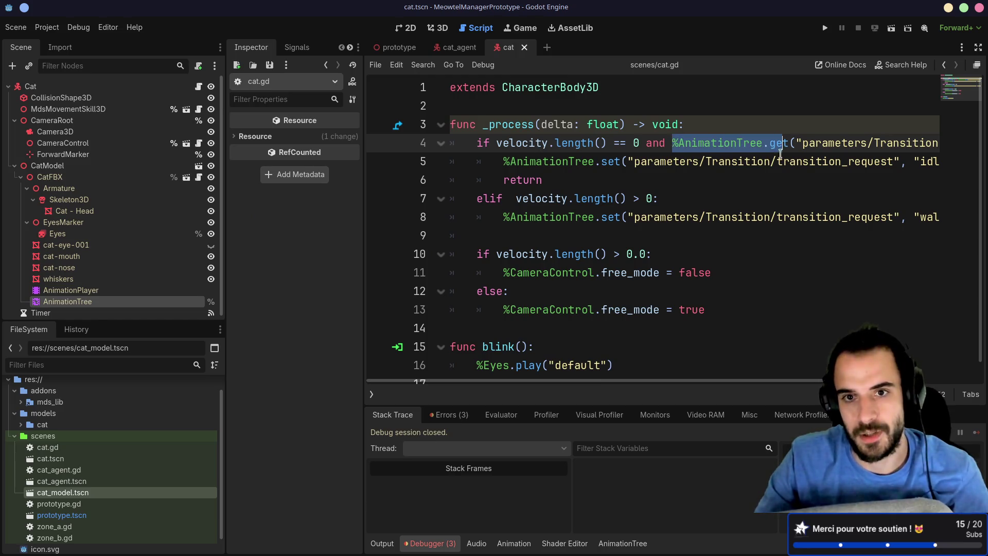
pyautogui.hotkey('ctrl', '-')
pyautogui.hotkey('ctrl', '-')
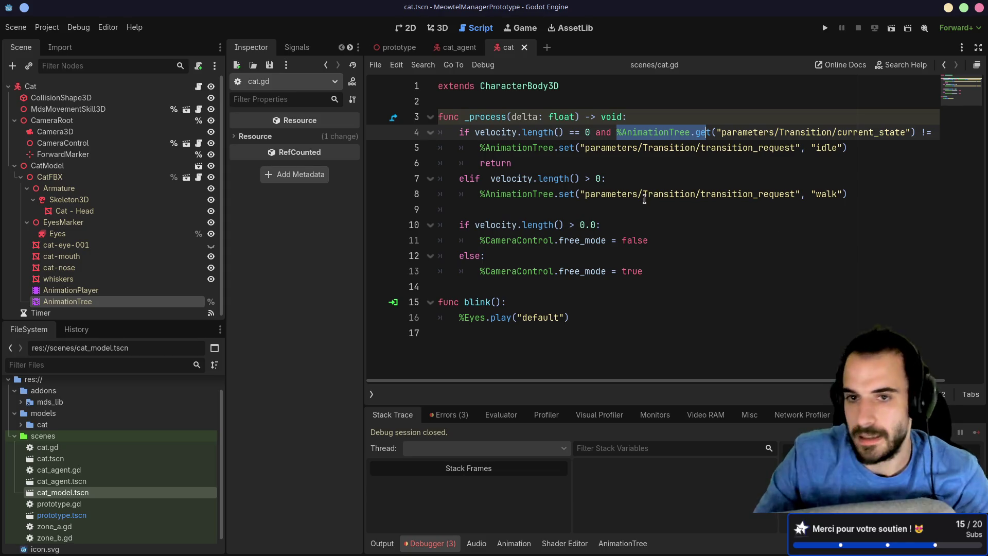
pyautogui.click(658, 119)
pyautogui.press('Return')
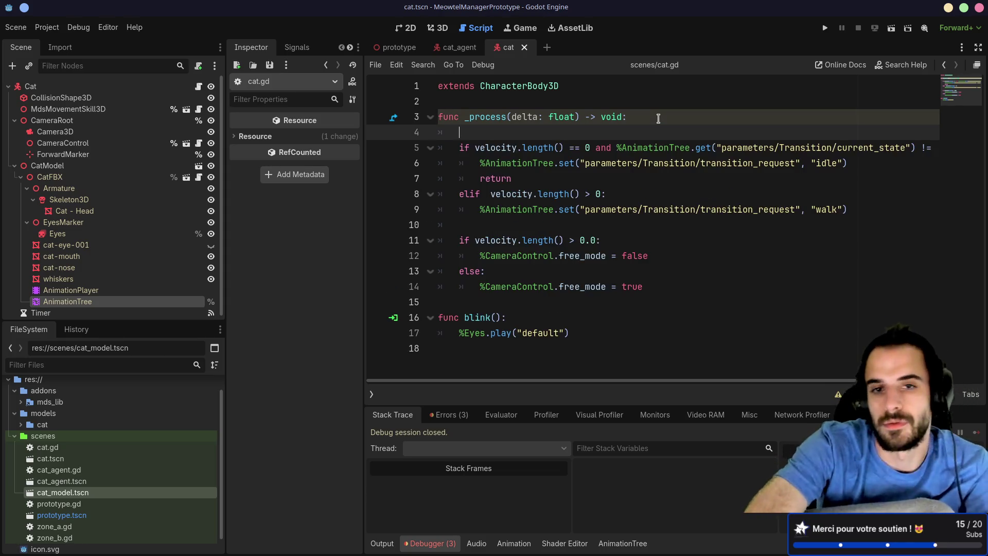
pyautogui.write('var animation_tree')
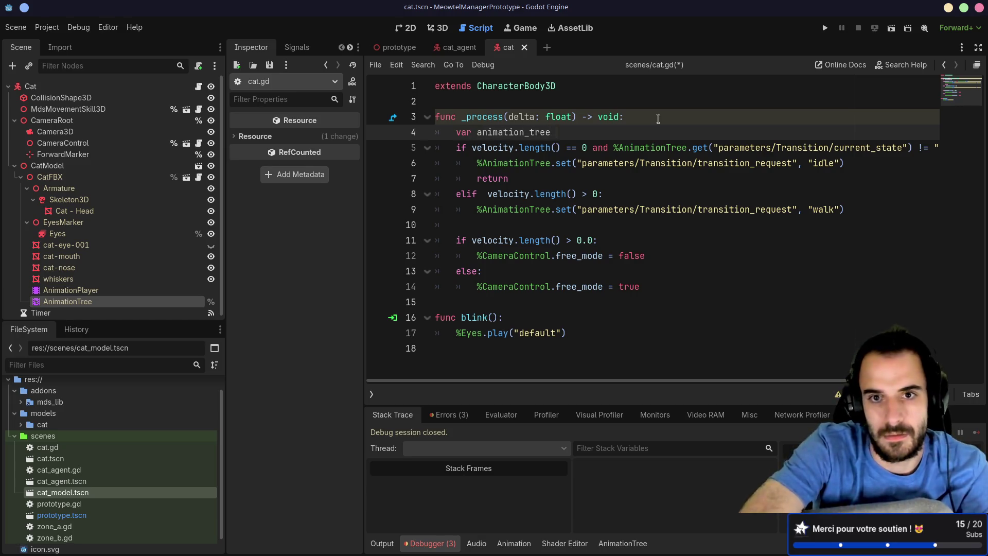
pyautogui.write('%CatModel.')
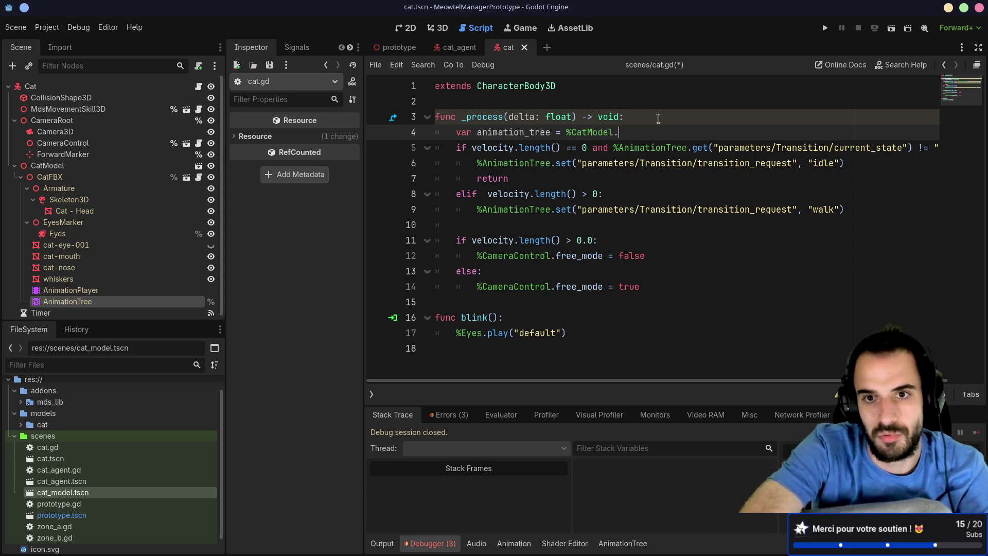
pyautogui.write('animation_tree')
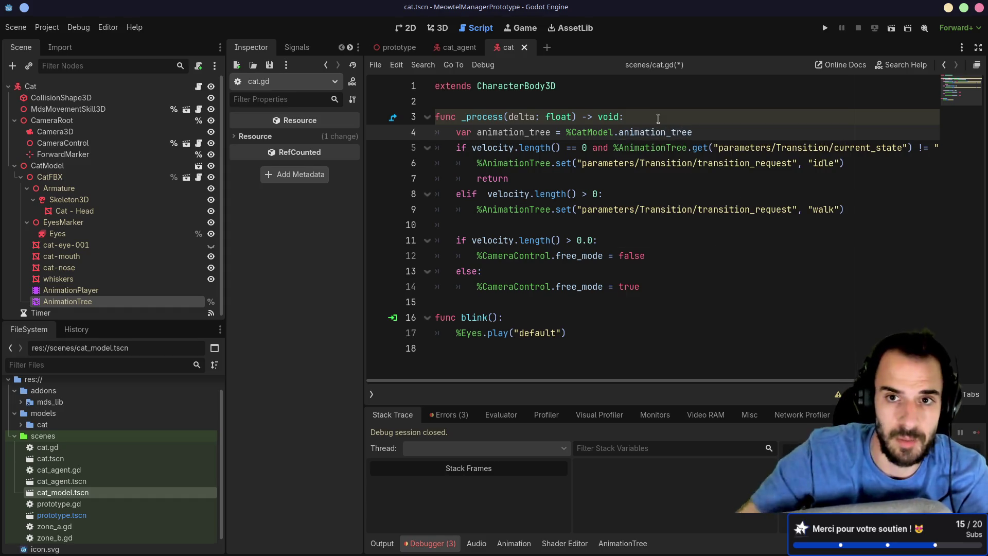
pyautogui.hotkey('ctrl', 's')
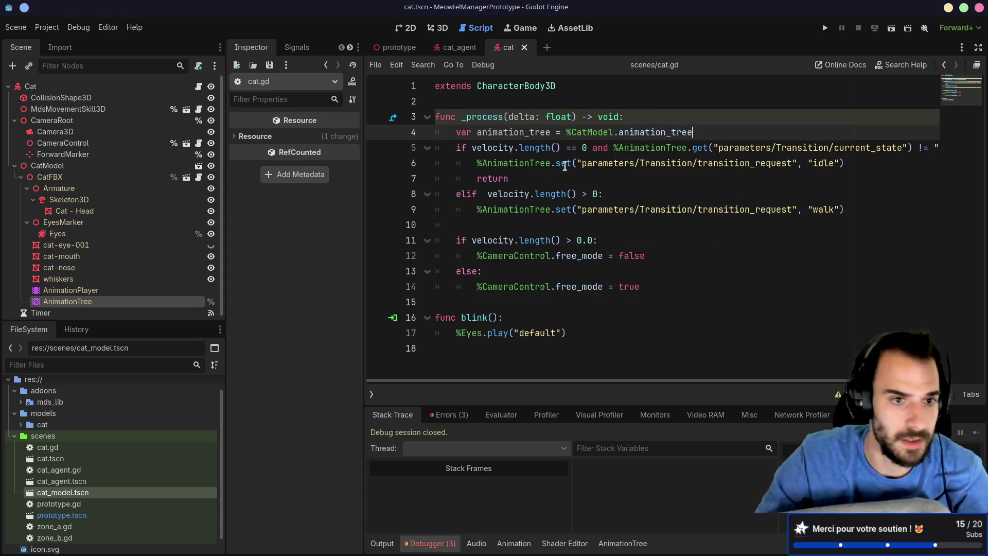
# Turn off Editable Children on the CatModel node and open cat_model.tscn.
pyautogui.click(20, 161)
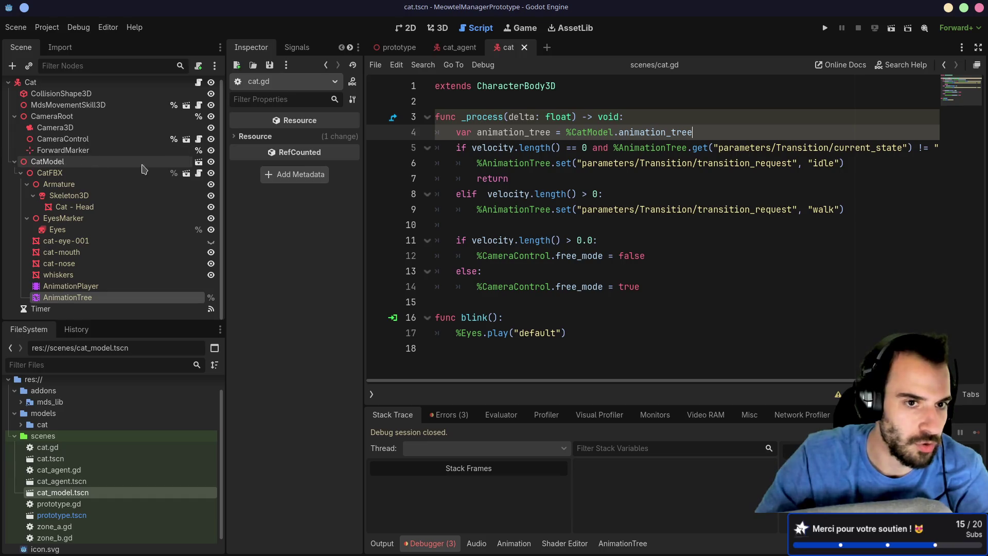
pyautogui.rightClick(105, 165)
pyautogui.click(121, 399)
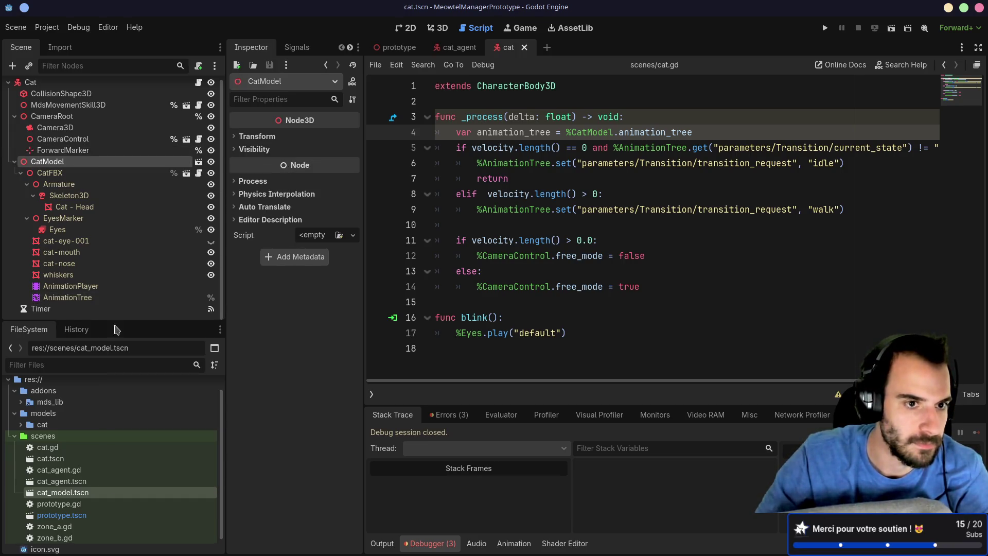
pyautogui.click(411, 289)
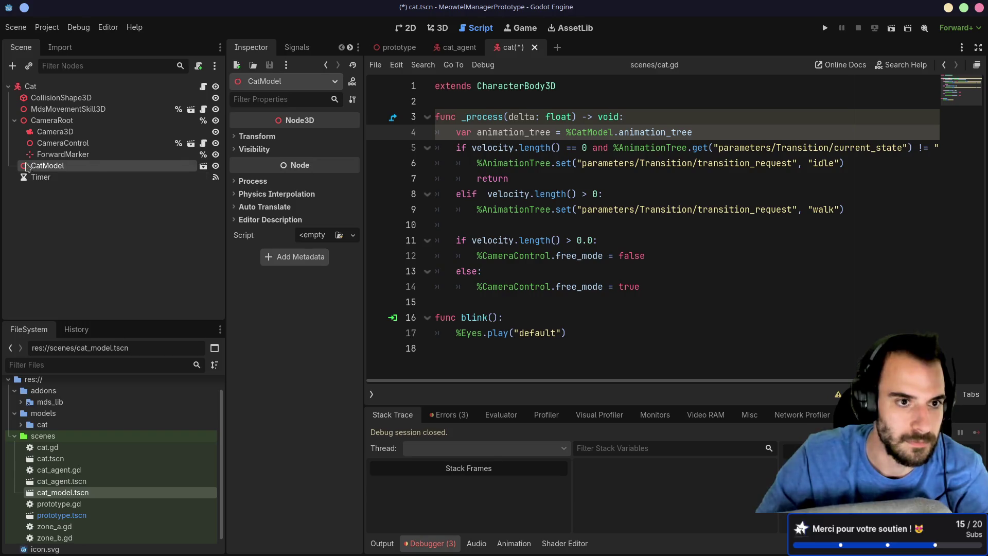
pyautogui.scroll(-1, 95, 495)
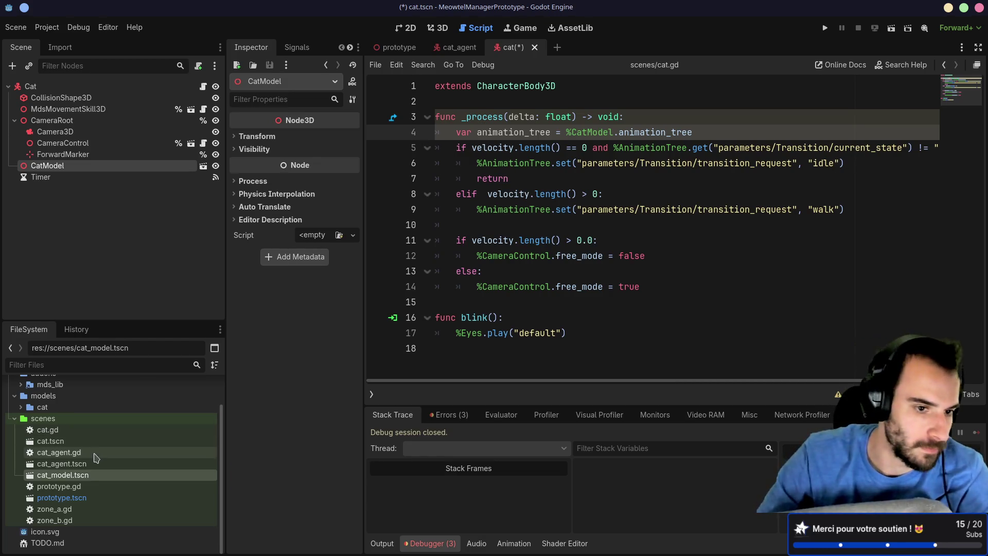
pyautogui.doubleClick(88, 478)
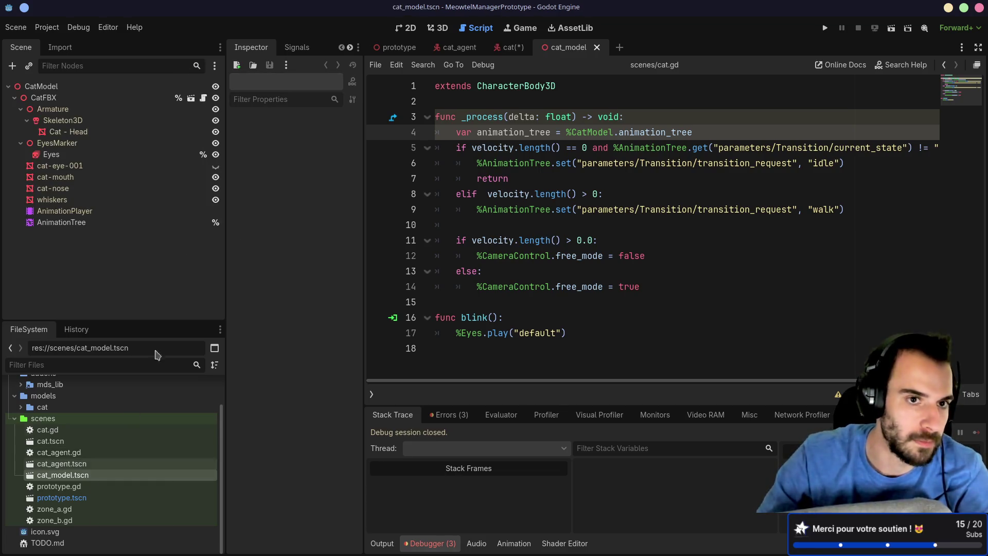
# Attach a new cat_model.gd script to CatModel and add an idle() stub containing pass.
pyautogui.click(198, 65)
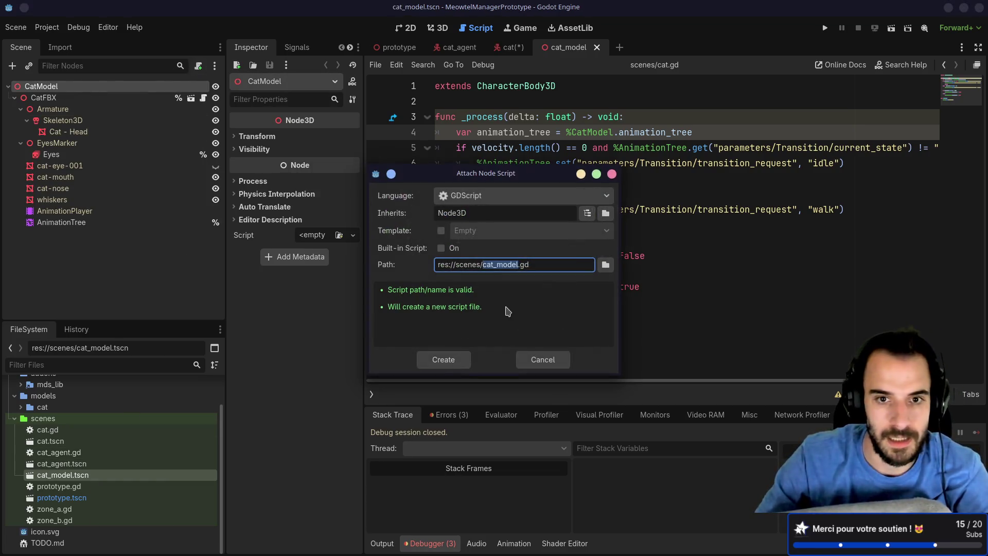
pyautogui.click(451, 363)
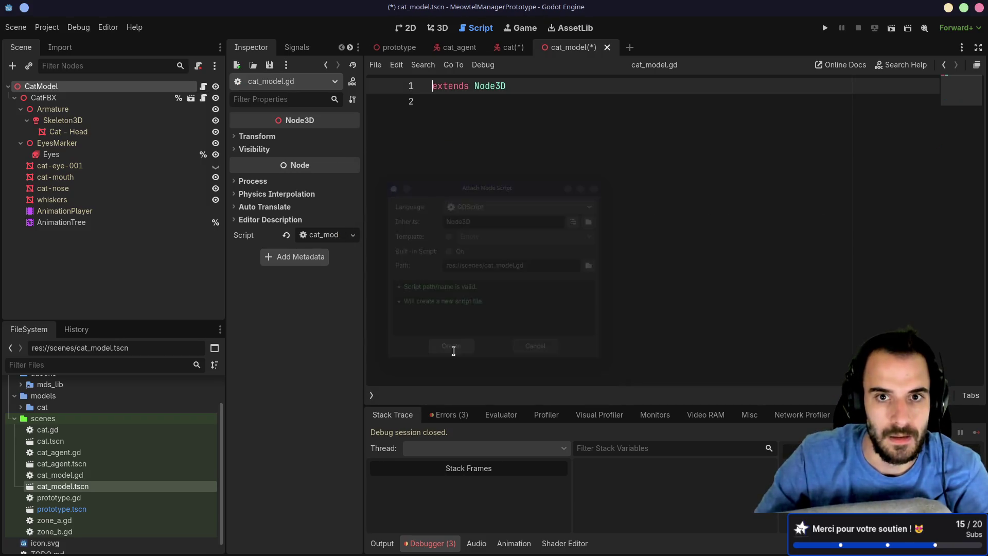
pyautogui.press('Return')
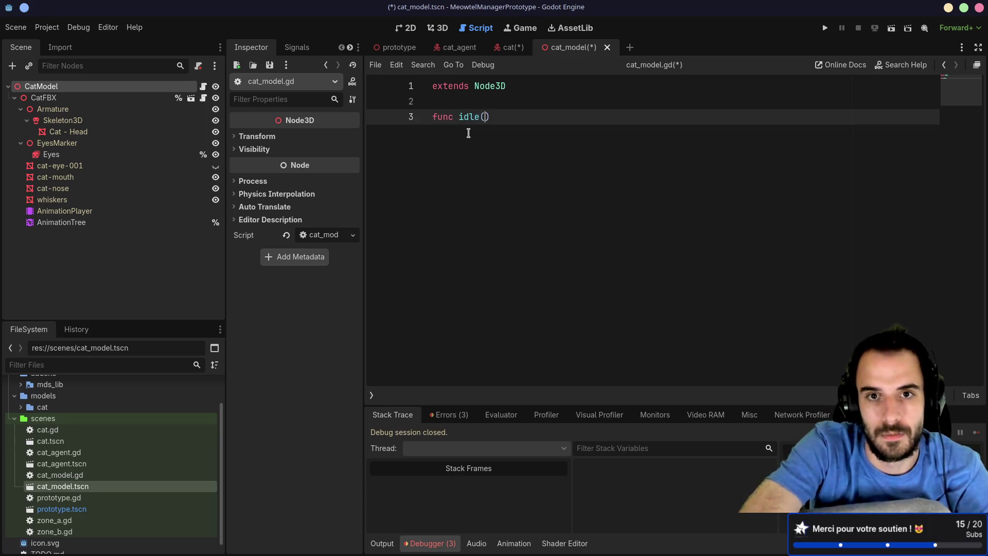
pyautogui.write(':')
pyautogui.press('Return')
pyautogui.write('pass')
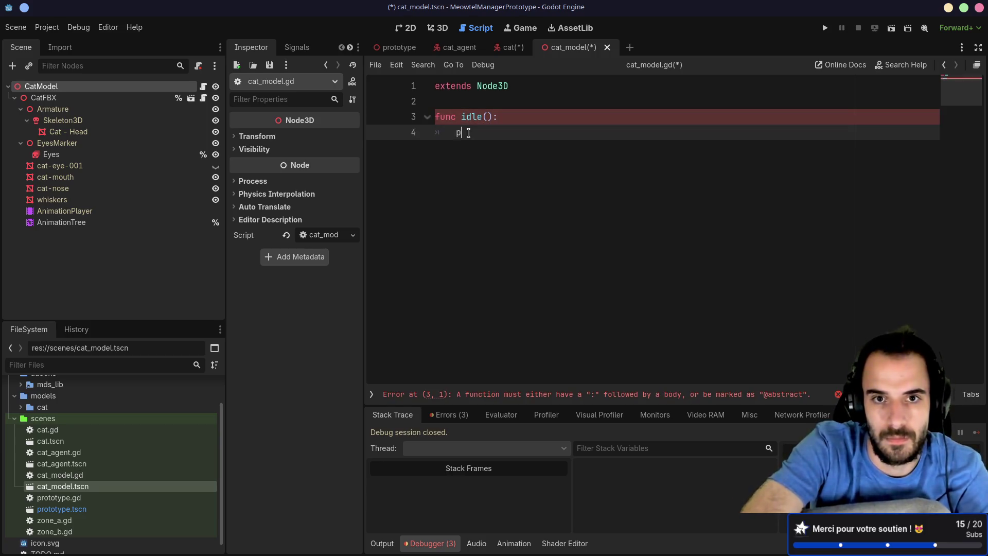
# Add a walk() stub containing pass below idle() and save cat_model.gd.
pyautogui.press('Return')
pyautogui.press('Return')
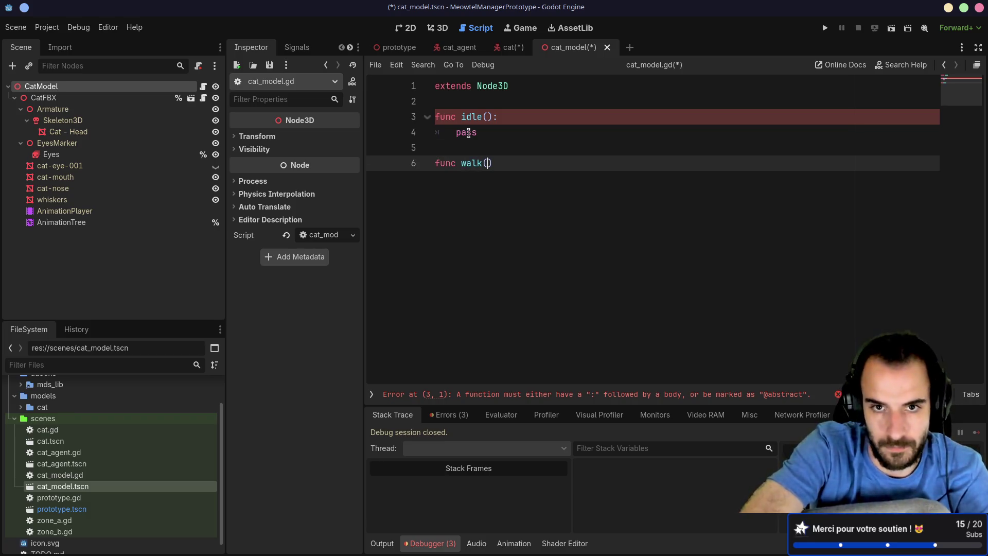
pyautogui.write(')')
pyautogui.press('Return')
pyautogui.write('pa')
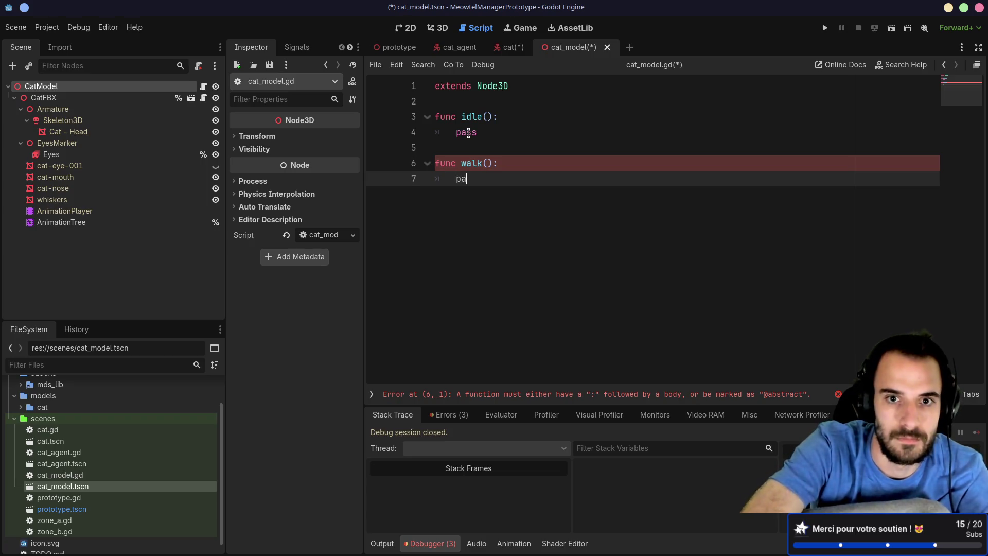
pyautogui.hotkey('ctrl', 's')
# Switch to the cat scene and bring up cat_agent.gd from the open scripts list.
pyautogui.click(511, 48)
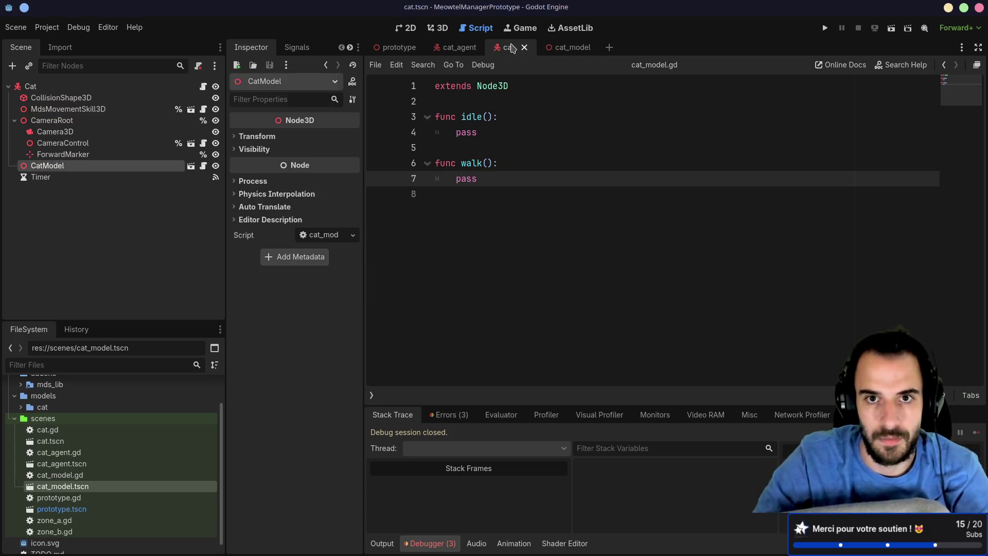
pyautogui.click(370, 395)
pyautogui.click(431, 134)
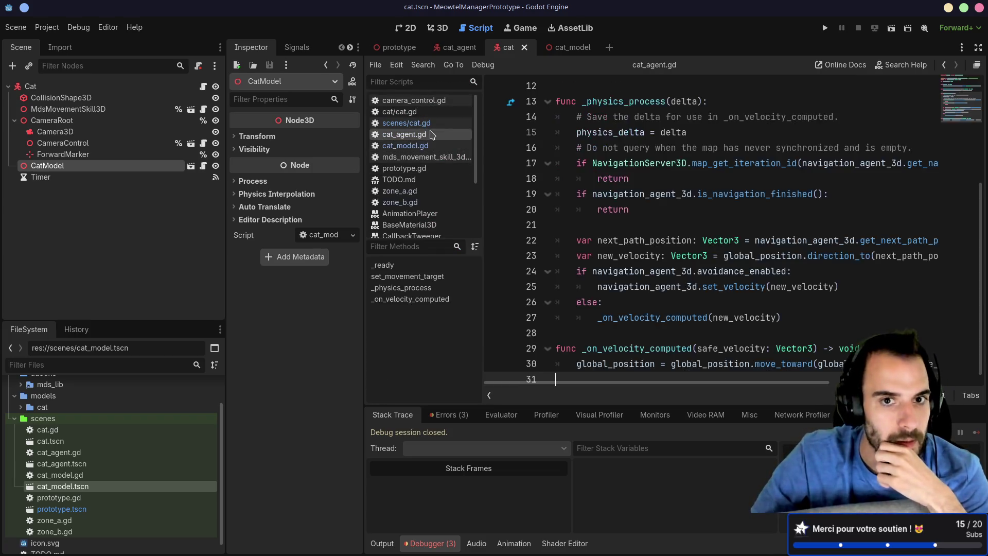
# Open the Cat node's cat.gd script and select its idle transition_request line.
pyautogui.click(440, 101)
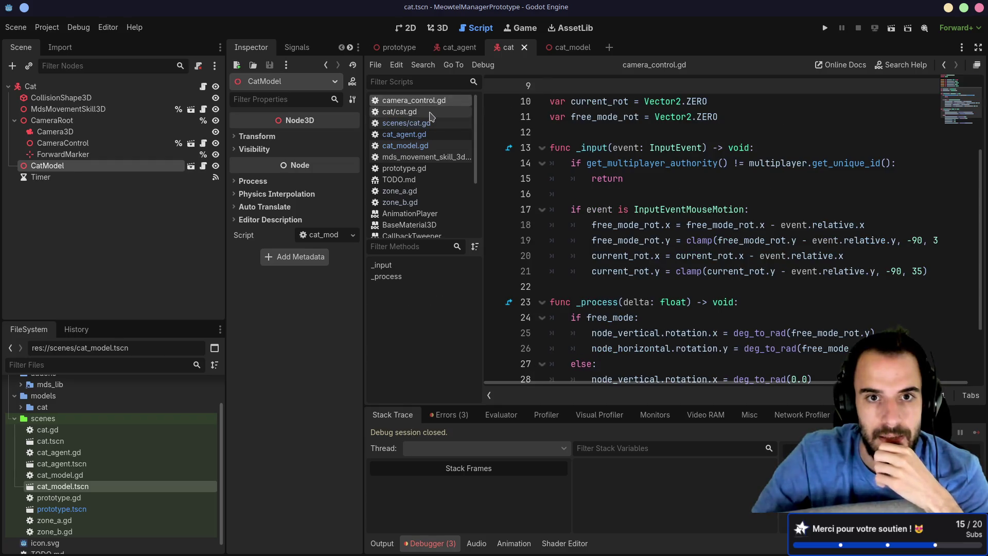
pyautogui.click(431, 112)
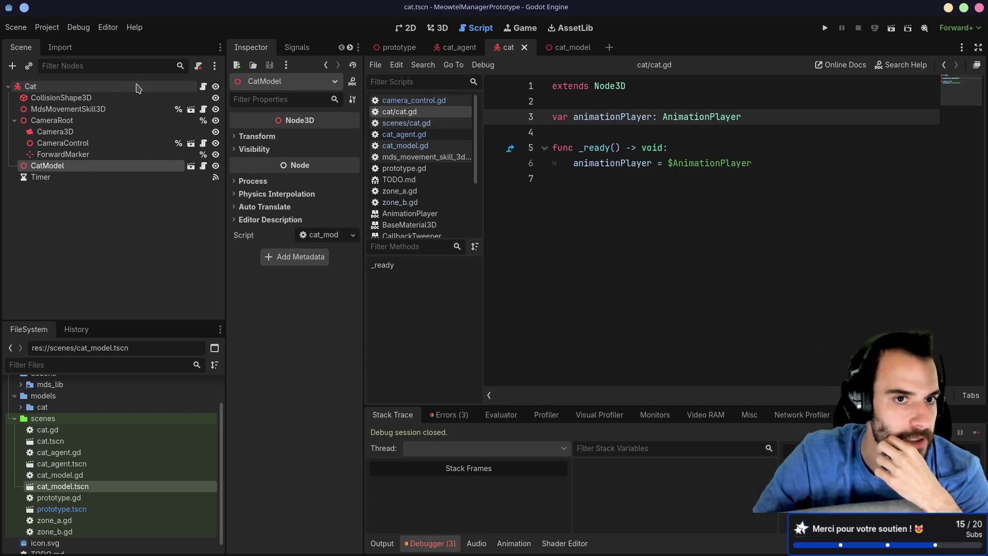
pyautogui.click(204, 87)
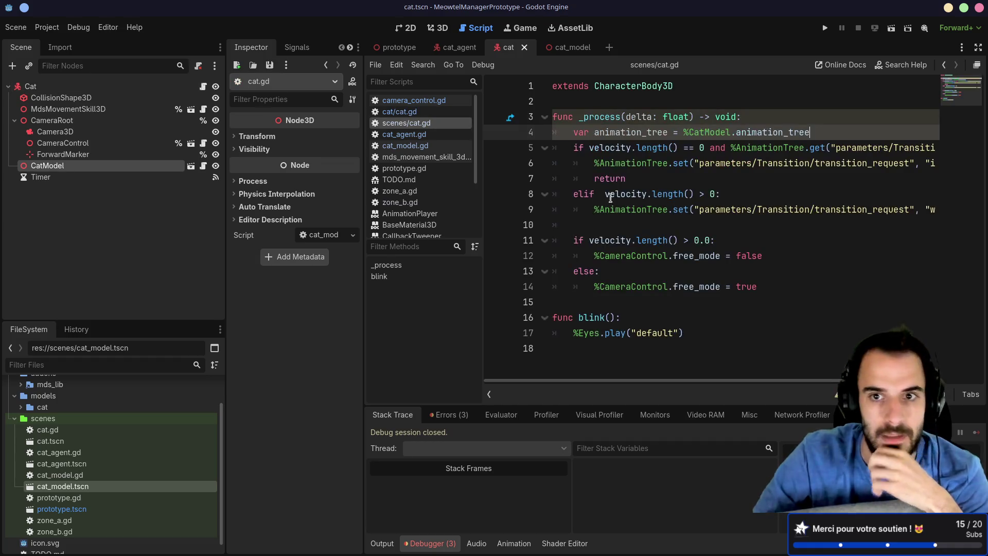
pyautogui.click(489, 394)
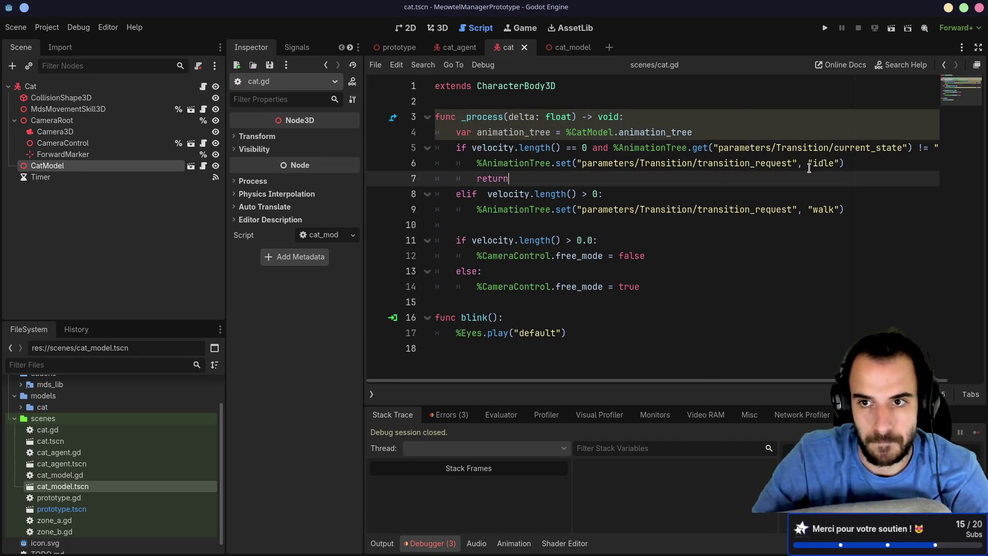
pyautogui.moveTo(845, 164); pyautogui.dragTo(435, 163)
pyautogui.hotkey('ctrl', 'c')
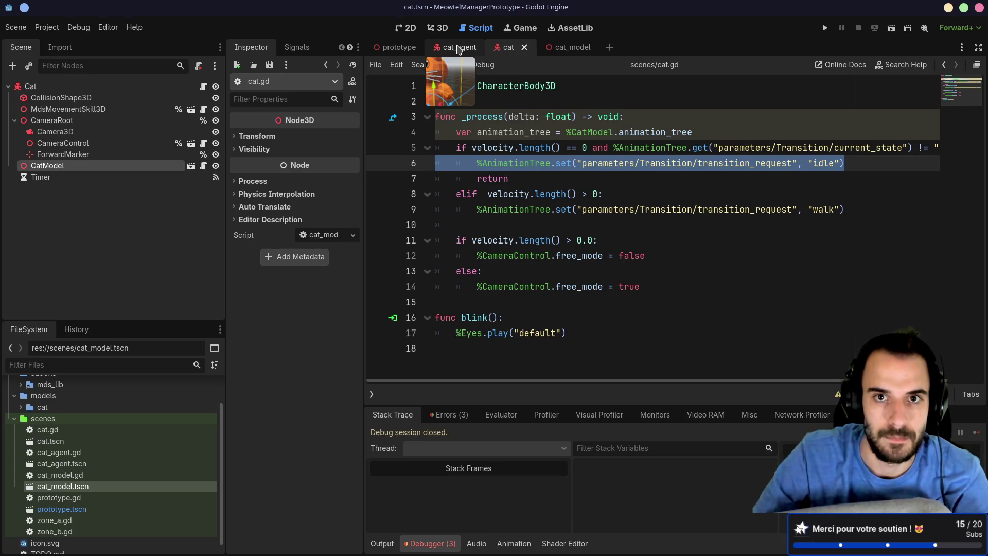
# In cat_model.gd, replace pass in walk() with the transition_request line and save.
pyautogui.click(566, 47)
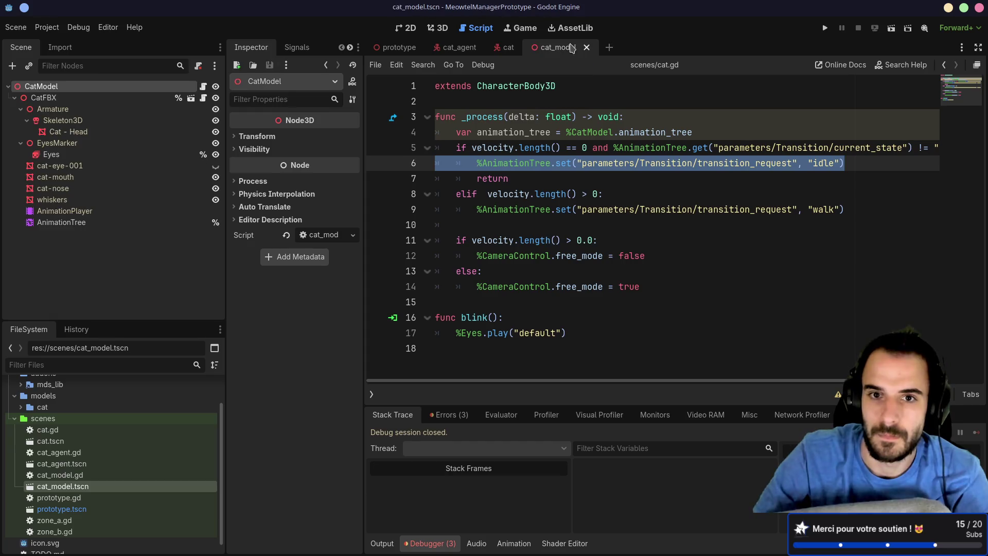
pyautogui.click(203, 85)
pyautogui.doubleClick(458, 179)
pyautogui.hotkey('ctrl', 'v')
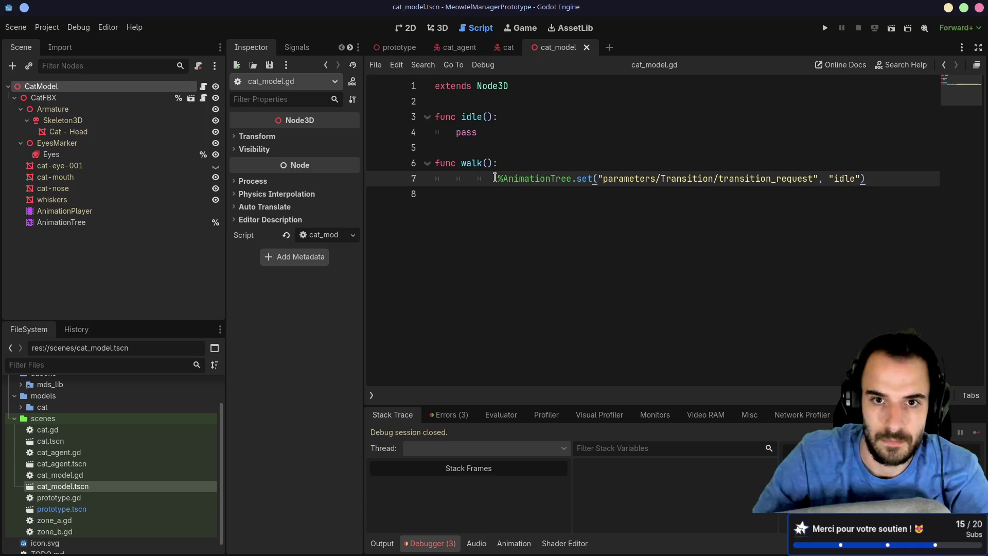
pyautogui.click(496, 178)
pyautogui.press('BackSpace')
pyautogui.press('BackSpace')
pyautogui.hotkey('ctrl', 's')
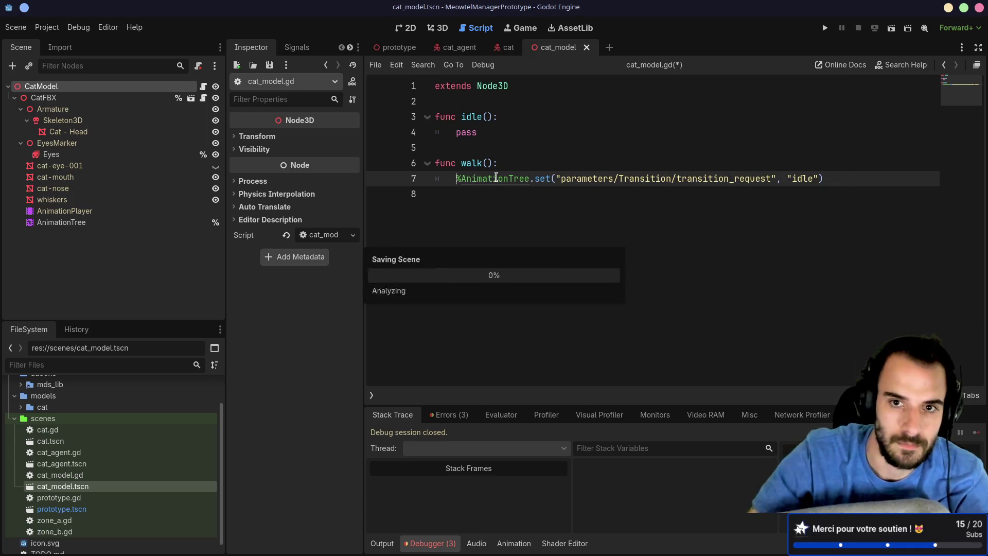
# Copy the transition_request line into idle(), change walk()'s state to 'walk', and save.
pyautogui.moveTo(838, 179); pyautogui.dragTo(453, 179)
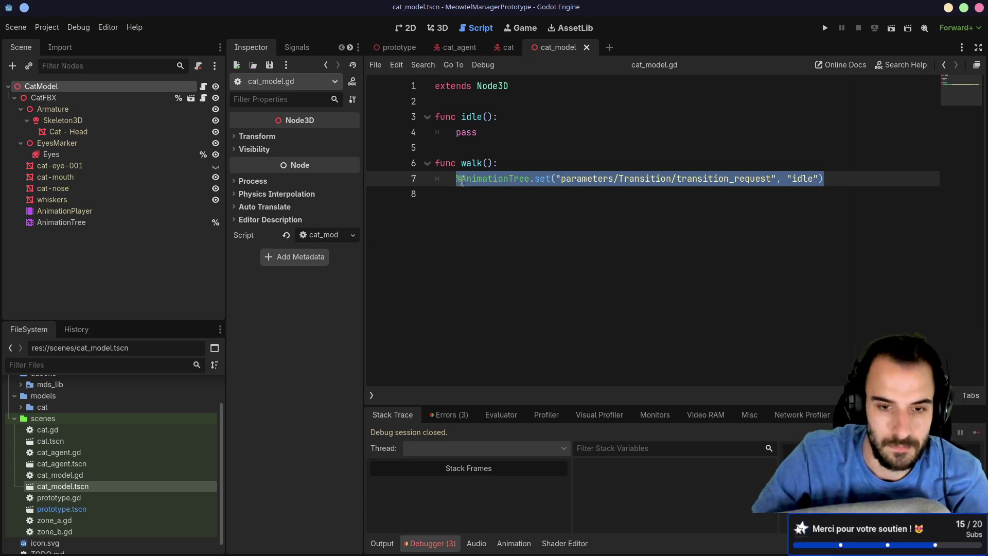
pyautogui.hotkey('ctrl', 'c')
pyautogui.click(519, 115)
pyautogui.press('Return')
pyautogui.hotkey('ctrl', 'v')
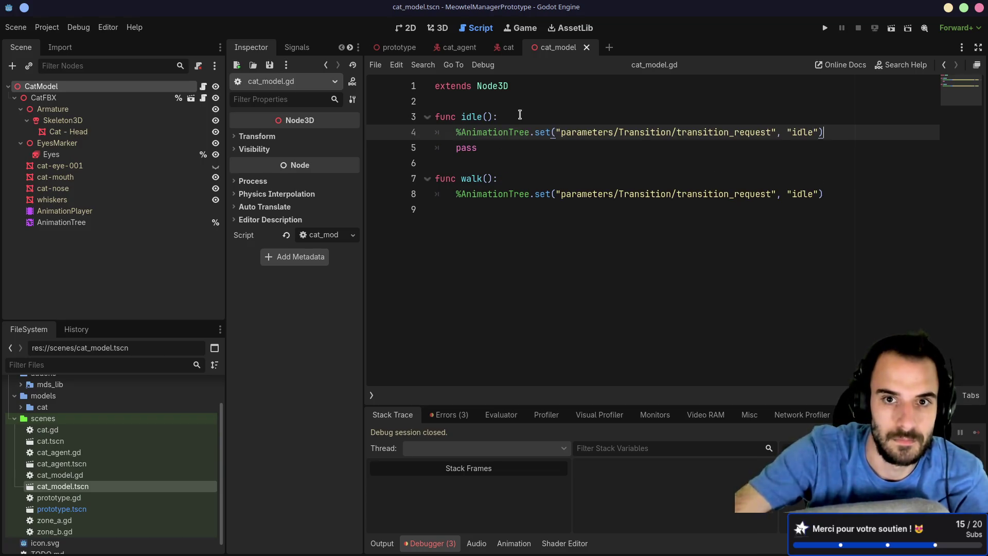
pyautogui.doubleClick(803, 194)
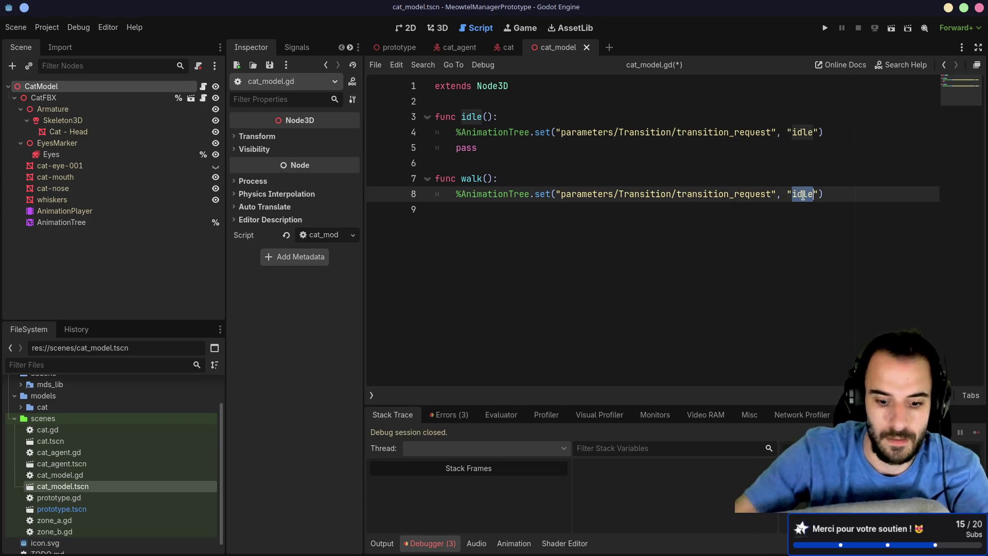
pyautogui.write('walk')
pyautogui.hotkey('ctrl', 's')
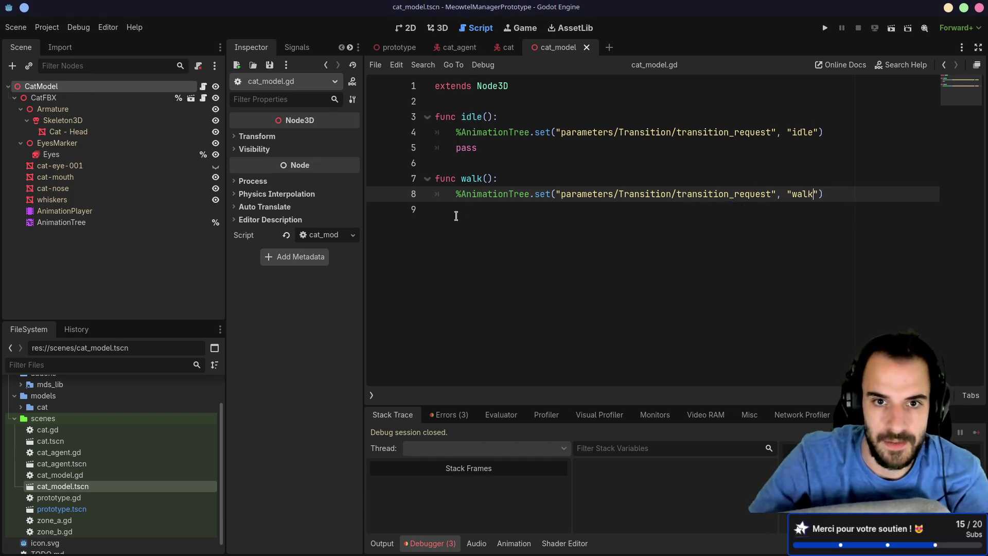
# Duplicate walk() as a new greet() function requesting the 'greeting' state.
pyautogui.moveTo(456, 211); pyautogui.dragTo(430, 165)
pyautogui.hotkey('ctrl', 'shift', 'd')
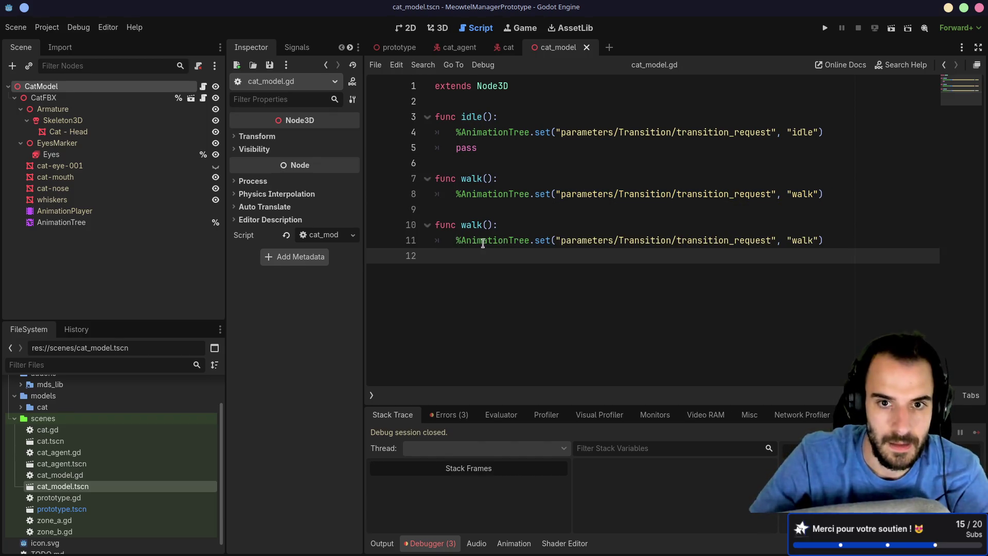
pyautogui.doubleClick(471, 225)
pyautogui.write('greet')
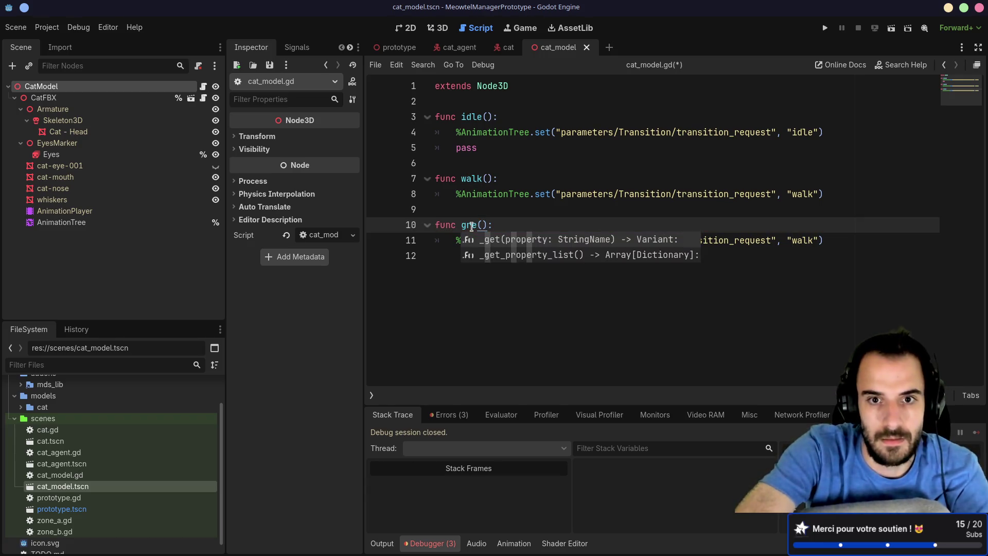
pyautogui.hotkey('ctrl', 's')
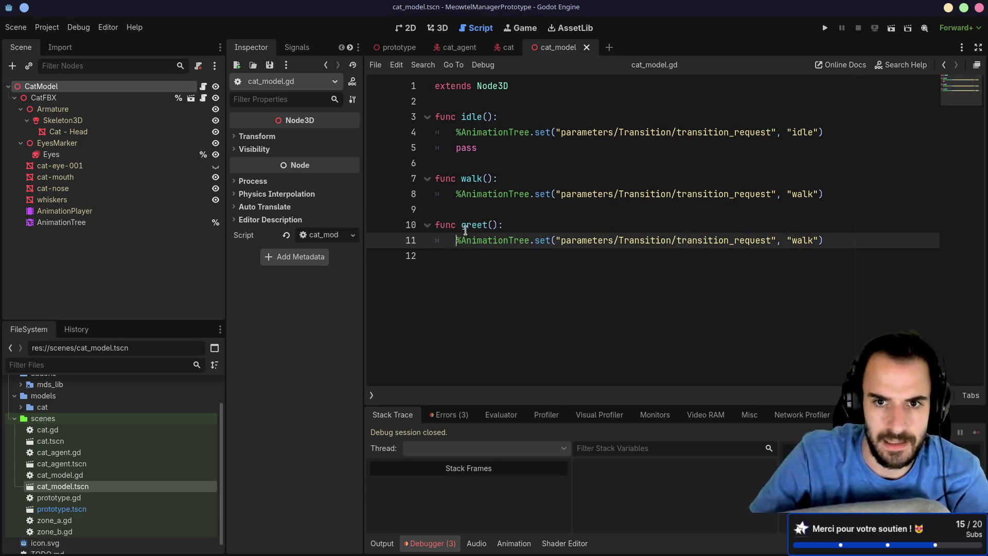
pyautogui.doubleClick(804, 241)
pyautogui.write('greeting')
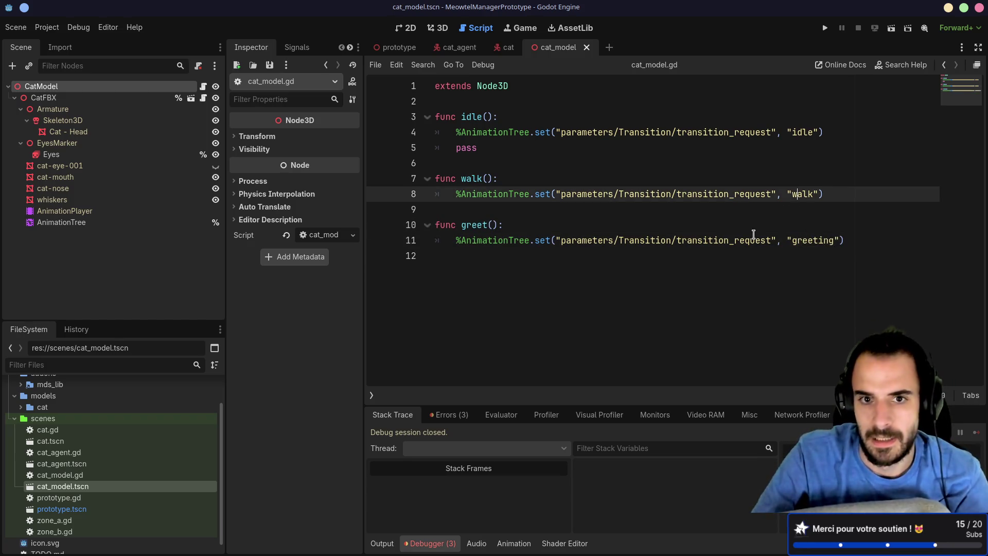
# Insert a blank line below extends Node3D for a new variable.
pyautogui.click(527, 98)
pyautogui.press('Return')
pyautogui.press('Return')
pyautogui.press('Up')
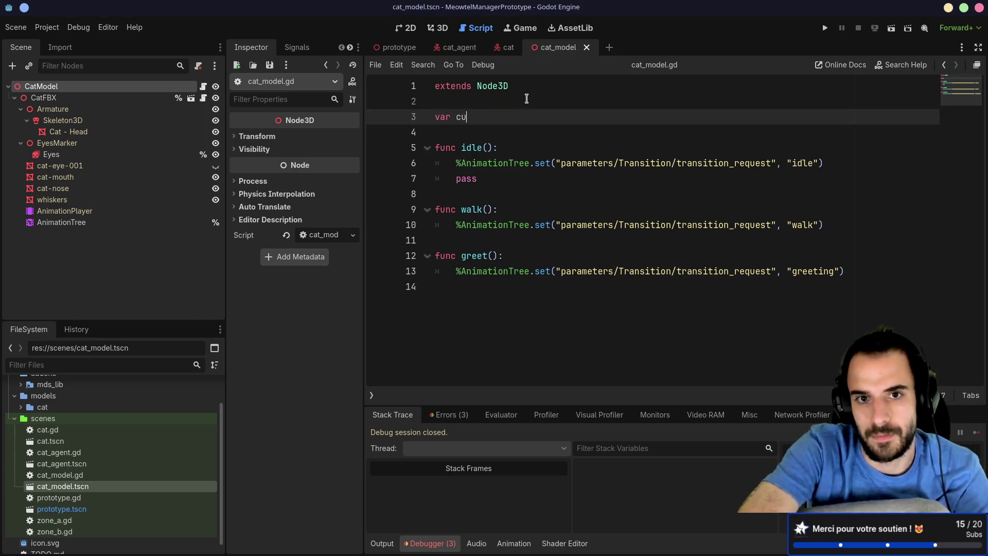
# Declare var current_animation: String = "idle" at the top of cat_model.gd.
pyautogui.write('rent_ani')
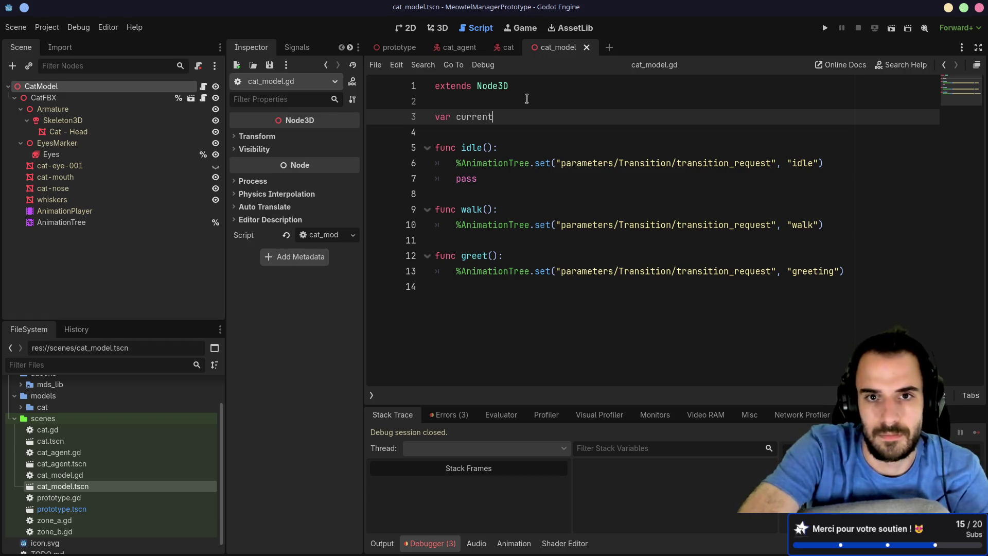
pyautogui.write('mation:')
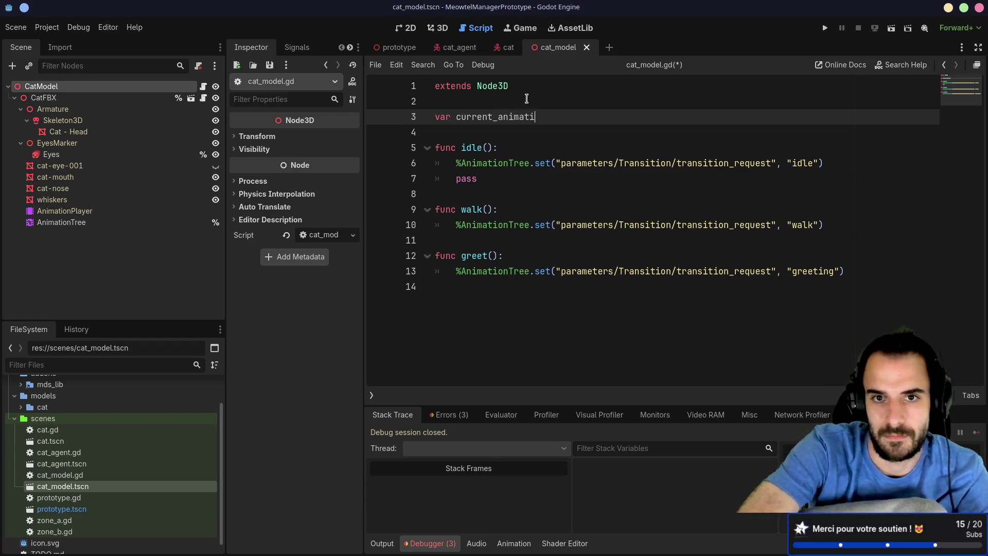
pyautogui.write(' String = ')
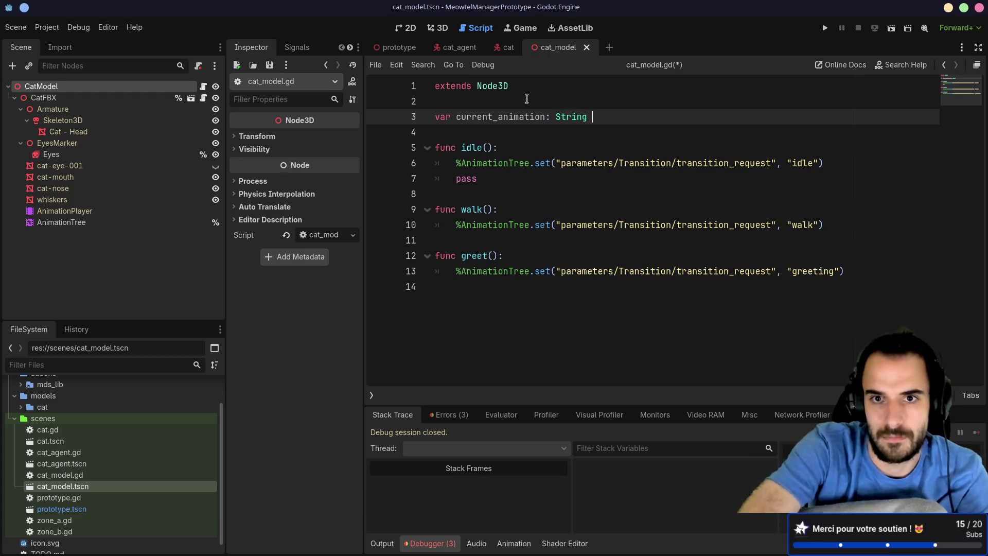
pyautogui.write('"idle')
pyautogui.click(559, 130)
pyautogui.doubleClick(618, 116)
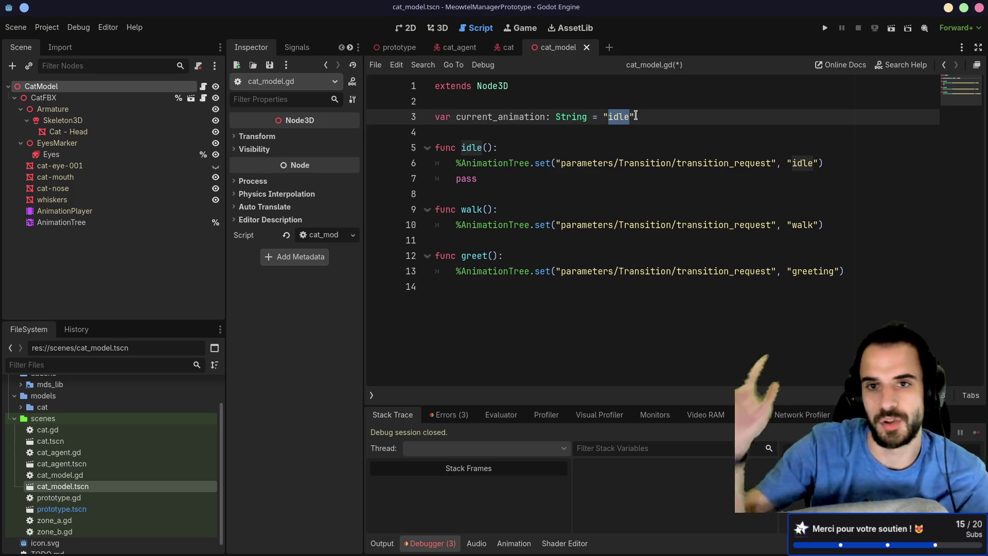
pyautogui.click(637, 117)
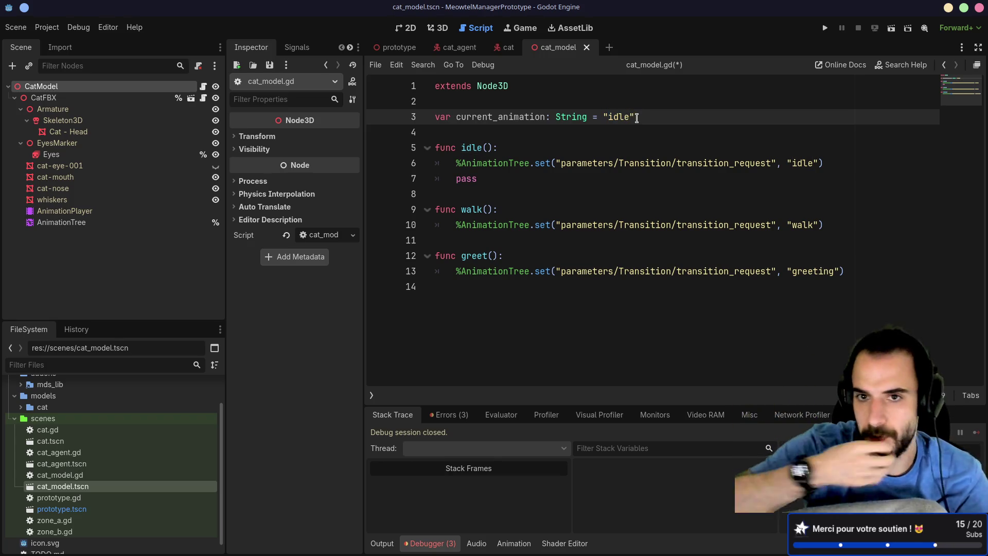
# In idle(), set current_animation = "idle" after the transition line and delete the leftover pass.
pyautogui.doubleClick(522, 117)
pyautogui.hotkey('ctrl', 'c')
pyautogui.click(837, 163)
pyautogui.press('Return')
pyautogui.hotkey('ctrl', 'v')
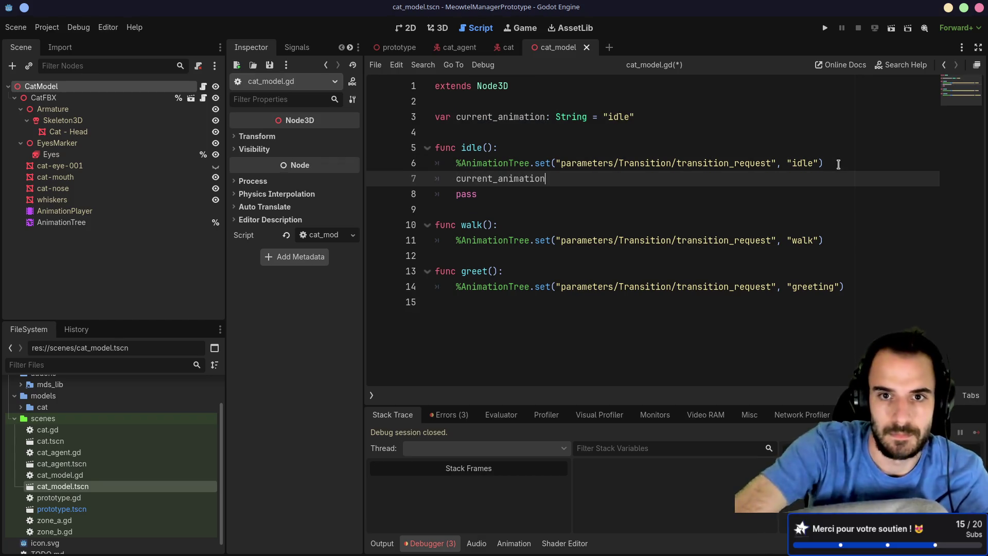
pyautogui.write('= id')
pyautogui.press('BackSpace')
pyautogui.press('BackSpace')
pyautogui.write('"')
pyautogui.press('Escape')
pyautogui.write('dle')
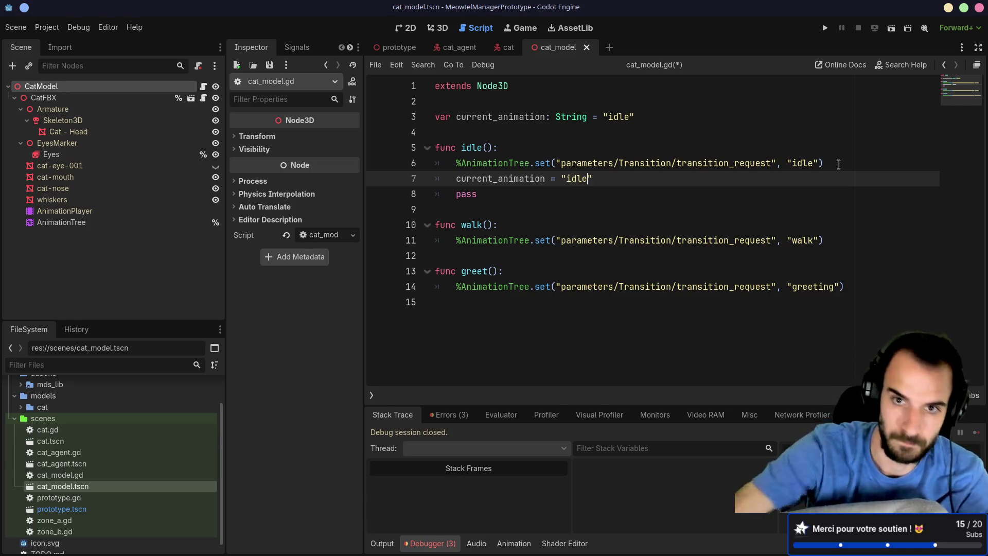
pyautogui.moveTo(648, 191)
pyautogui.mouseDown()
pyautogui.moveTo(640, 177)
pyautogui.moveTo(395, 180)
pyautogui.mouseUp()
pyautogui.press('BackSpace')
# In walk(), add current_animation = "walk" and fix the indentation on line 11.
pyautogui.click(853, 221)
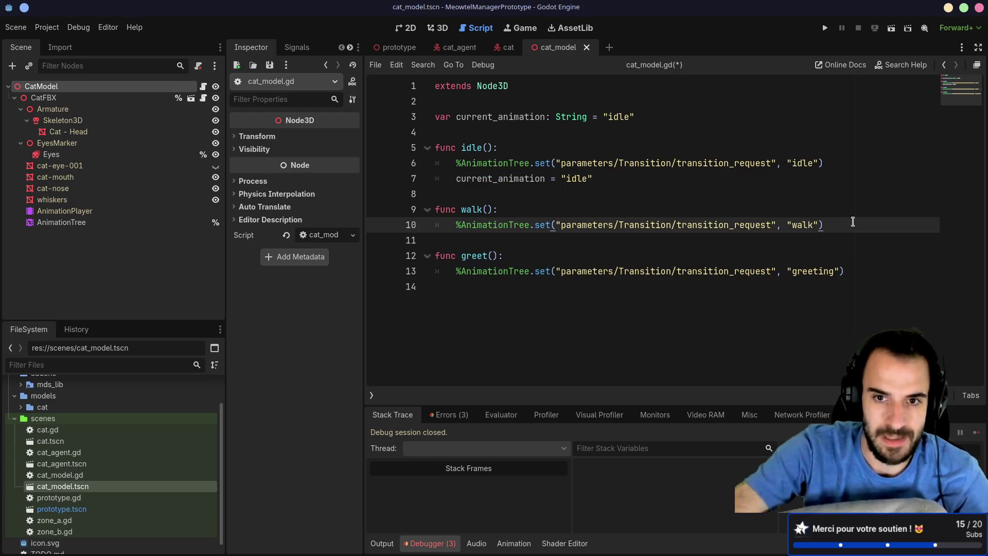
pyautogui.press('Return')
pyautogui.hotkey('ctrl', 'v')
pyautogui.press('BackSpace')
pyautogui.press('BackSpace')
pyautogui.press('BackSpace')
pyautogui.write('walk')
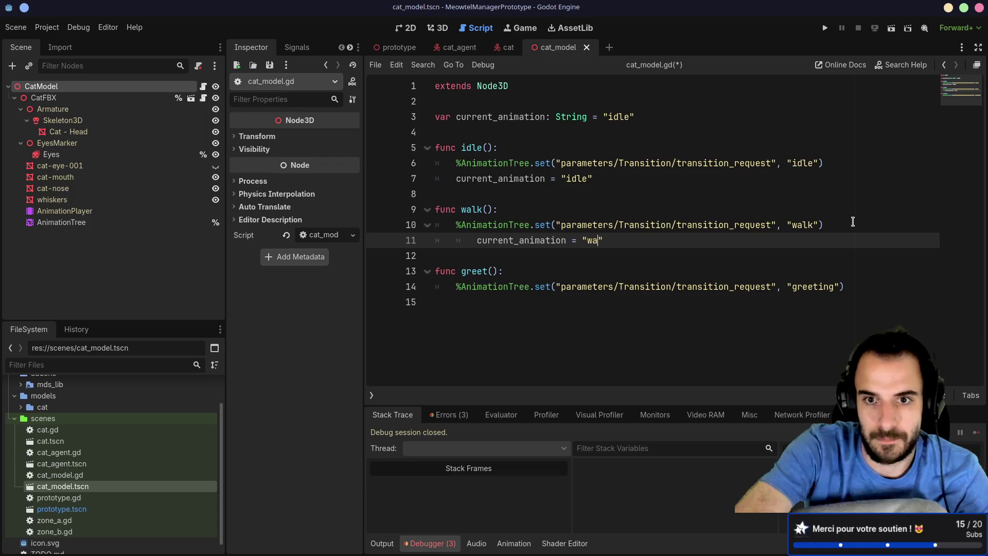
pyautogui.click(482, 240)
pyautogui.press('BackSpace')
pyautogui.press('BackSpace')
pyautogui.write('c')
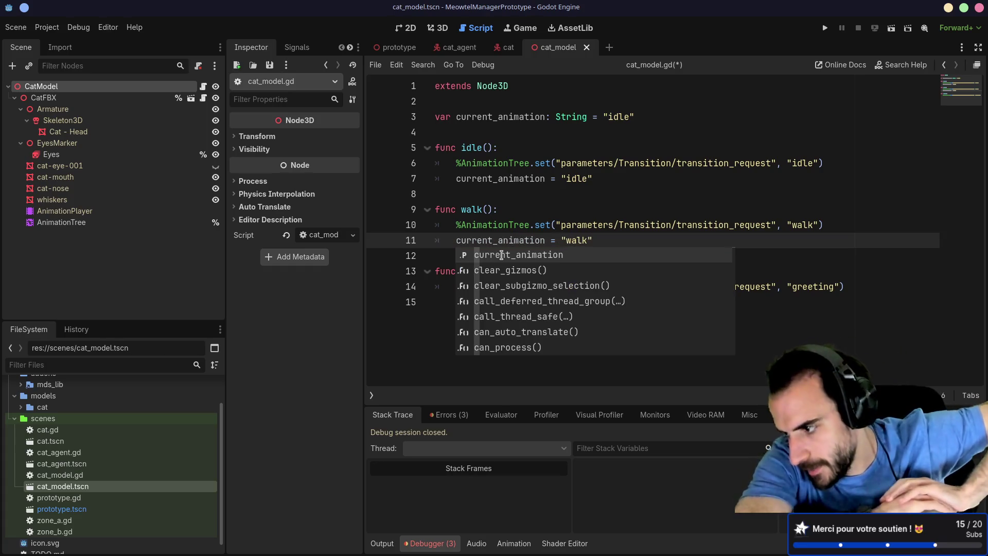
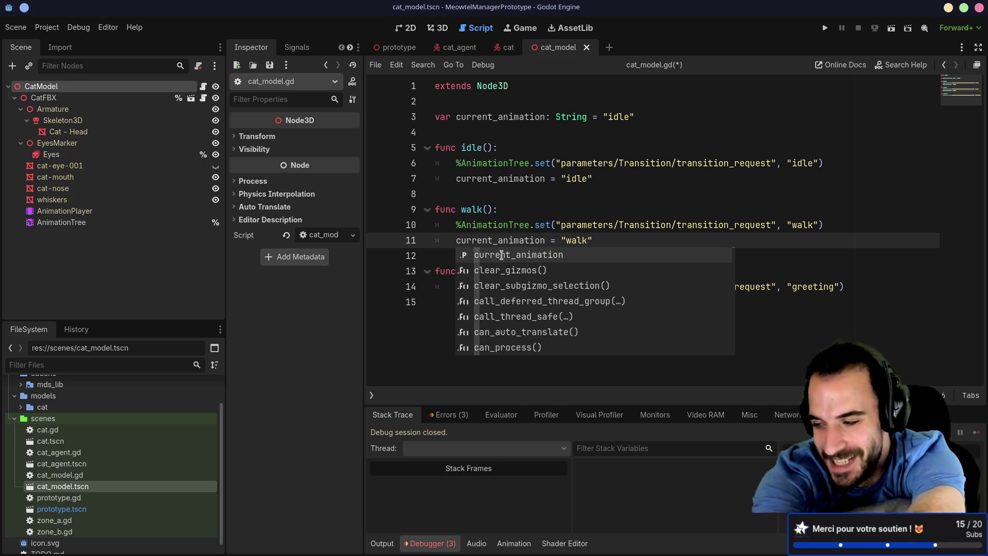
# Copy the walk assignment into greet(), change it to current_animation = "greeting", and save.
pyautogui.moveTo(593, 240)
pyautogui.mouseDown()
pyautogui.moveTo(439, 237)
pyautogui.moveTo(456, 241)
pyautogui.mouseUp()
pyautogui.hotkey('ctrl', 'c')
pyautogui.click(854, 290)
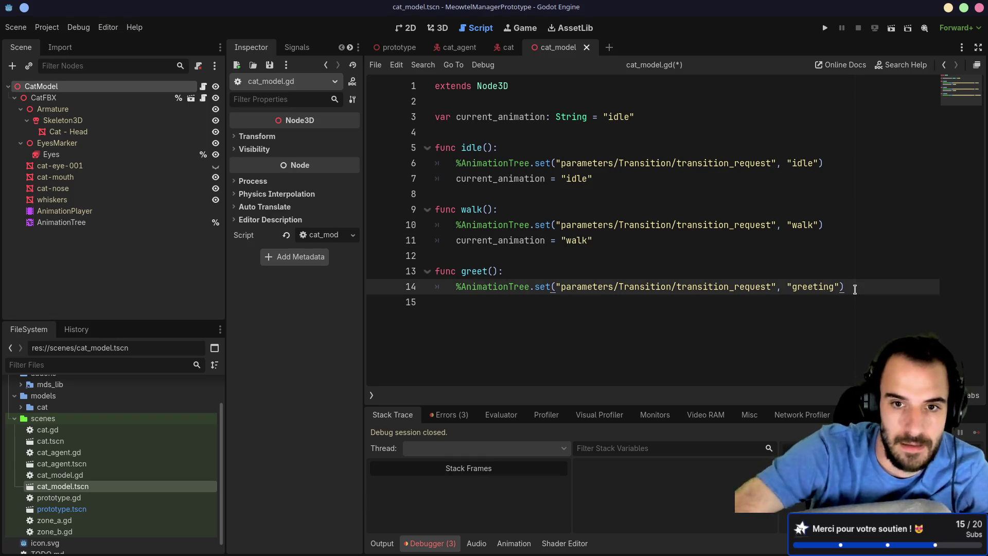
pyautogui.press('Return')
pyautogui.hotkey('ctrl', 'v')
pyautogui.doubleClick(575, 302)
pyautogui.write('gree')
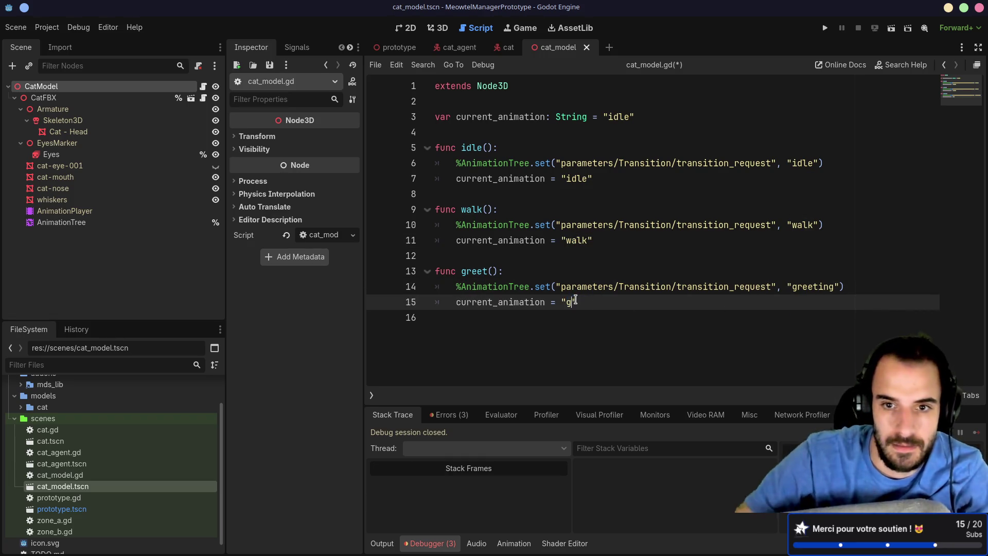
pyautogui.write('ting')
pyautogui.hotkey('ctrl', 's')
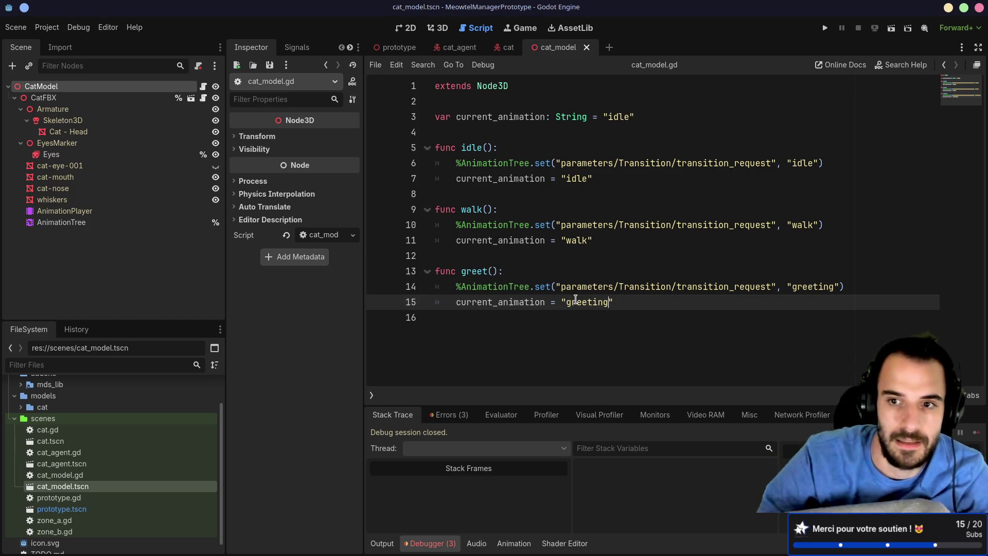
# Declare class_name CatModel on line 1 of cat_model.gd.
pyautogui.click(697, 273)
pyautogui.click(616, 211)
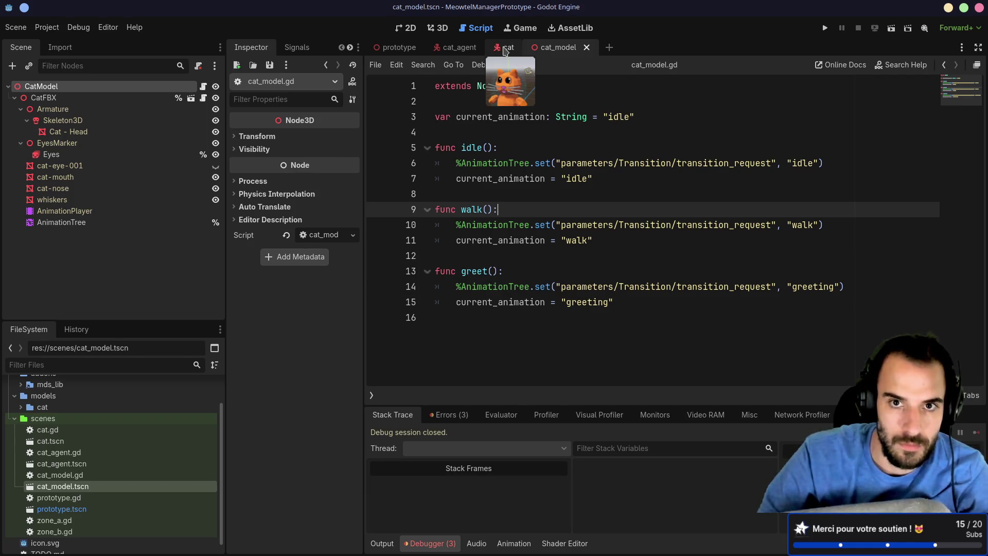
pyautogui.click(468, 163)
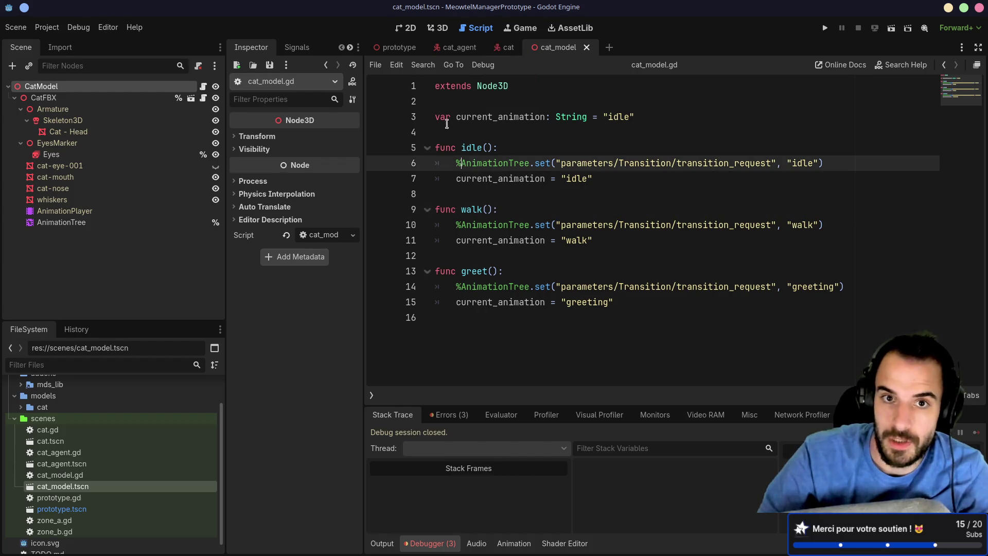
pyautogui.click(435, 88)
pyautogui.write('class')
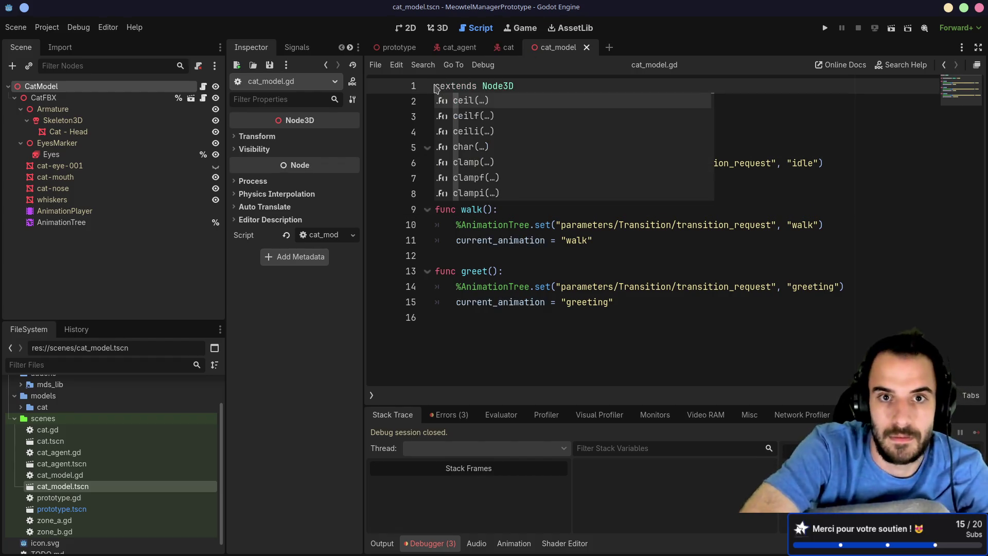
pyautogui.write('_')
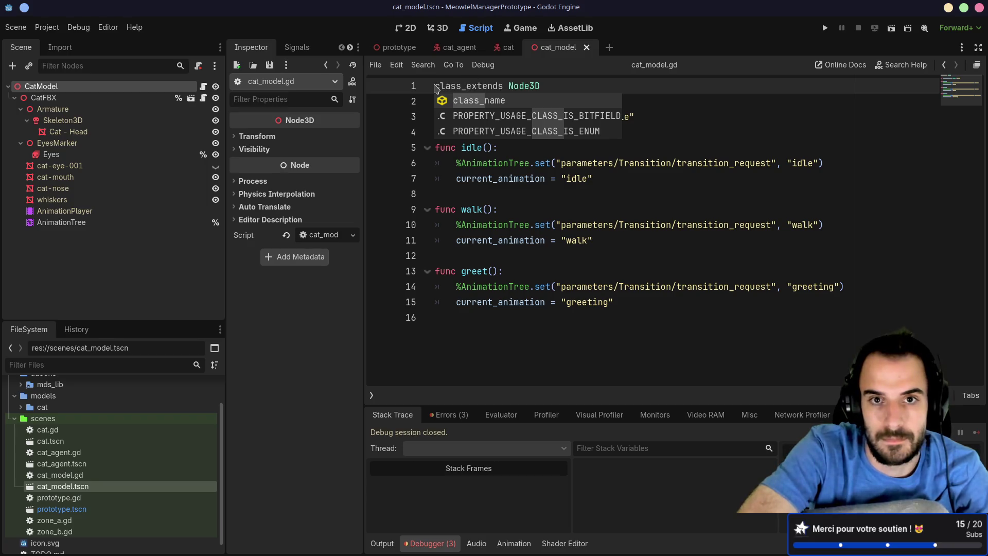
pyautogui.write('n')
pyautogui.press('Return')
pyautogui.write('CatModel')
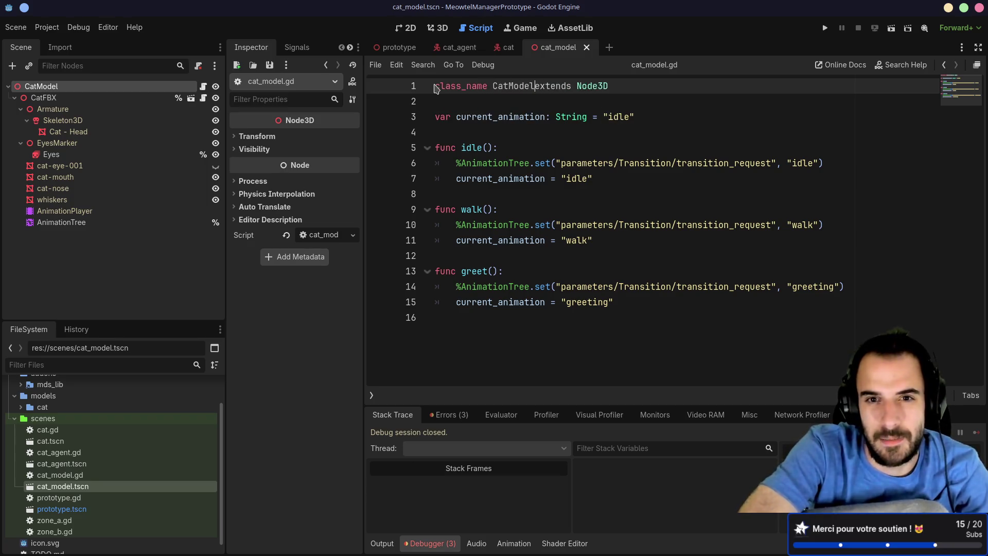
pyautogui.click(508, 48)
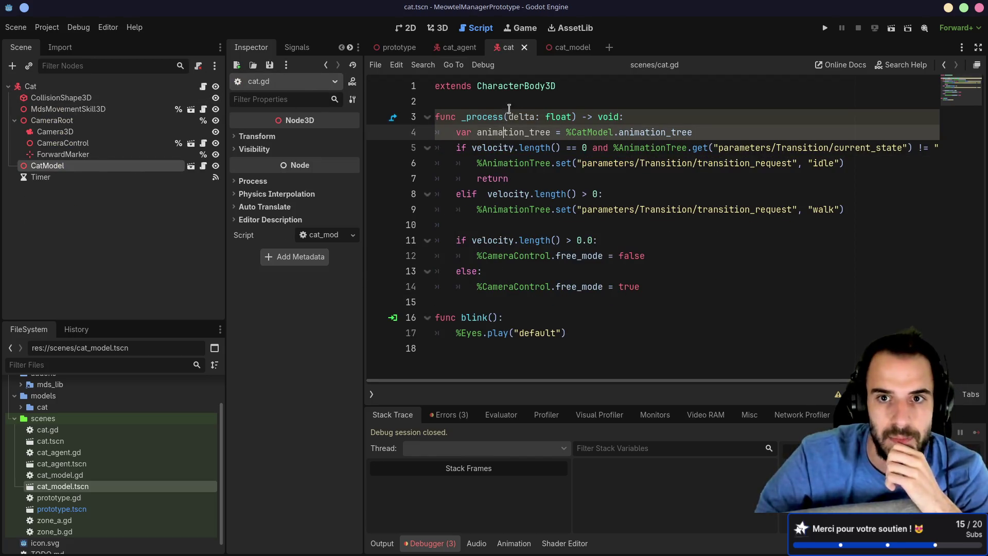
# Make CatModel a unique-name node and replace the AnimationTree idle call with %CatModel.idle().
pyautogui.moveTo(473, 165)
pyautogui.mouseDown()
pyautogui.moveTo(814, 164)
pyautogui.moveTo(844, 173)
pyautogui.mouseUp()
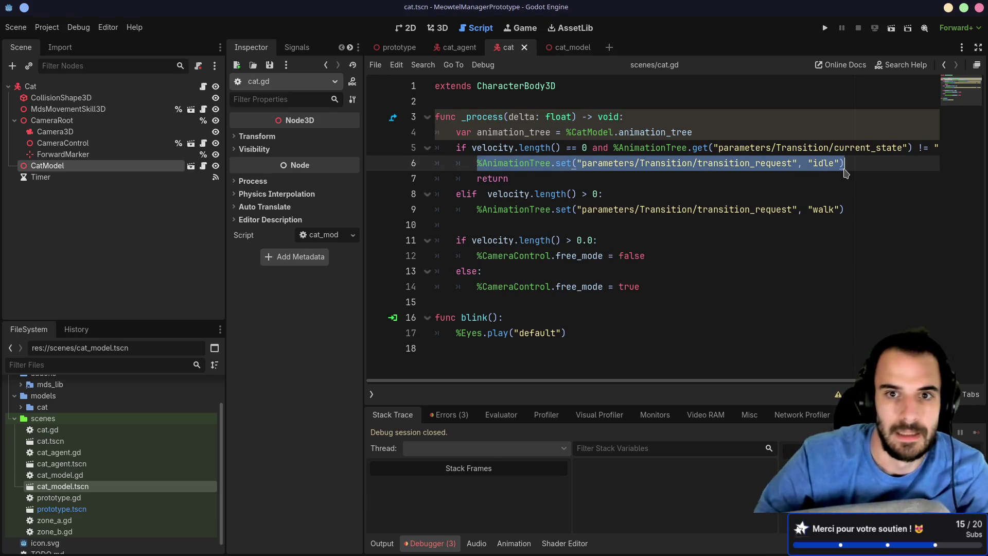
pyautogui.press('BackSpace')
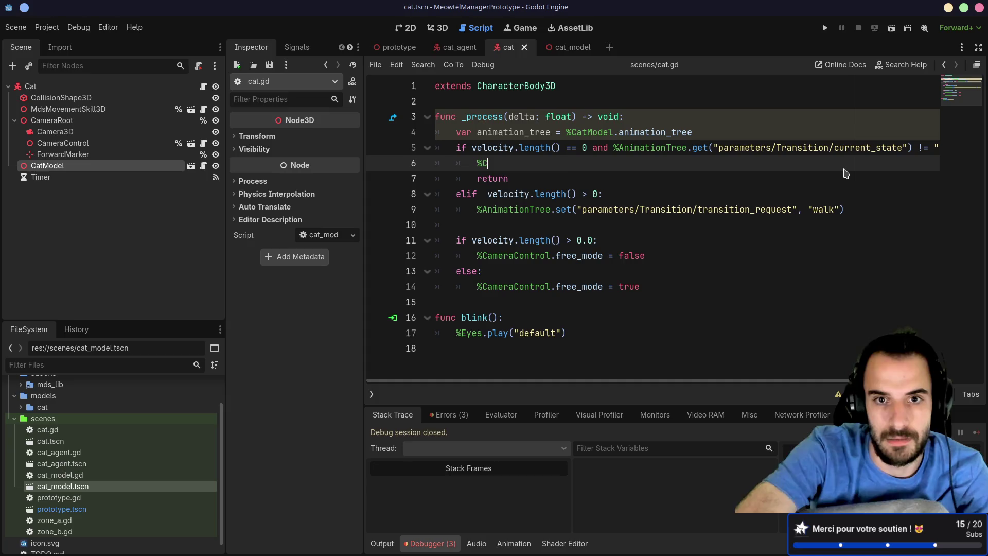
pyautogui.write('at')
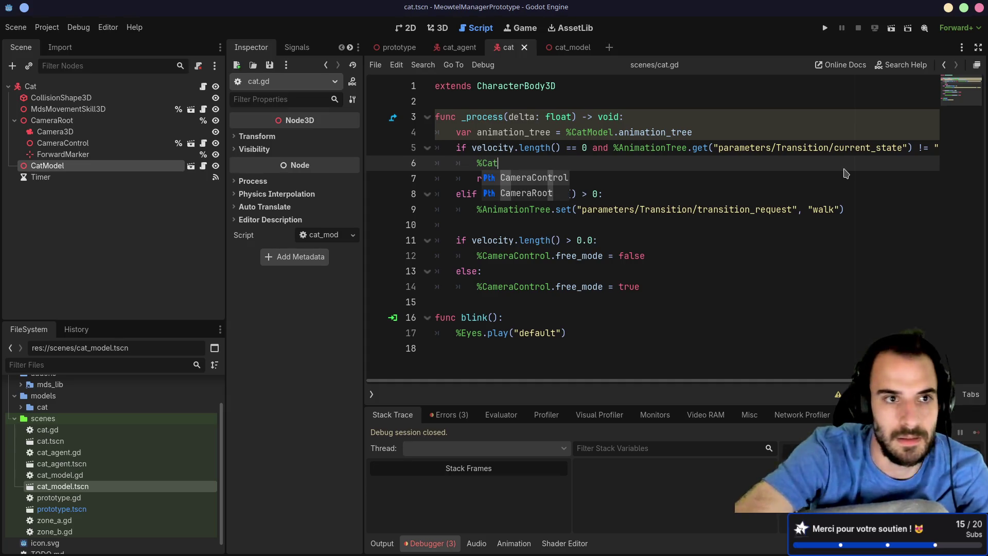
pyautogui.rightClick(162, 165)
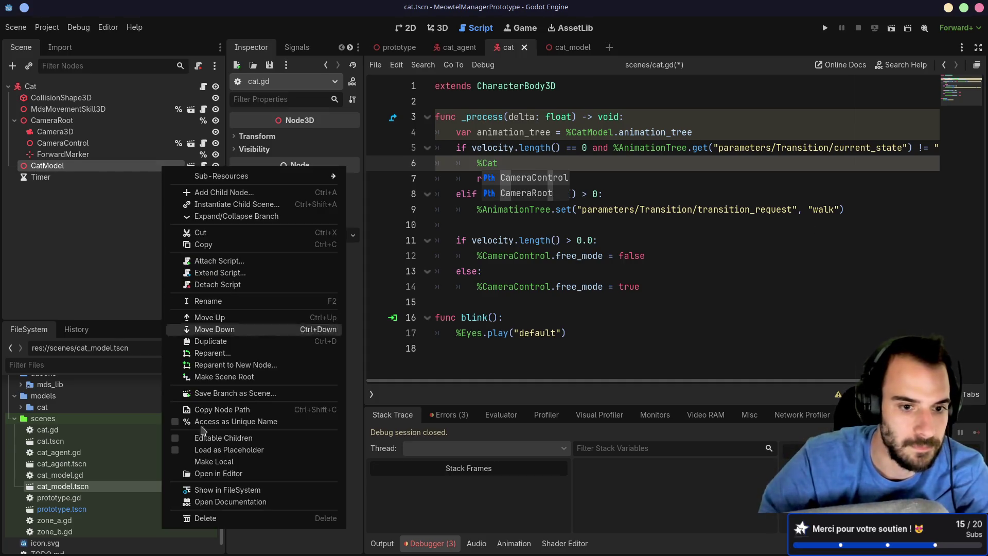
pyautogui.click(178, 421)
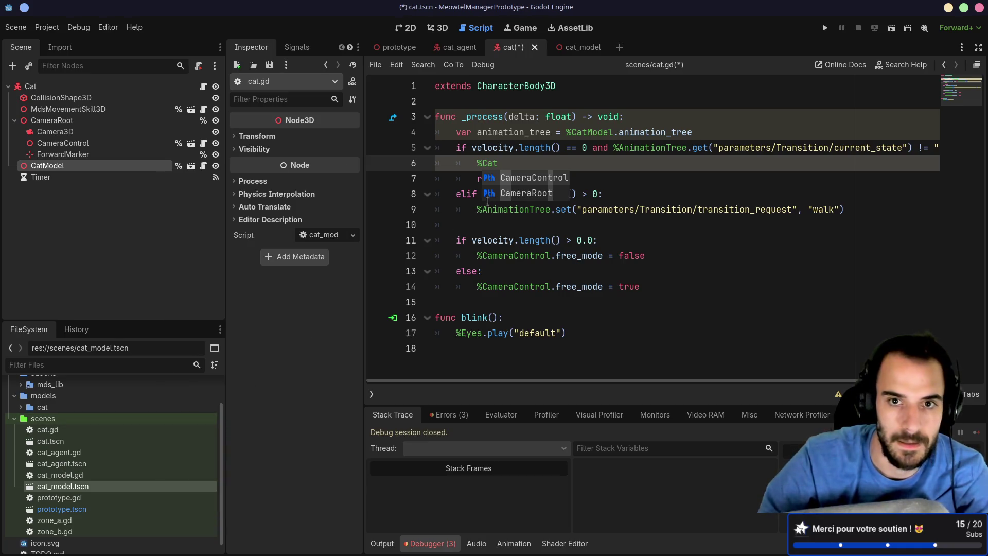
pyautogui.write('M')
pyautogui.press('Return')
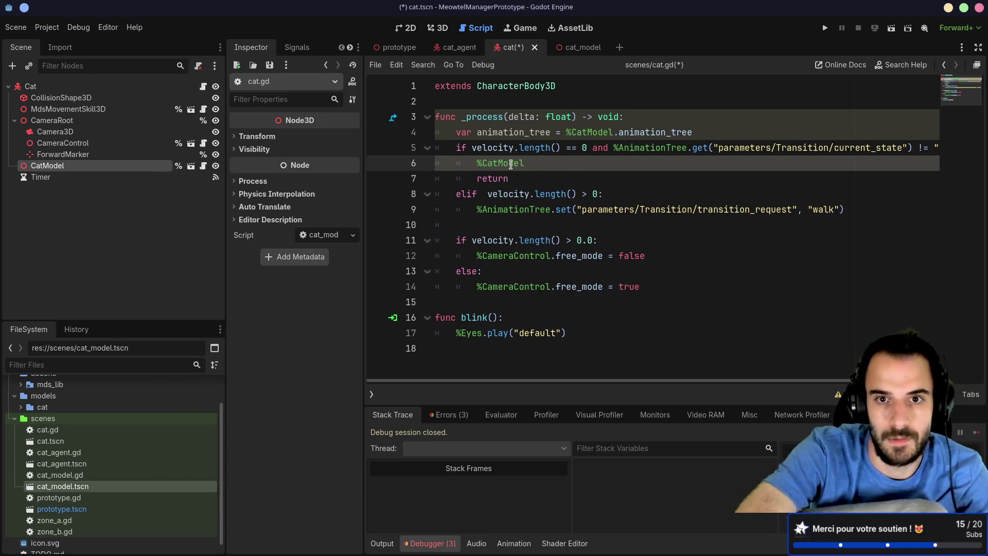
pyautogui.write('.')
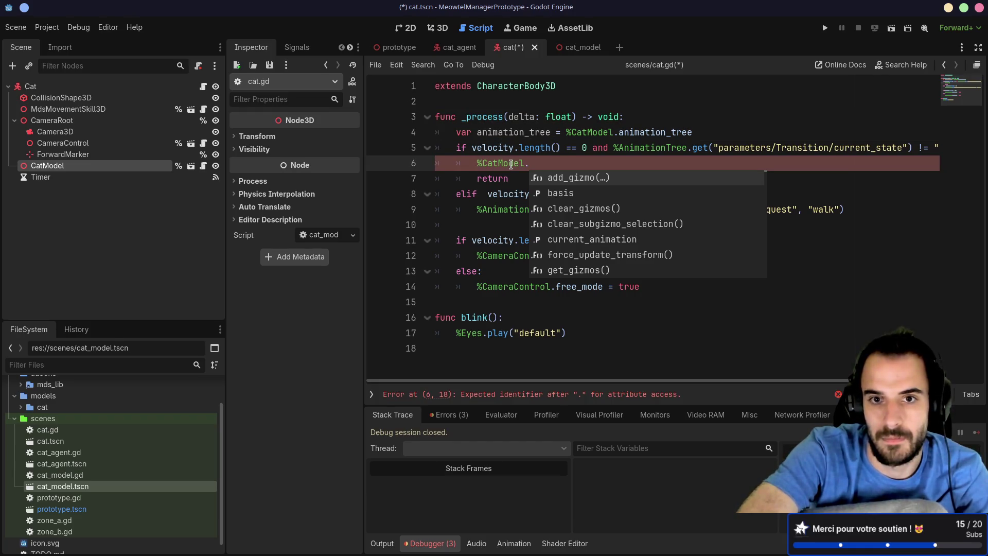
pyautogui.write('id')
pyautogui.press('Return')
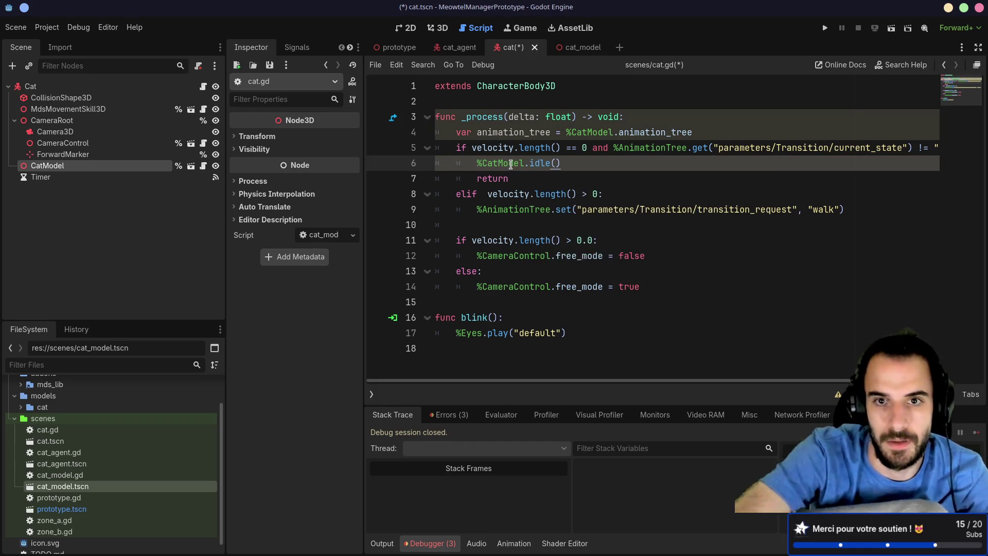
pyautogui.hotkey('ctrl', 's')
# Add %CatModel.walk() under the elif branch, remove the old AnimationTree walk line, and save.
pyautogui.moveTo(579, 164); pyautogui.dragTo(472, 163)
pyautogui.hotkey('ctrl', 'c')
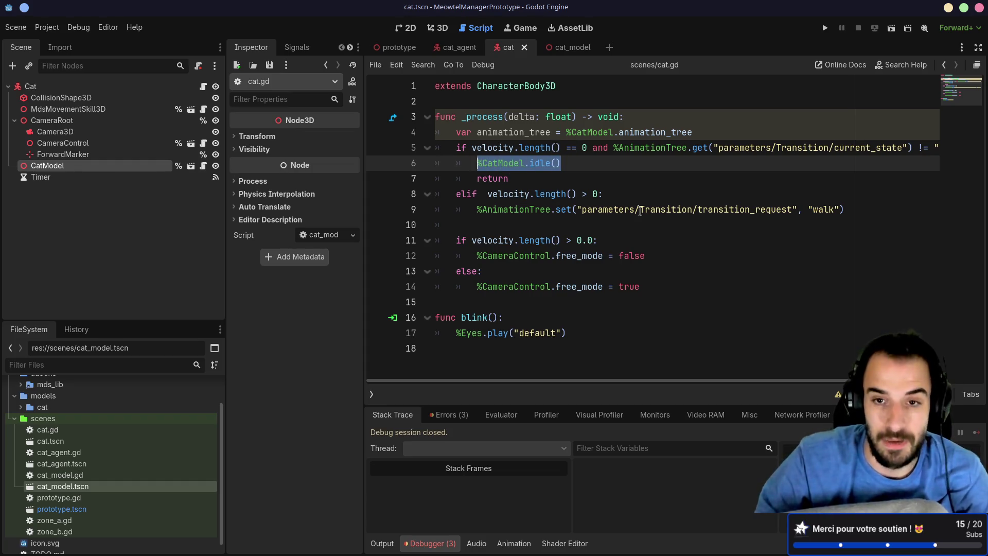
pyautogui.click(631, 192)
pyautogui.press('Return')
pyautogui.hotkey('ctrl', 'v')
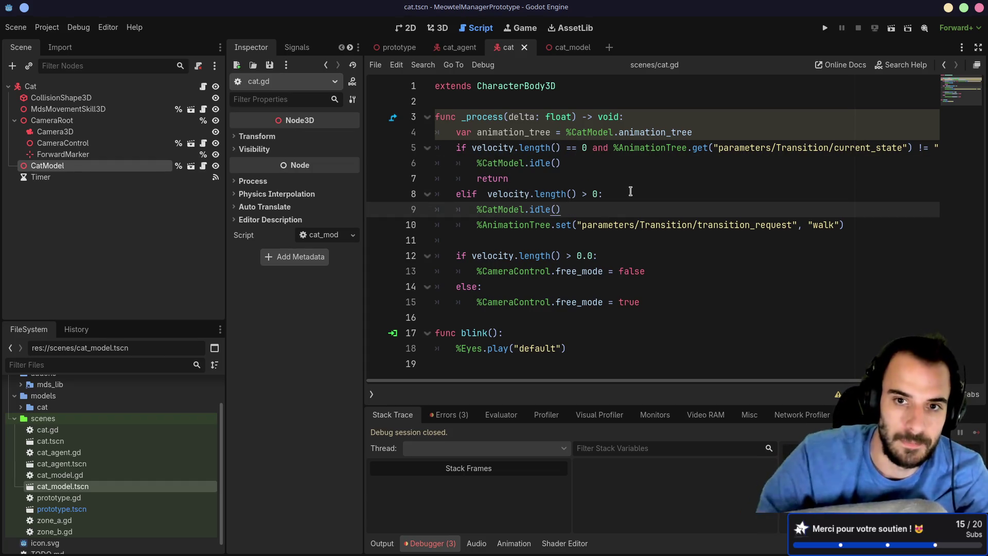
pyautogui.doubleClick(539, 210)
pyautogui.write('wal')
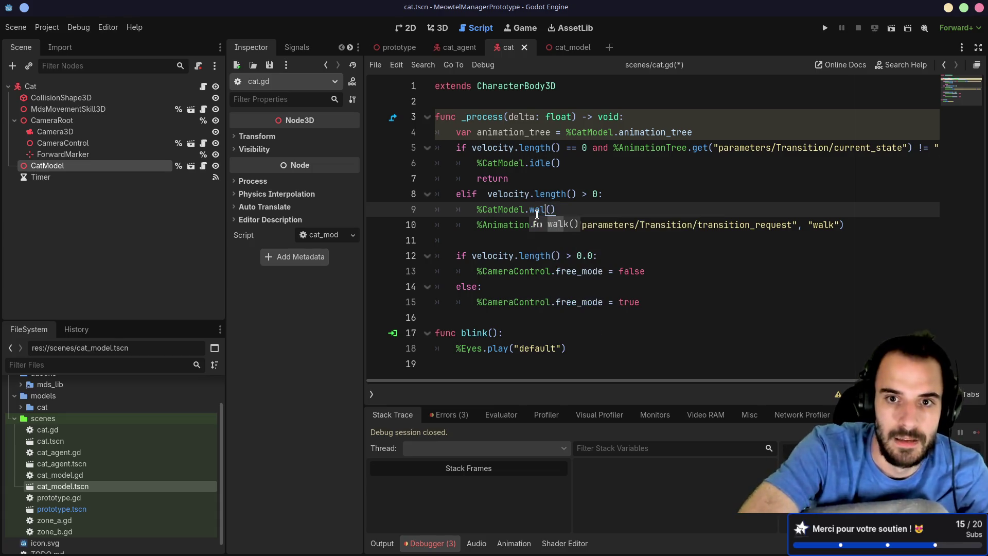
pyautogui.write('k')
pyautogui.hotkey('ctrl', 's')
pyautogui.click(532, 194)
pyautogui.doubleClick(539, 208)
pyautogui.moveTo(844, 222); pyautogui.dragTo(859, 213)
pyautogui.press('BackSpace')
pyautogui.hotkey('ctrl', 's')
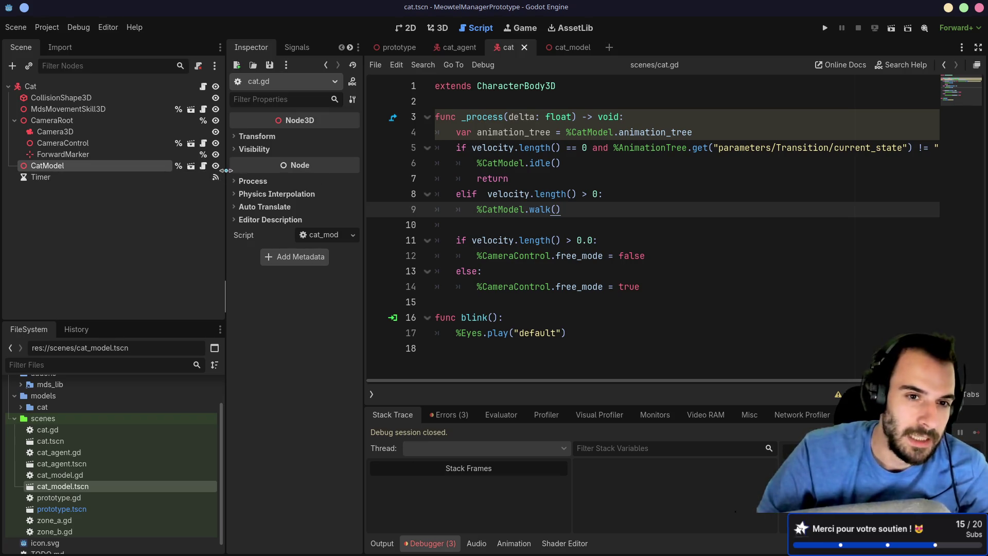
# Replace the AnimationTree current_state lookup on line 5 with %CatModel.current_animation.
pyautogui.moveTo(226, 177); pyautogui.dragTo(161, 178)
pyautogui.moveTo(363, 165); pyautogui.dragTo(309, 165)
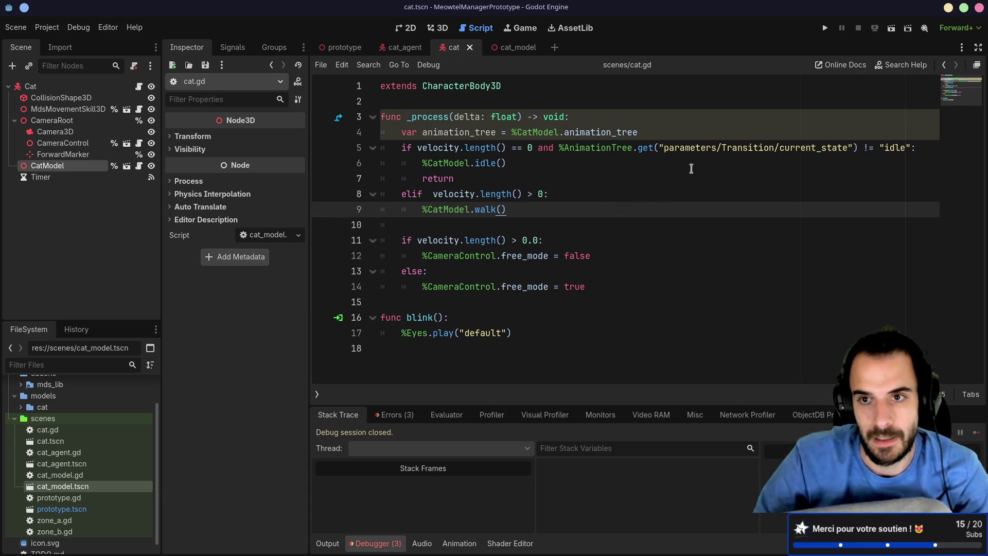
pyautogui.moveTo(559, 148); pyautogui.dragTo(858, 148)
pyautogui.press('BackSpace')
pyautogui.write('%CatModel')
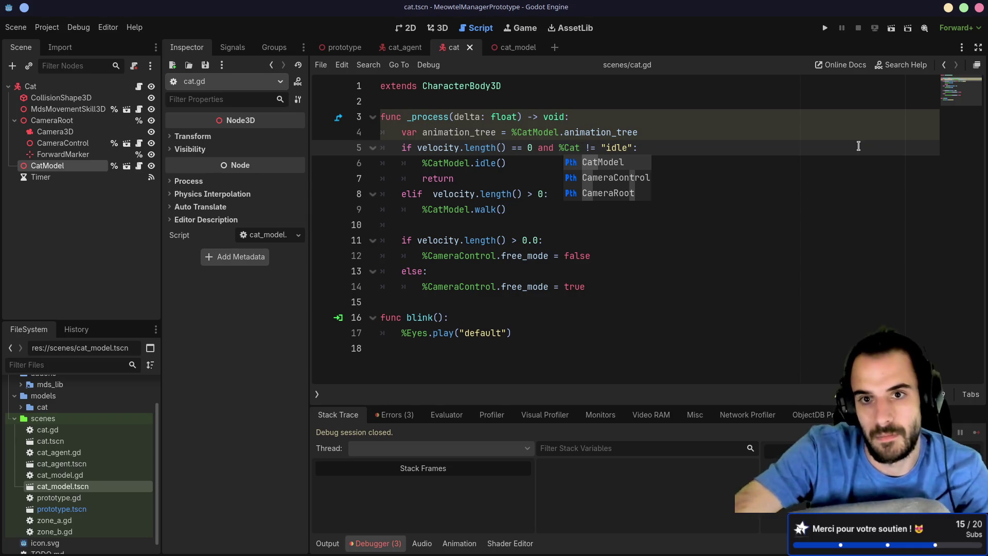
pyautogui.press('Return')
pyautogui.write('.cu')
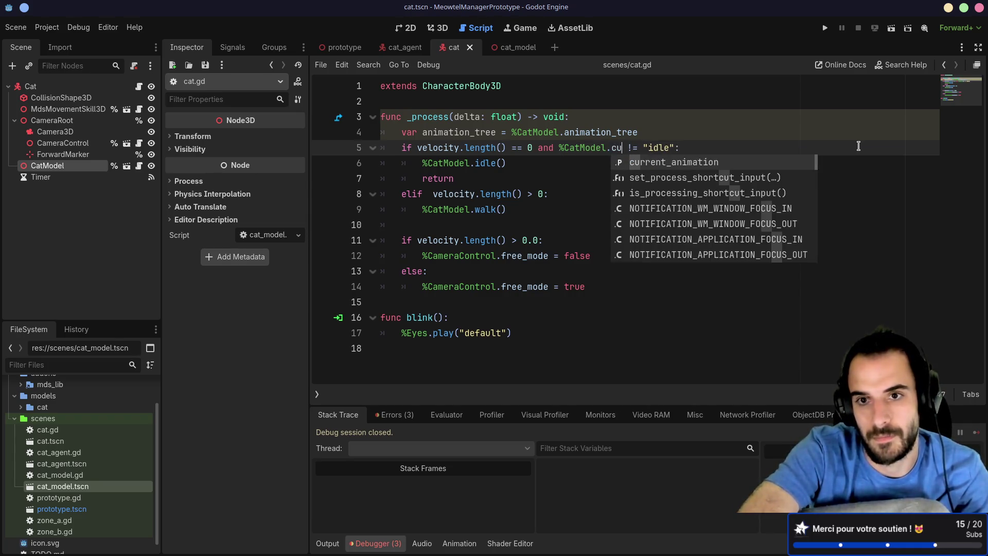
pyautogui.press('Return')
# Rename _process's delta parameter to _delta.
pyautogui.click(704, 198)
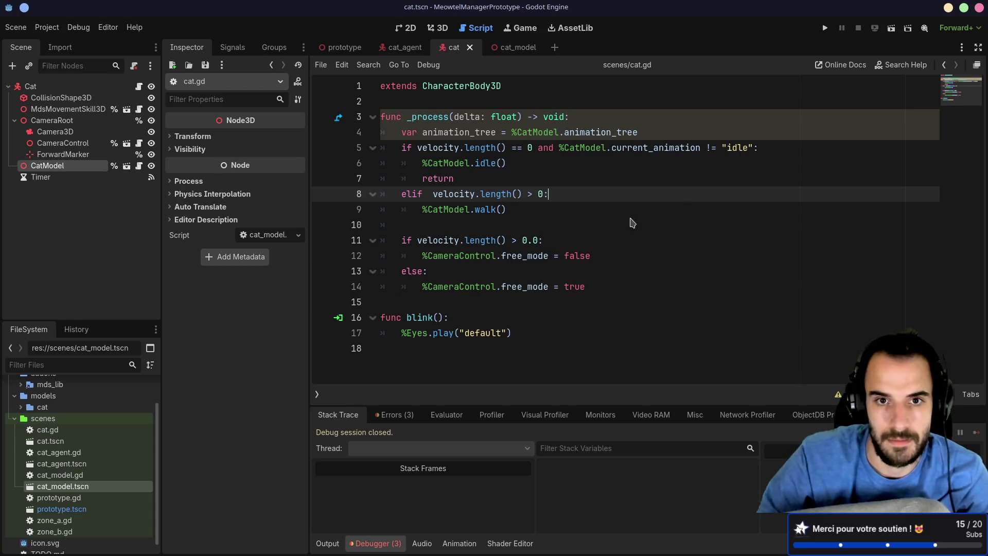
pyautogui.click(525, 178)
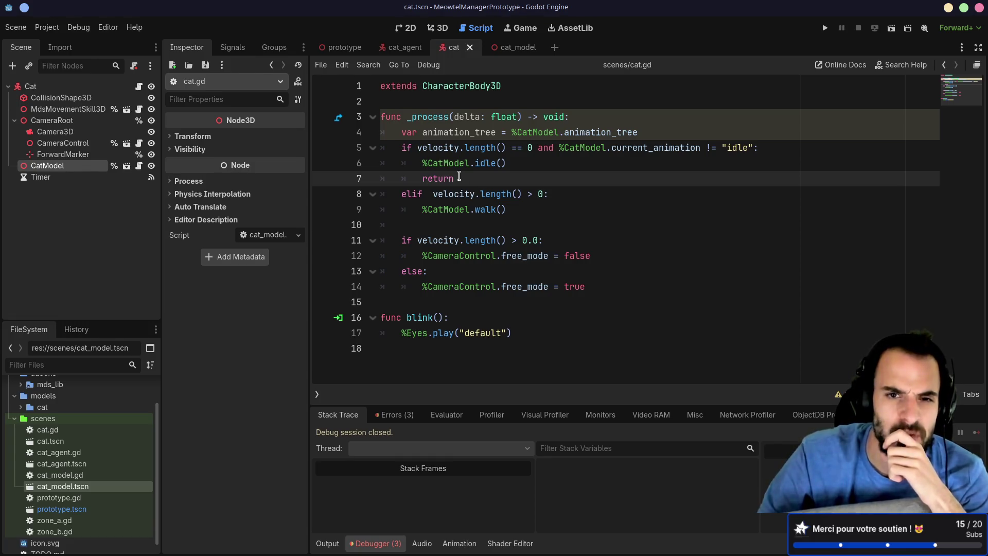
pyautogui.click(455, 117)
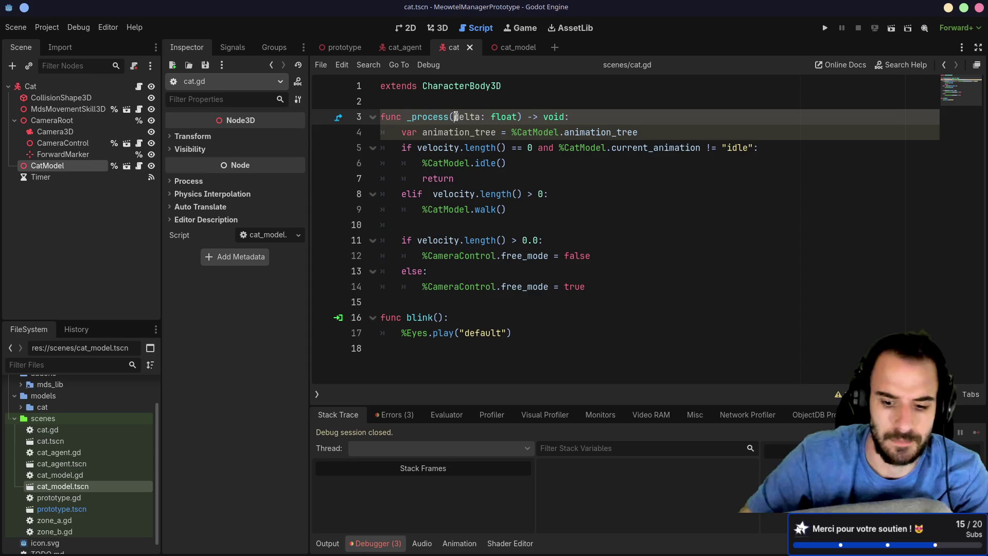
pyautogui.write('_')
pyautogui.click(546, 210)
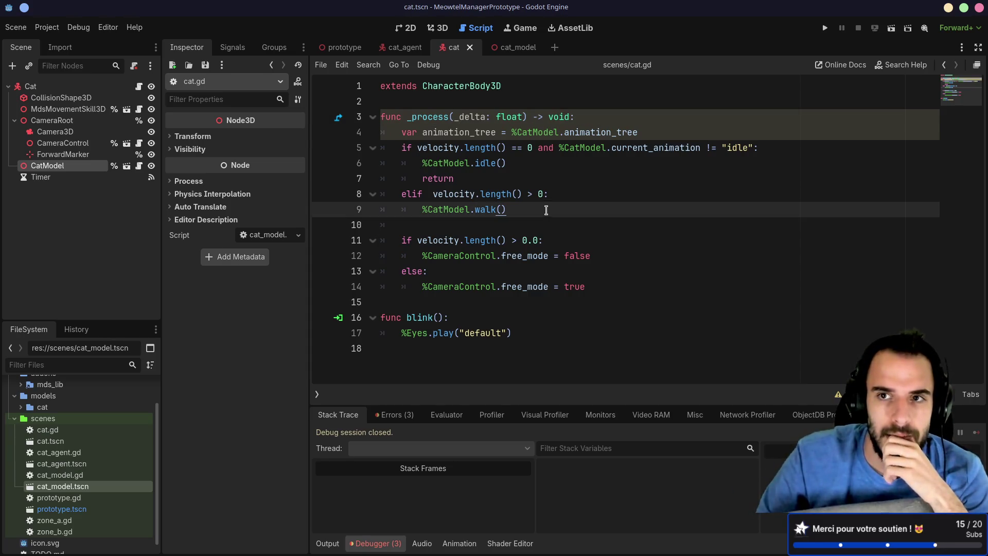
# Test-run the game, then delete the unused animation_tree line from _process.
pyautogui.click(824, 28)
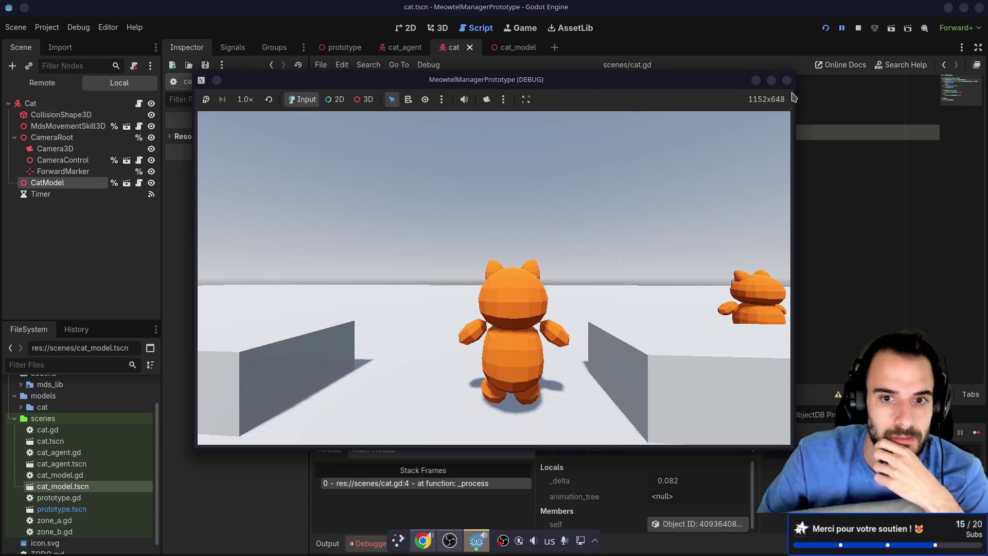
pyautogui.click(432, 509)
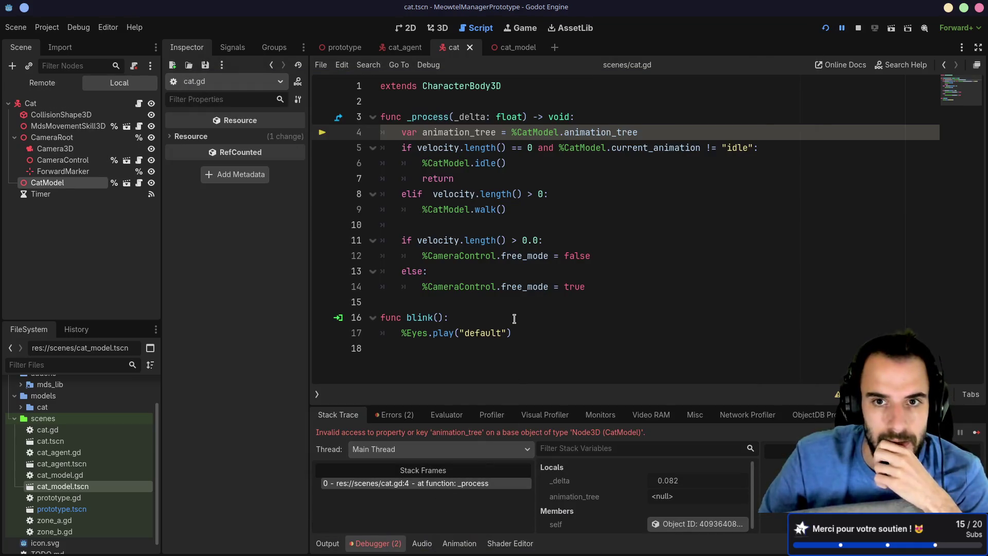
pyautogui.moveTo(661, 132); pyautogui.dragTo(661, 123)
pyautogui.press('BackSpace')
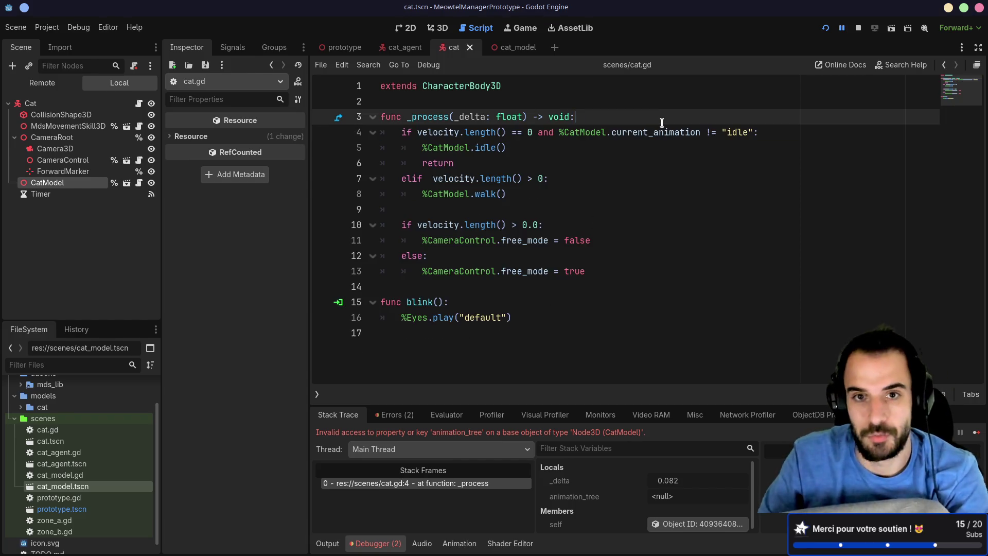
# Rerun the game and inspect the blink() errors about the missing %Eyes node.
pyautogui.click(825, 28)
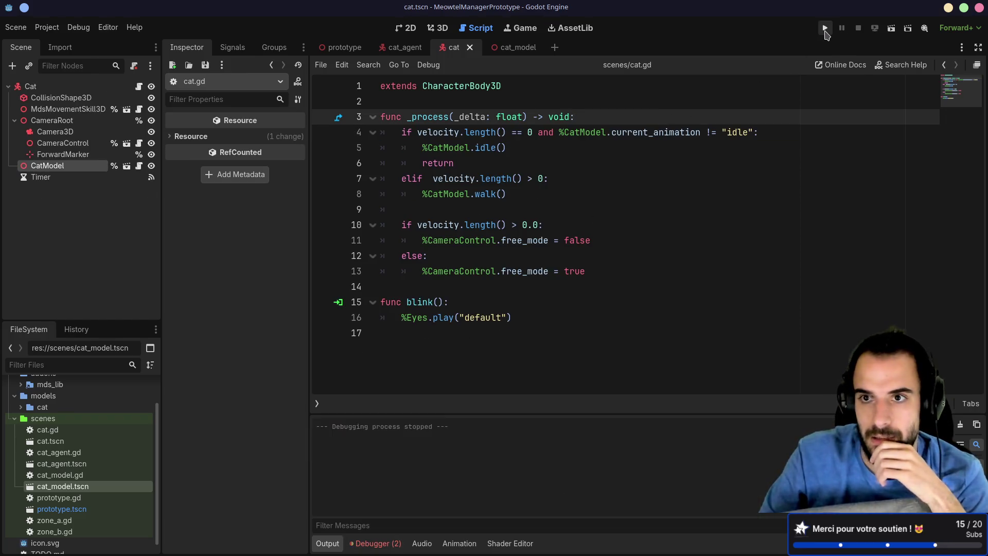
pyautogui.press('F5')
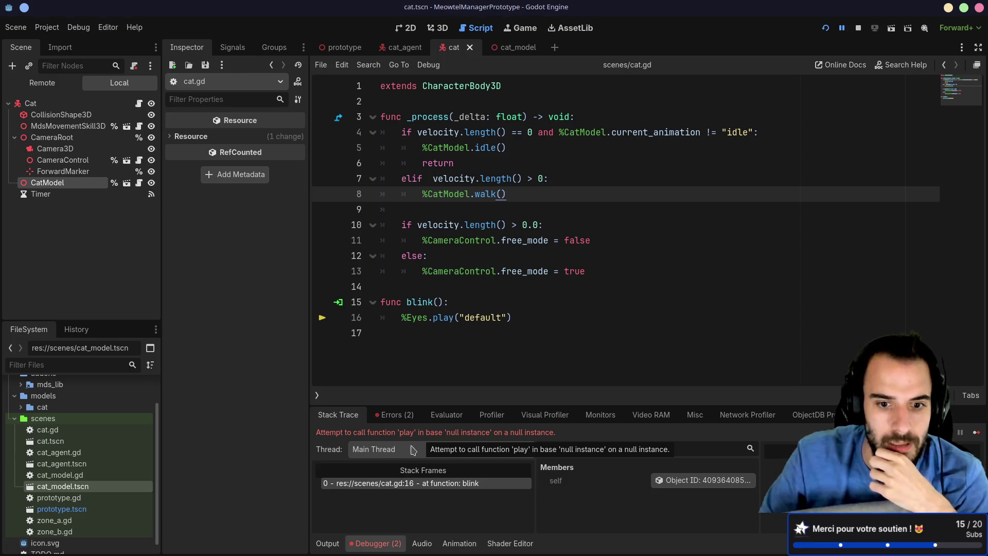
pyautogui.click(394, 415)
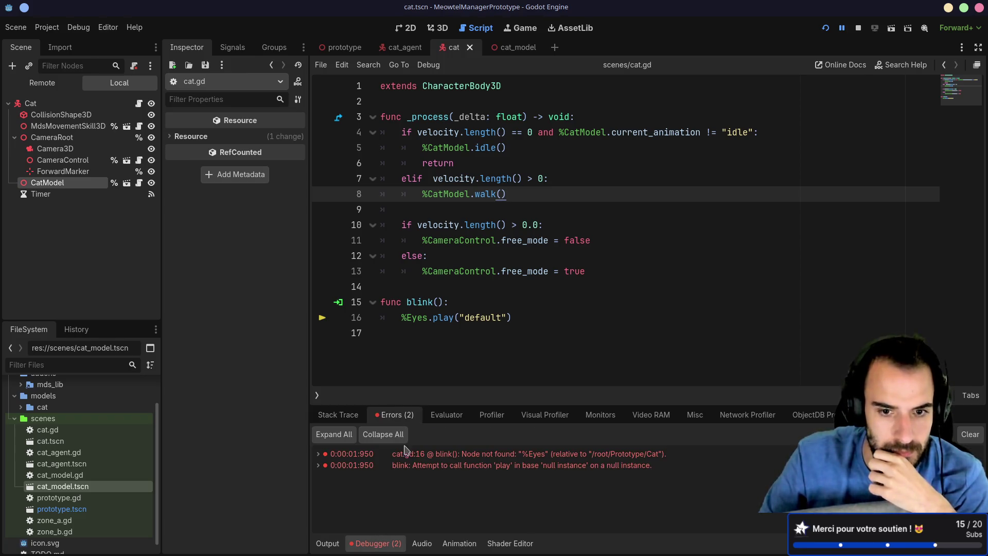
pyautogui.click(431, 453)
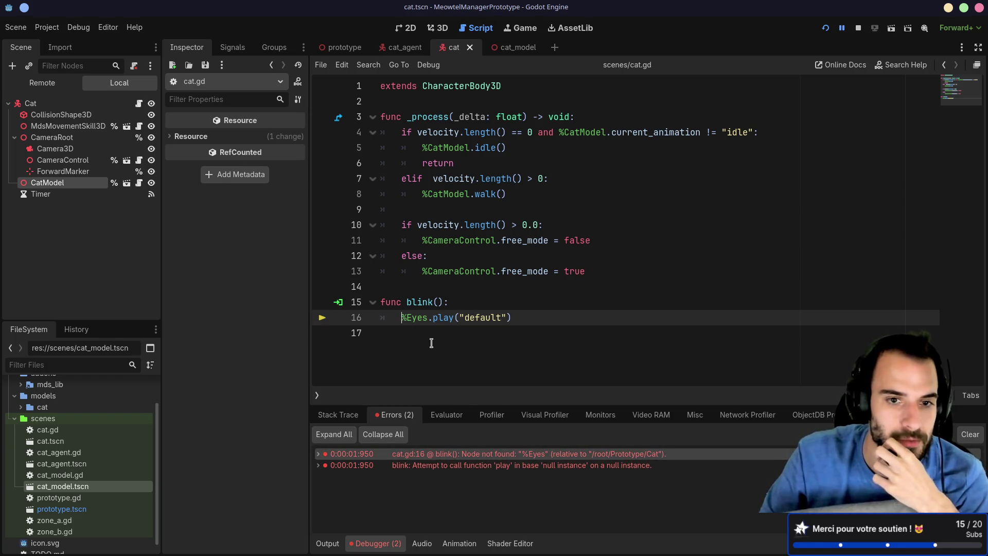
pyautogui.moveTo(161, 295); pyautogui.dragTo(223, 293)
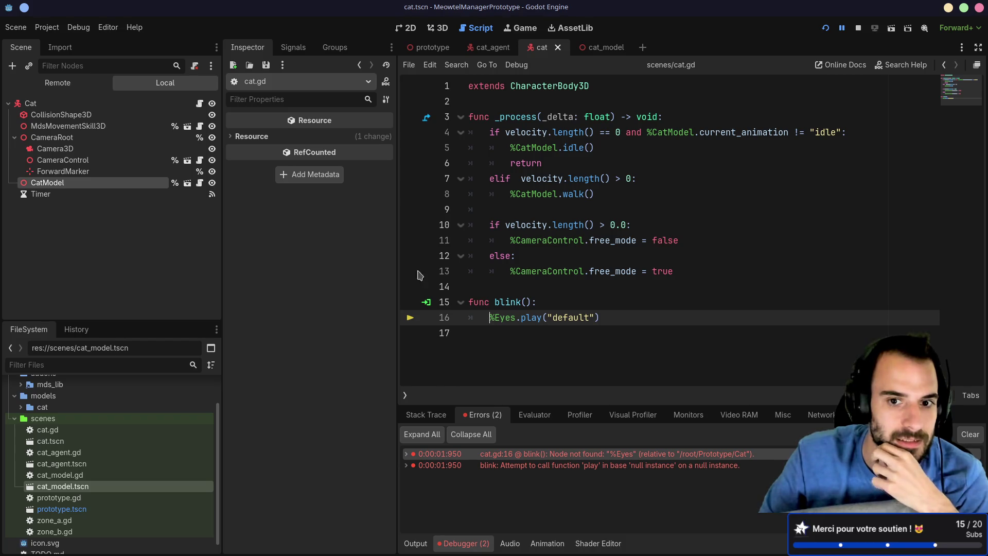
# Delete the blink() function from cat.gd.
pyautogui.click(483, 302)
pyautogui.keyDown('shift'); pyautogui.click(462, 299); pyautogui.keyUp('shift')
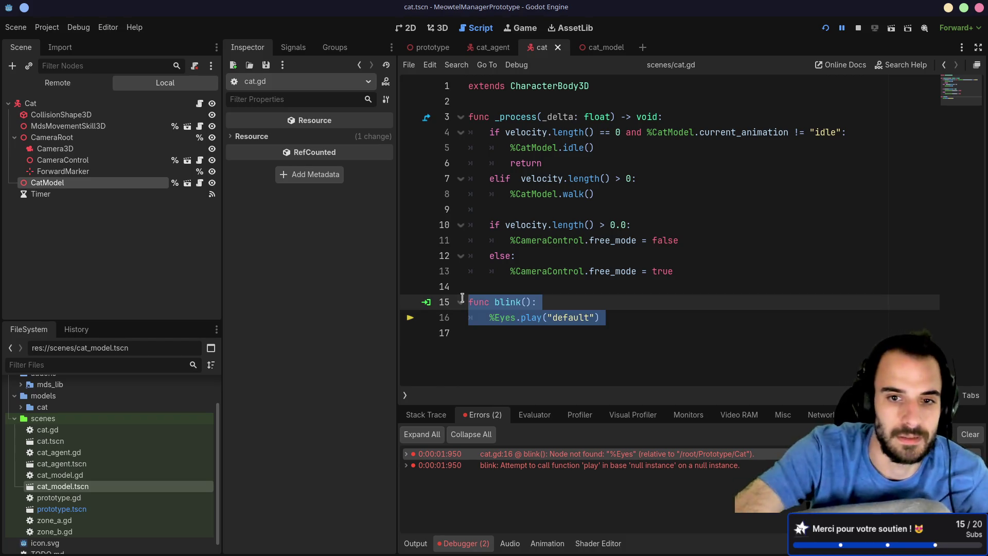
pyautogui.press('BackSpace')
pyautogui.press('BackSpace')
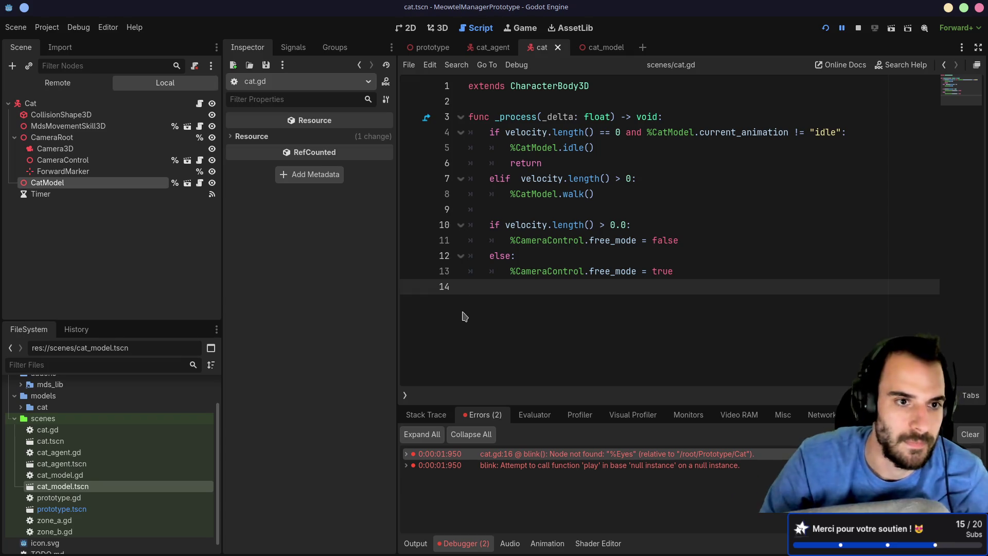
# Delete the Timer node from the Cat scene and stop the running game.
pyautogui.click(106, 194)
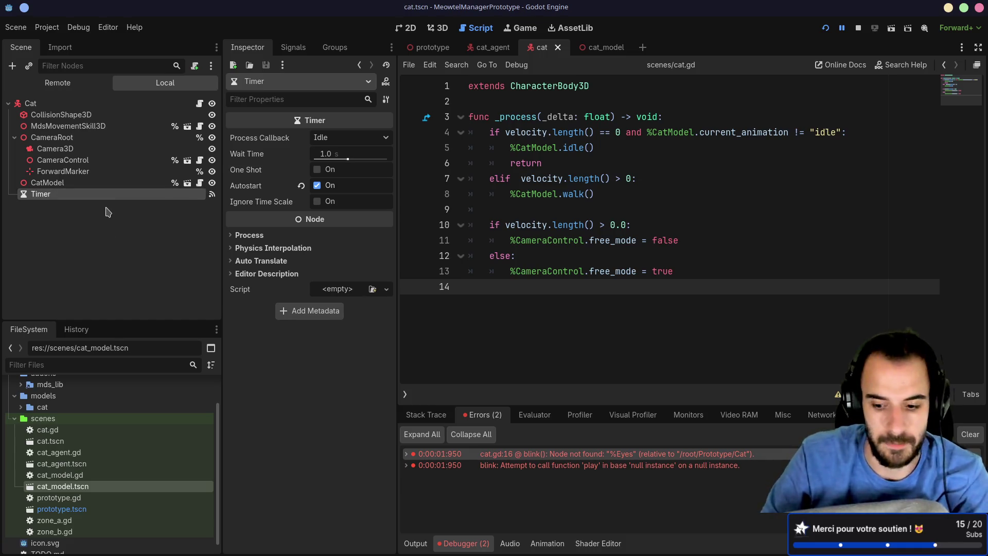
pyautogui.press('Delete')
pyautogui.click(456, 286)
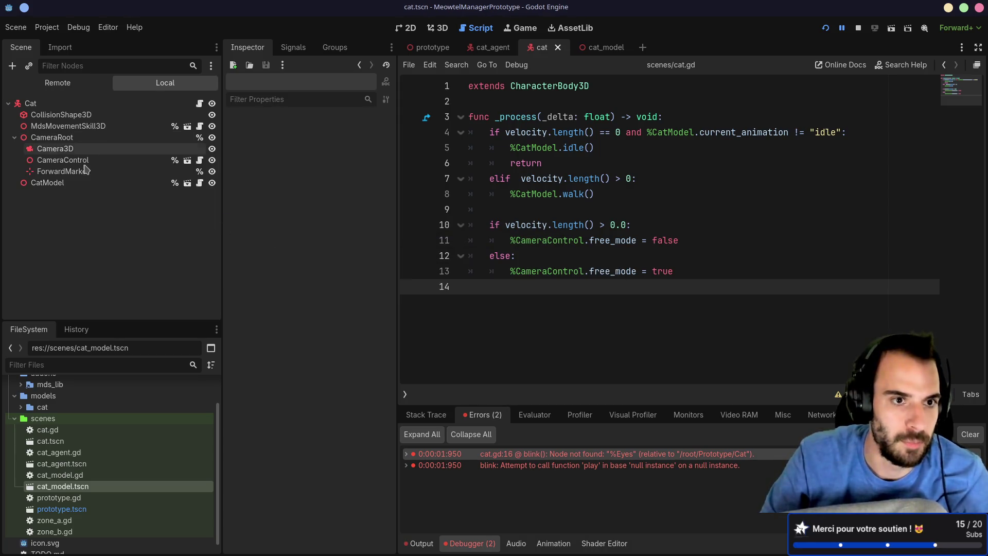
pyautogui.click(15, 138)
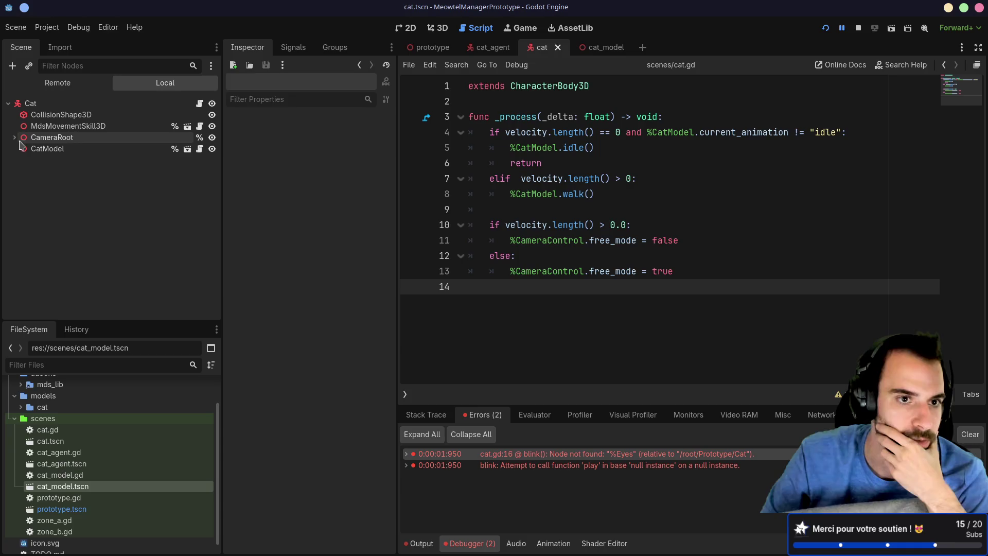
pyautogui.click(828, 29)
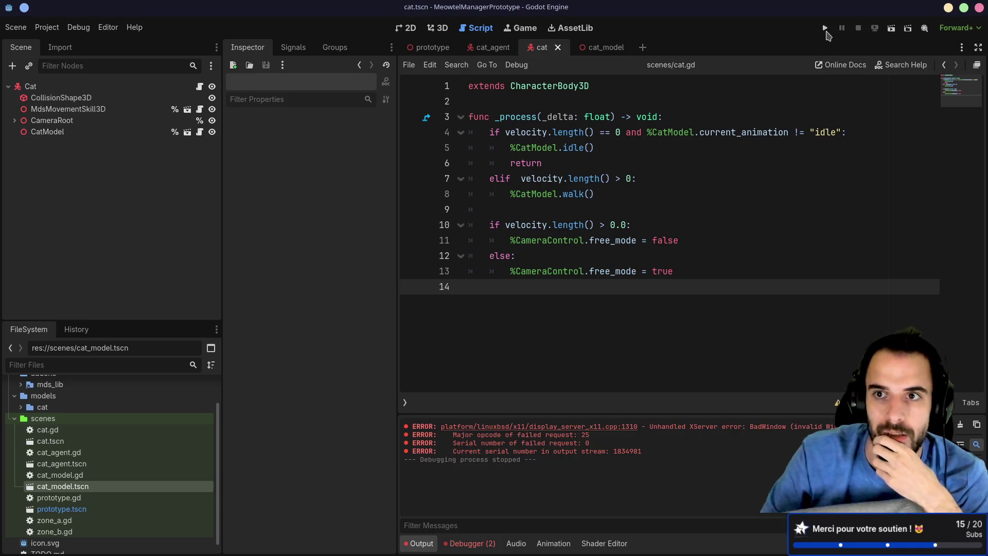
# Test-run the game, close it, and review the cat_agent, prototype, cat and cat_model scenes.
pyautogui.press('F5')
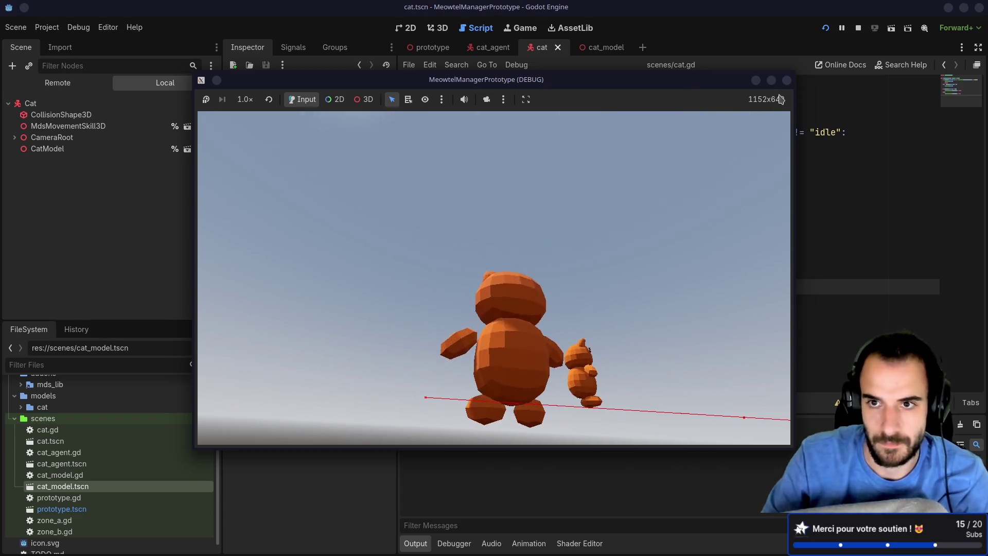
pyautogui.press('F8')
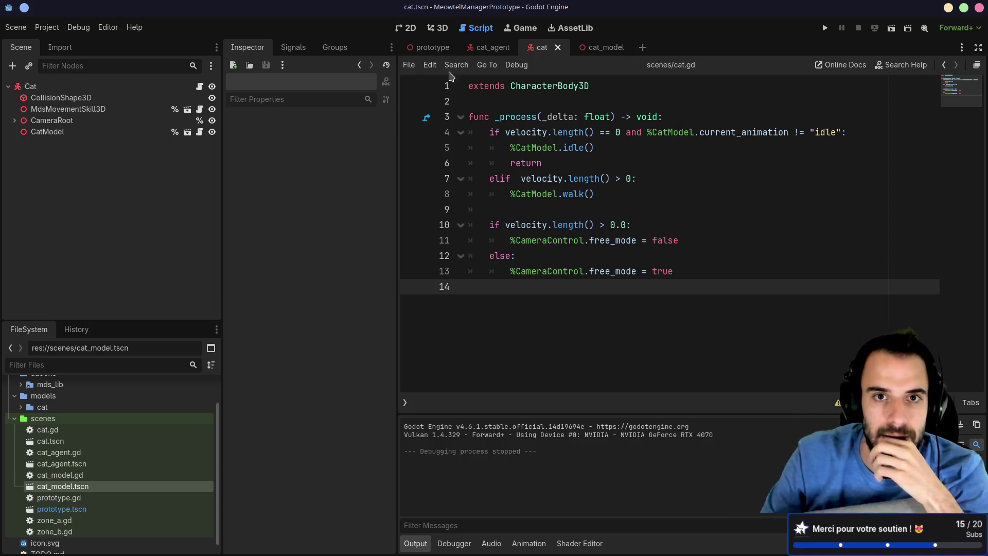
pyautogui.click(552, 211)
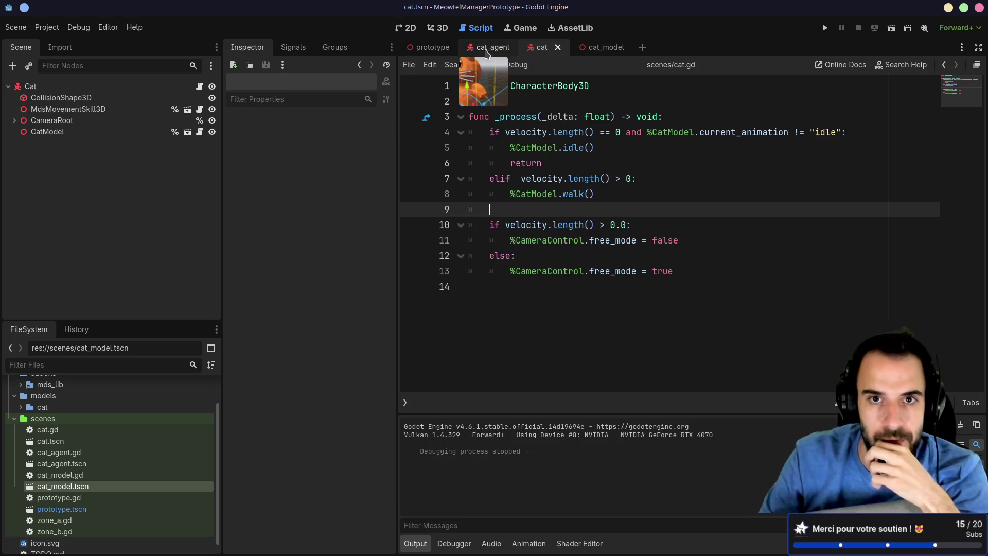
pyautogui.click(493, 47)
pyautogui.click(431, 47)
pyautogui.click(554, 47)
pyautogui.click(602, 47)
pyautogui.click(554, 47)
pyautogui.click(482, 47)
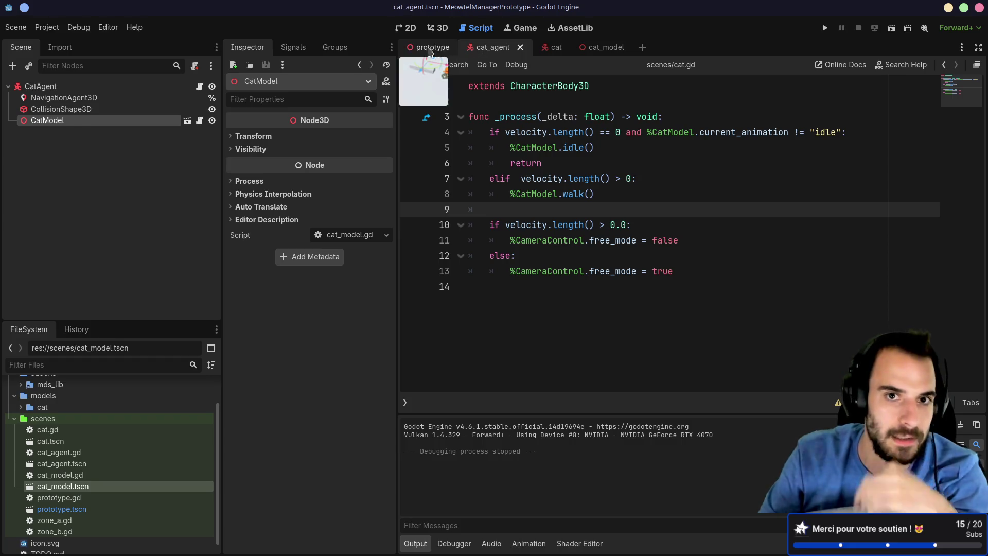
pyautogui.click(430, 47)
# Launch lazygit in the project's terminal.
pyautogui.hotkey('alt', 'Tab')
pyautogui.write('lazygit')
pyautogui.press('Return')
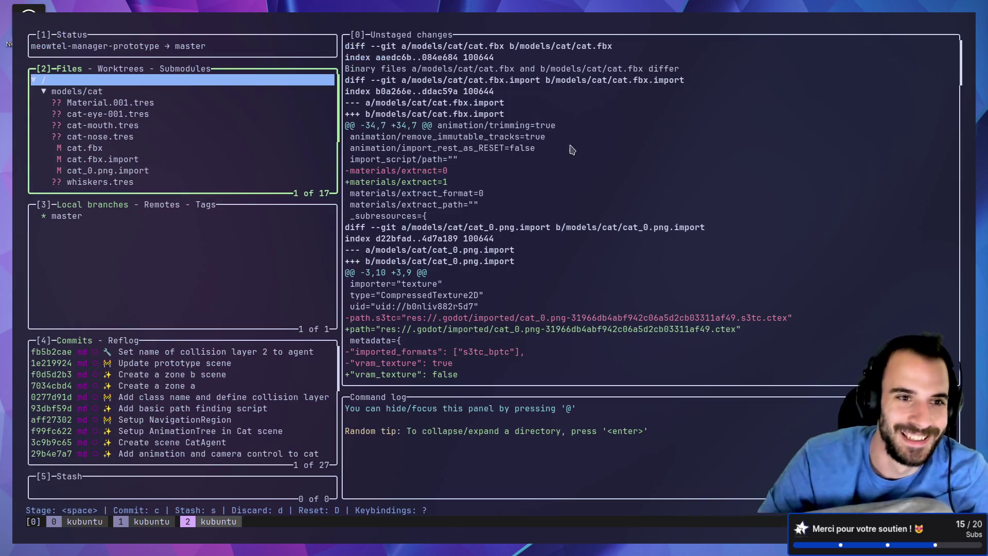
# Stage cat_model.gd, cat_model.gd.uid and cat_model.tscn.
pyautogui.press('Down')
pyautogui.press('Return')
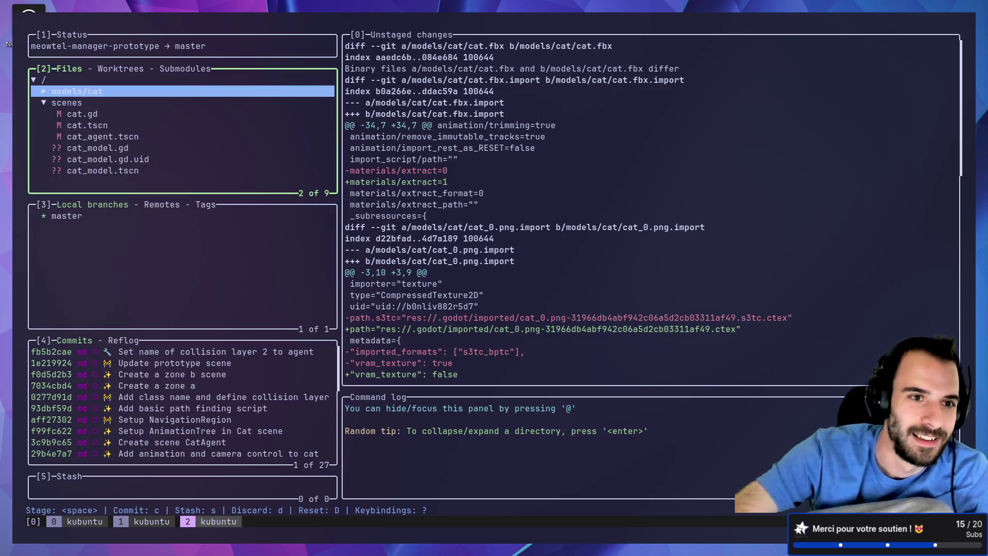
pyautogui.press('Down')
pyautogui.press('Down')
pyautogui.press('Down')
pyautogui.press('Down')
pyautogui.press('Down')
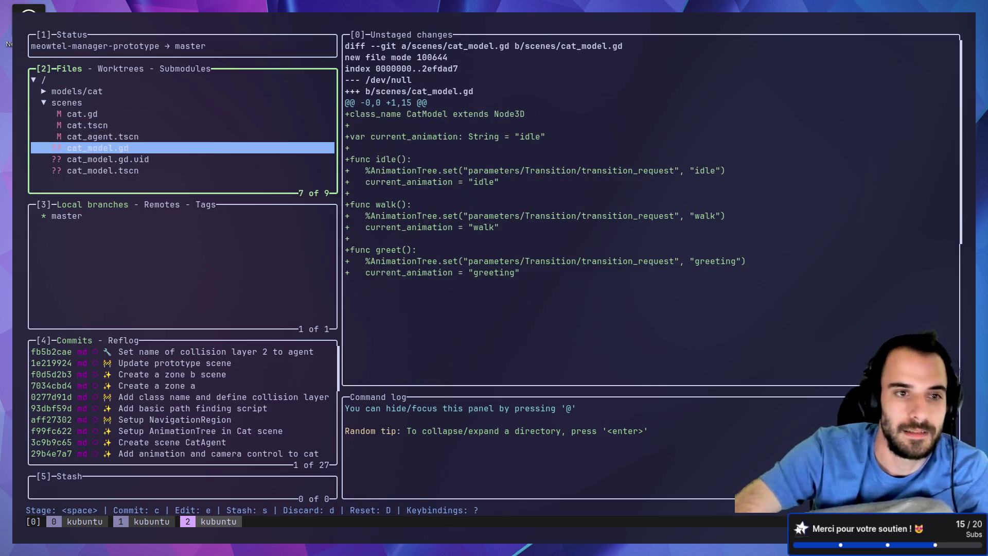
pyautogui.press('space')
pyautogui.press('Down')
pyautogui.press('space')
pyautogui.press('Down')
pyautogui.press('space')
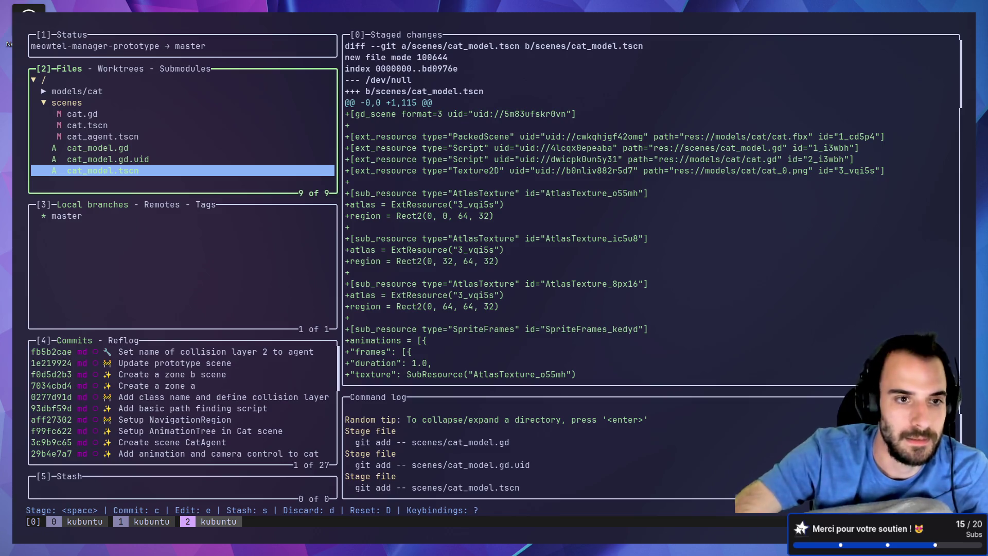
# Commit them as "✨ Wrap model logic in CatModel scene" using the sparkles gitmoji.
pyautogui.press('c')
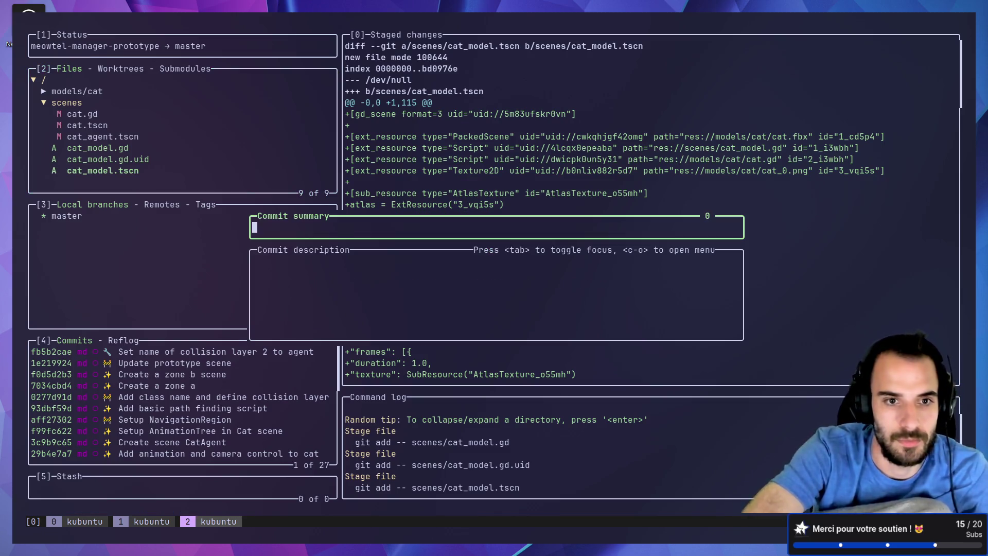
pyautogui.hotkey('alt', 'Tab')
pyautogui.click(836, 11)
pyautogui.scroll(3, 514, 261)
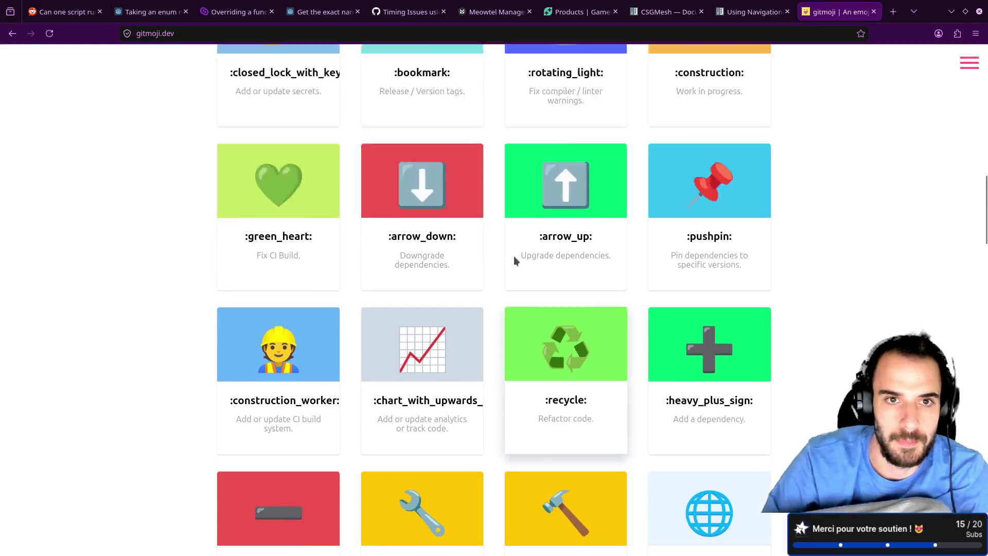
pyautogui.scroll(10, 514, 260)
pyautogui.click(430, 247)
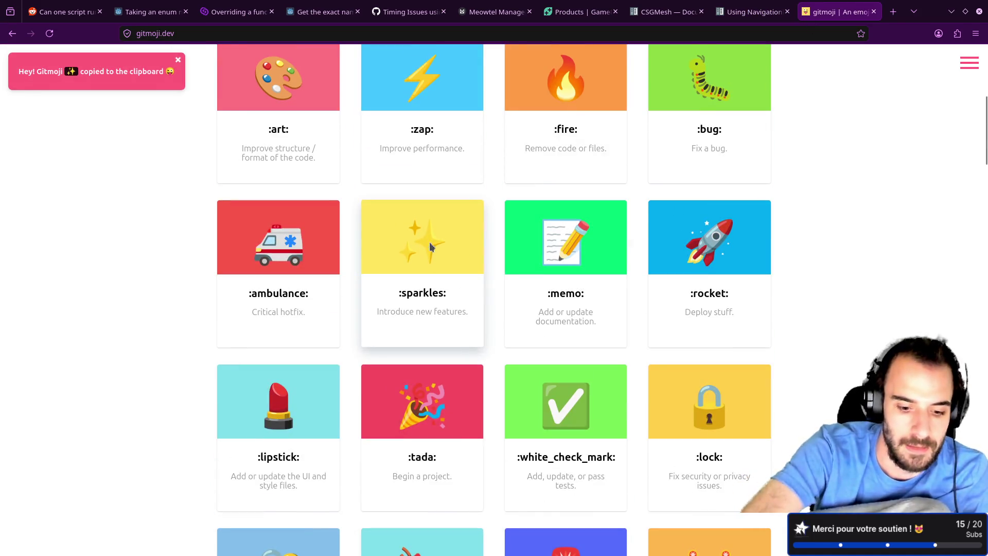
pyautogui.hotkey('alt', 'Tab')
pyautogui.hotkey('ctrl', 'shift', 'v')
pyautogui.write('Wrap model logic ')
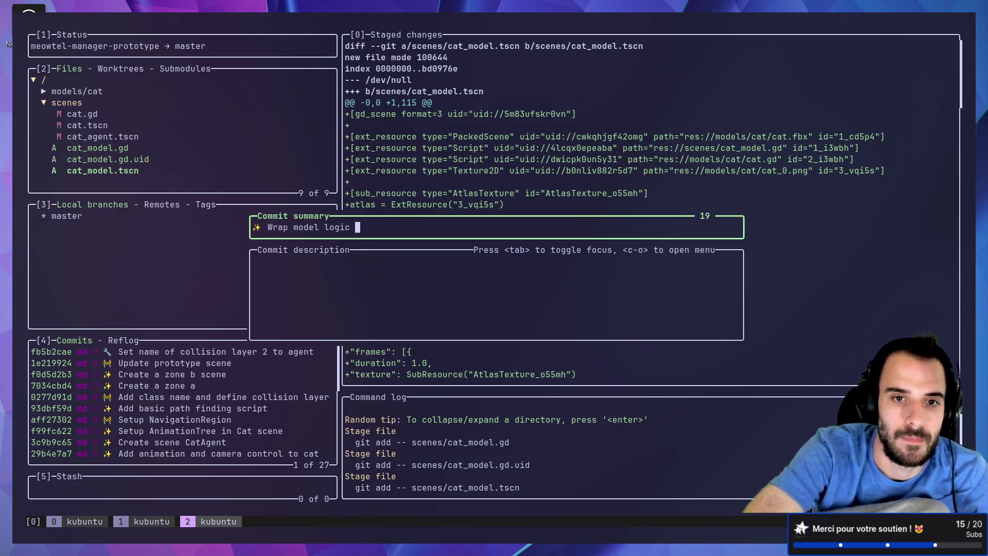
pyautogui.write('in CatModel scene')
pyautogui.press('Return')
pyautogui.press('Up')
pyautogui.press('Up')
# Stage cat.gd and cat.tscn.
pyautogui.press('Down')
pyautogui.press('Down')
pyautogui.press('Up')
pyautogui.press('Up')
pyautogui.press('space')
pyautogui.press('Down')
pyautogui.press('space')
# Commit them as "♻️ Use the new CatModel scene" with the recycle gitmoji.
pyautogui.press('c')
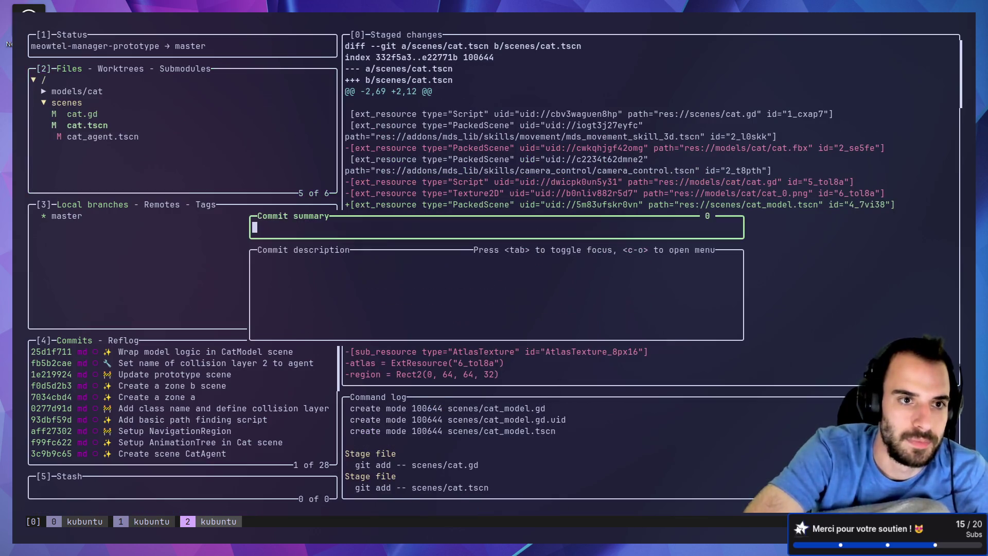
pyautogui.hotkey('alt', 'Tab')
pyautogui.scroll(5, 434, 242)
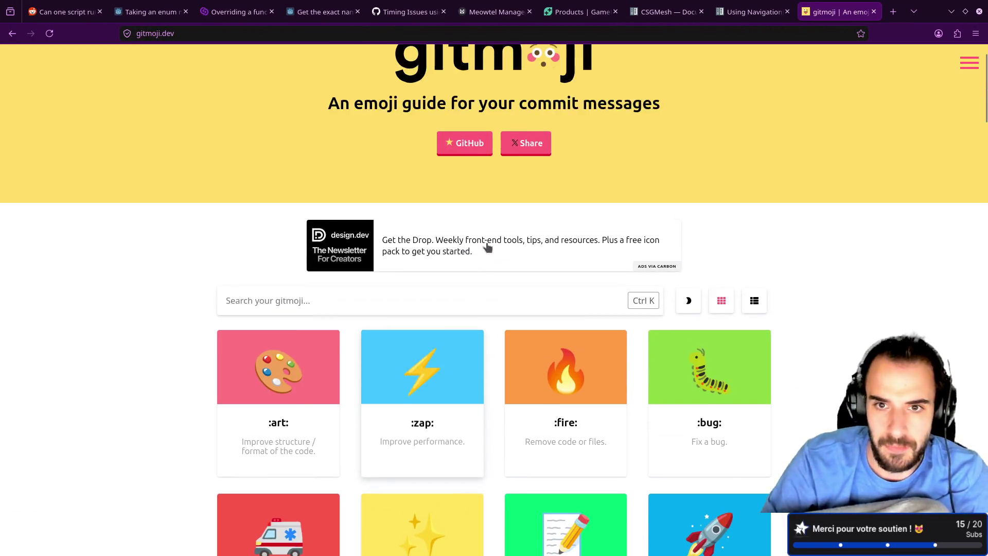
pyautogui.scroll(-8, 510, 257)
pyautogui.scroll(-6, 510, 258)
pyautogui.click(540, 431)
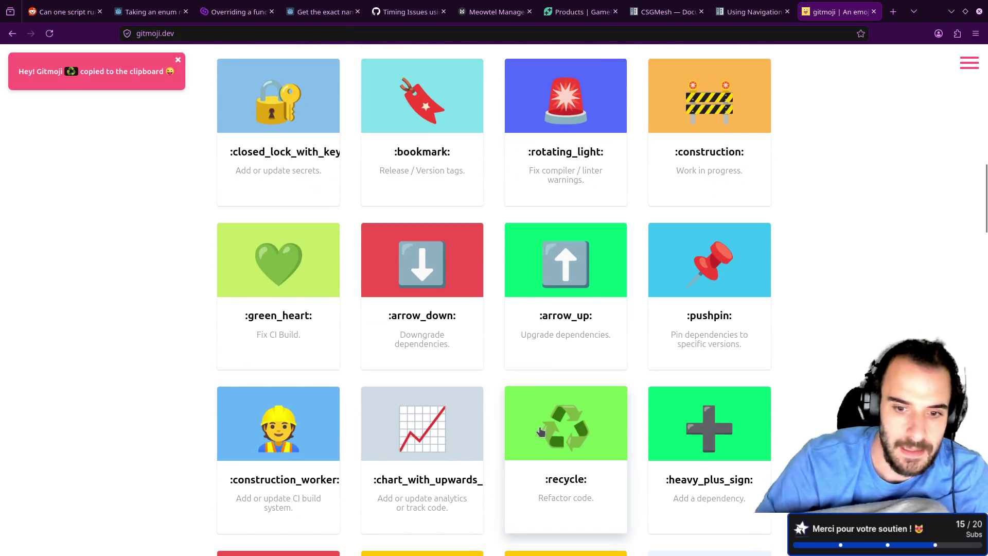
pyautogui.hotkey('alt', 'Tab')
pyautogui.hotkey('ctrl', 'shift', 'v')
pyautogui.write('Use the new CatModel scene')
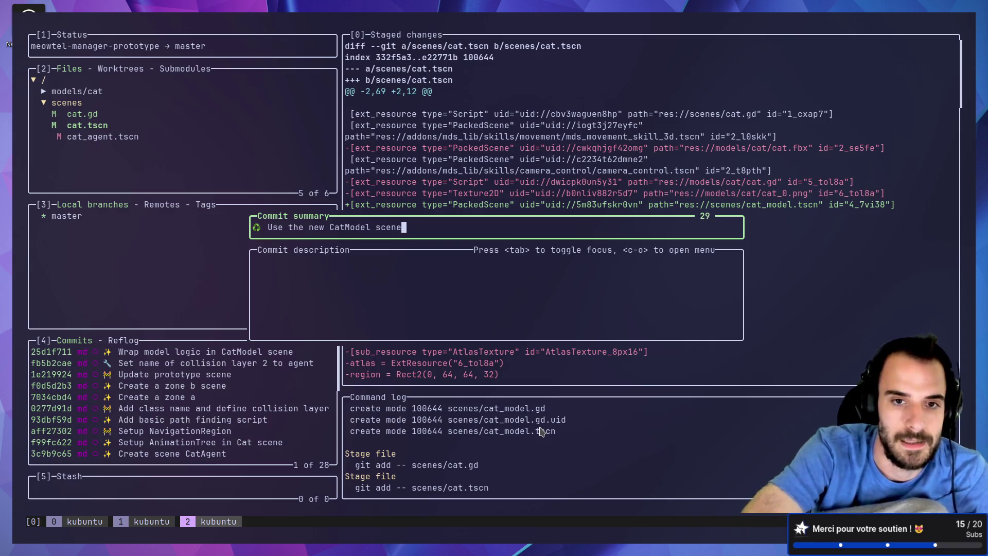
pyautogui.press('Return')
# Copy the ♻️ recycle gitmoji again for the next commit.
pyautogui.hotkey('alt', 'Tab')
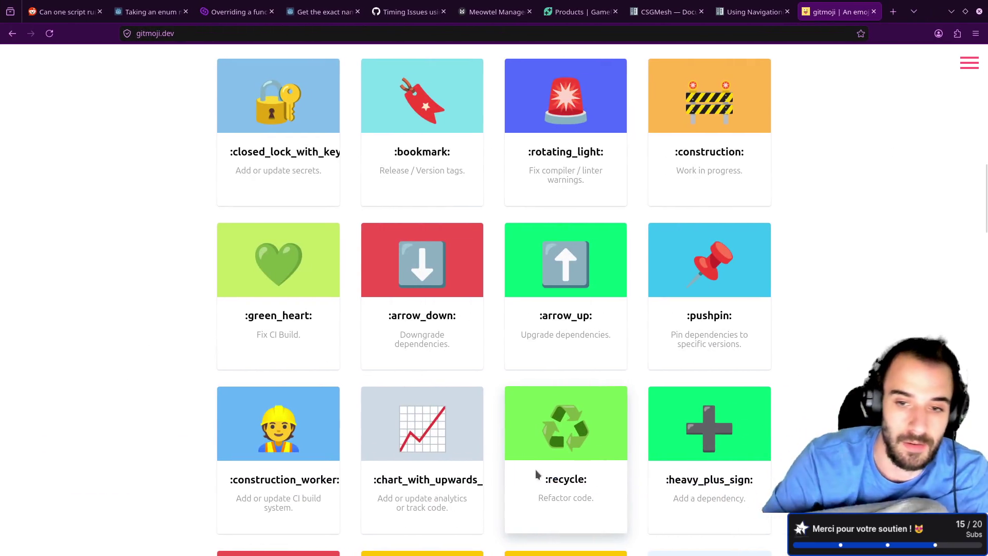
pyautogui.click(550, 440)
pyautogui.hotkey('alt', 'Tab')
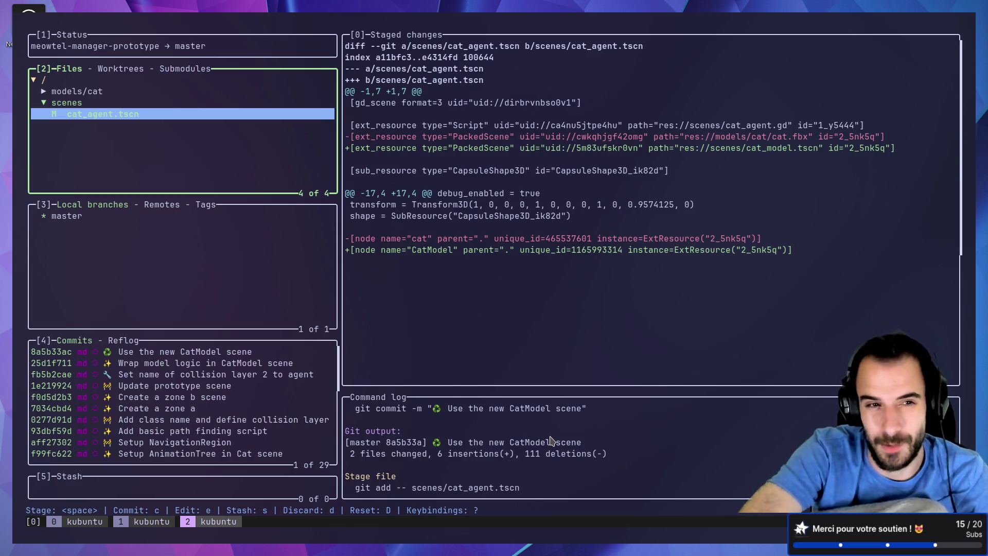
# Commit cat_agent.tscn as "♻️ Use the new CatModel scene", then check the remaining unstaged diff.
pyautogui.press('c')
pyautogui.hotkey('ctrl', 'shift', 'v')
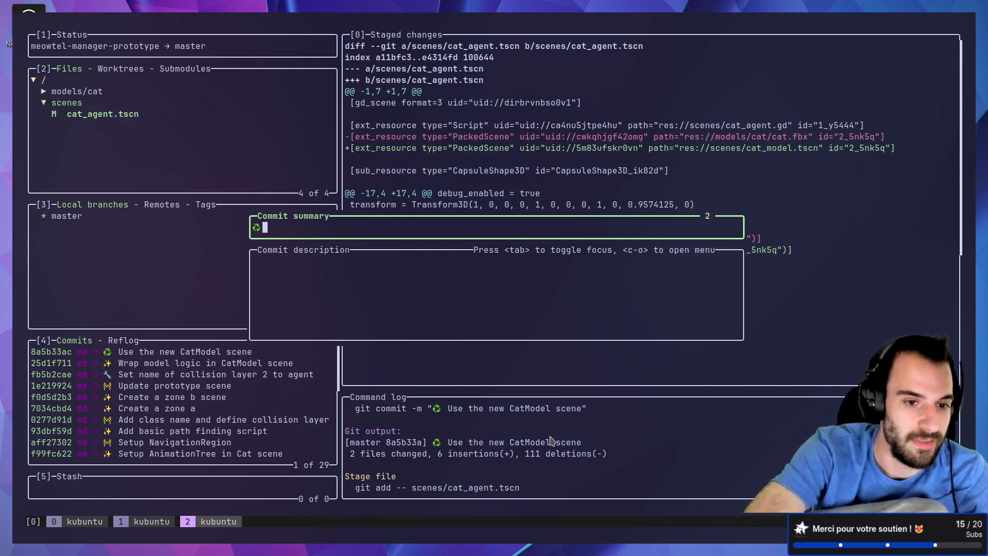
pyautogui.write('Use the new ')
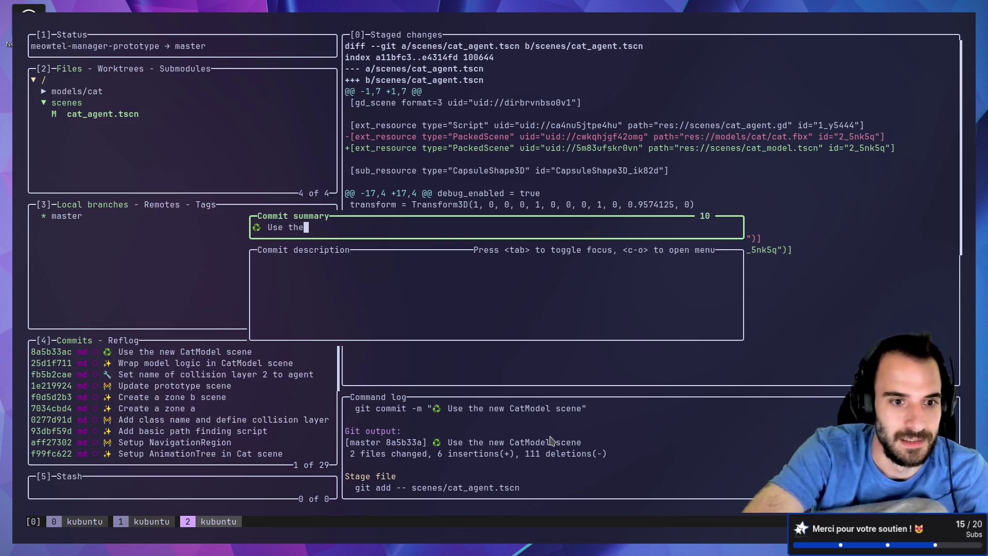
pyautogui.write('CatModel s')
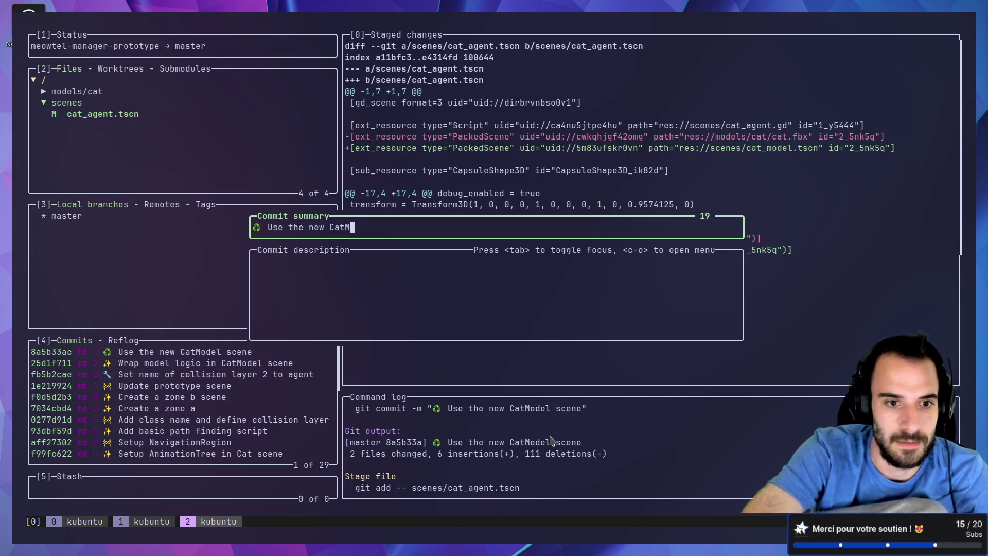
pyautogui.write('cene')
pyautogui.press('Return')
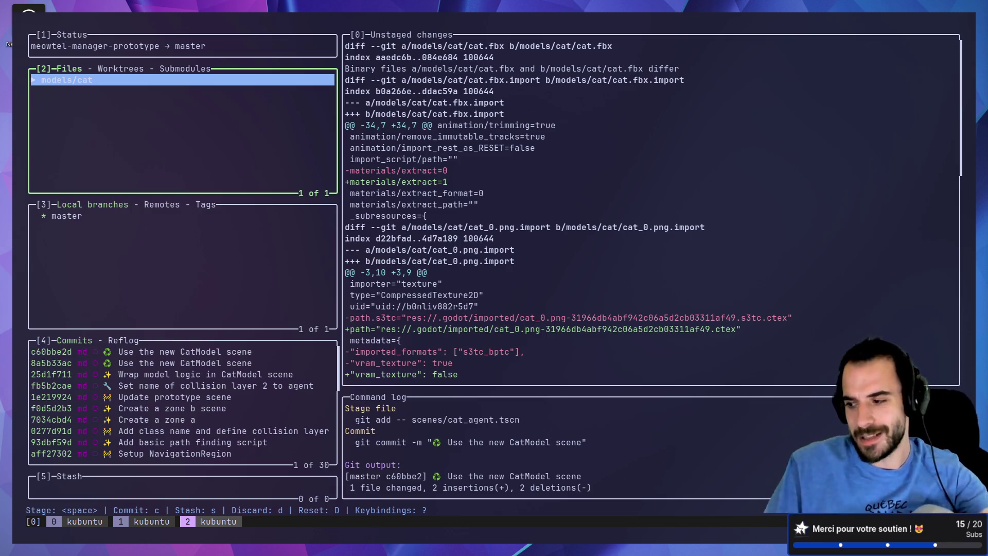
pyautogui.click(678, 279)
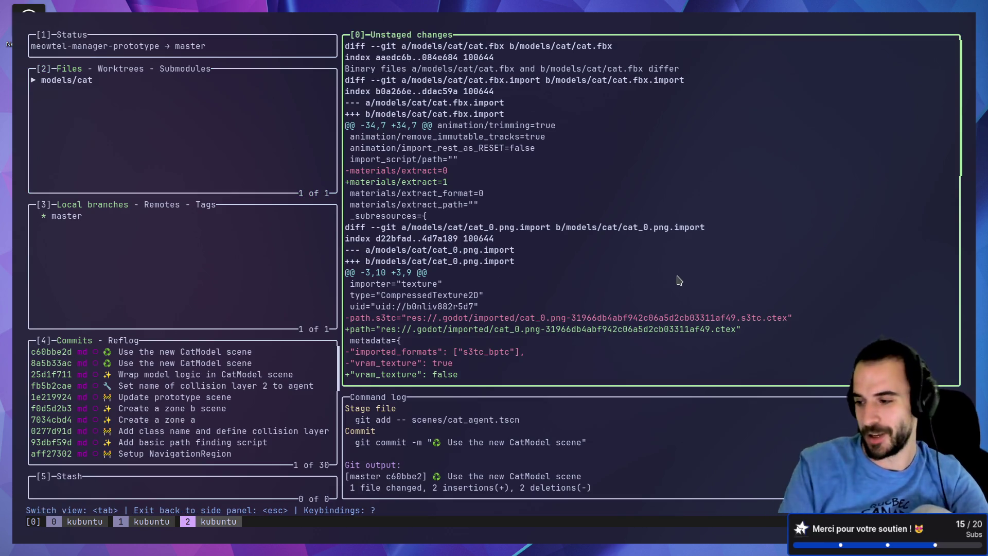
# Quit lazygit and clear the terminal screen.
pyautogui.click(49, 94)
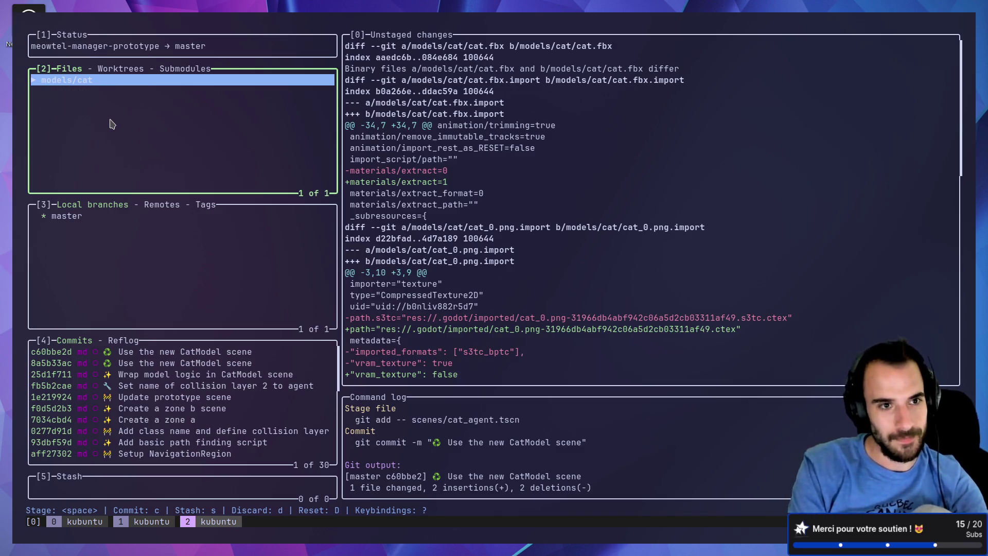
pyautogui.write('q')
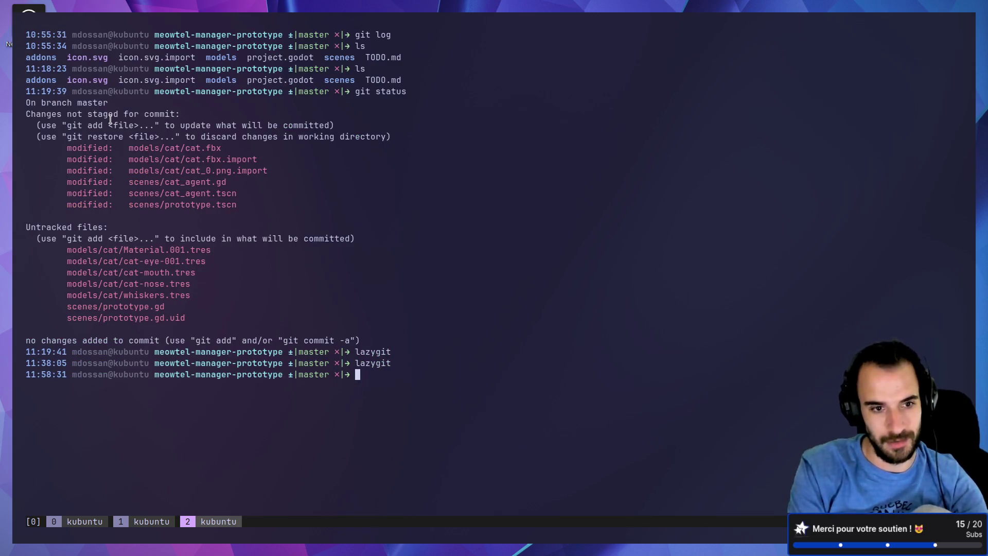
pyautogui.write('l')
pyautogui.press('BackSpace')
pyautogui.write('clear')
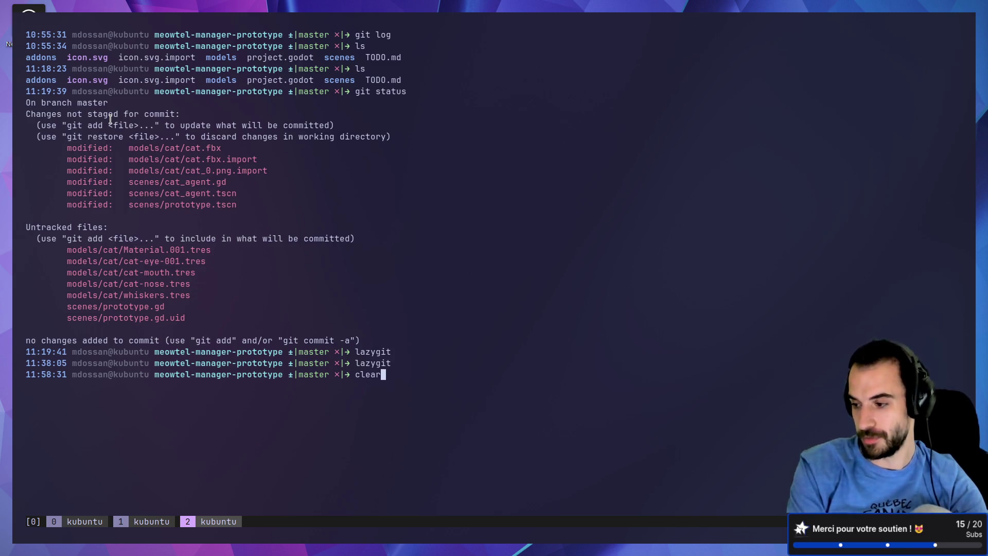
pyautogui.press('BackSpace')
pyautogui.press('BackSpace')
pyautogui.press('BackSpace')
pyautogui.write('clear')
pyautogui.press('Return')
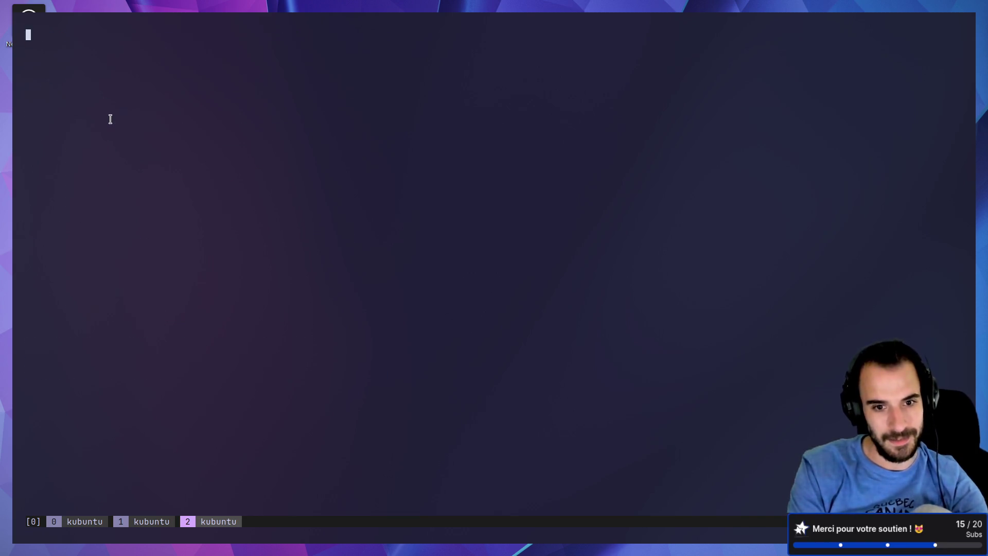
# Run git status, then attempt git push origin master.
pyautogui.write('git status')
pyautogui.press('Return')
pyautogui.write('git')
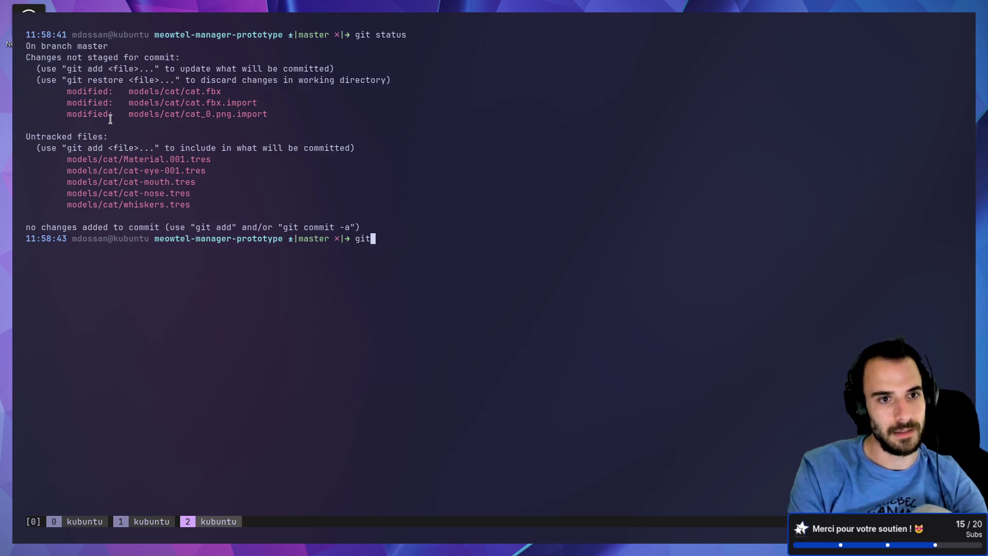
pyautogui.press('BackSpace')
pyautogui.press('BackSpace')
pyautogui.press('BackSpace')
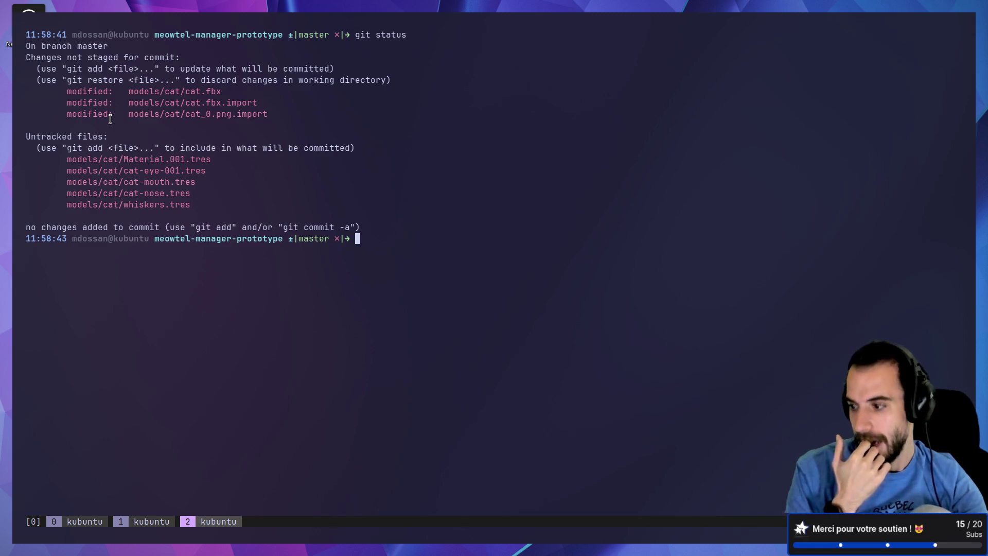
pyautogui.write('git p')
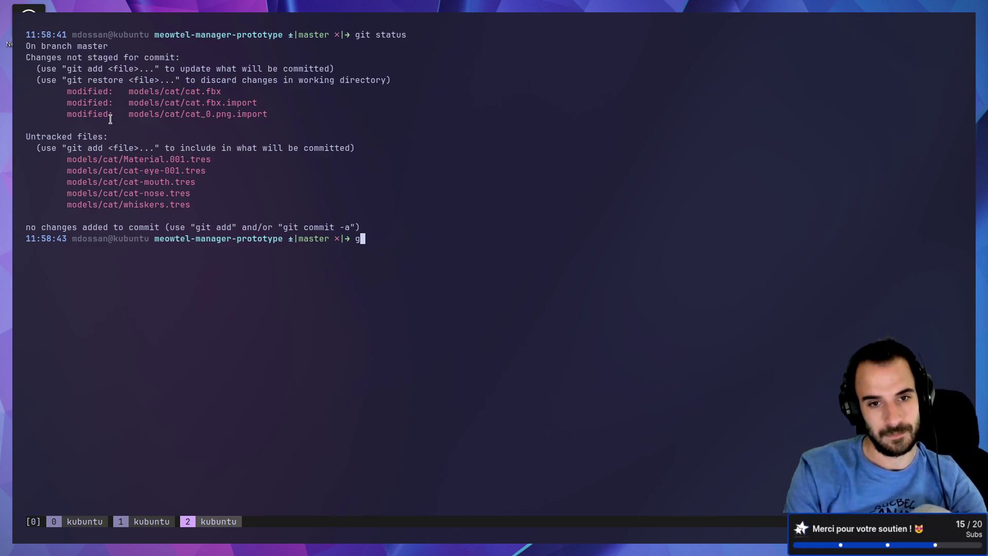
pyautogui.write('ush origin master')
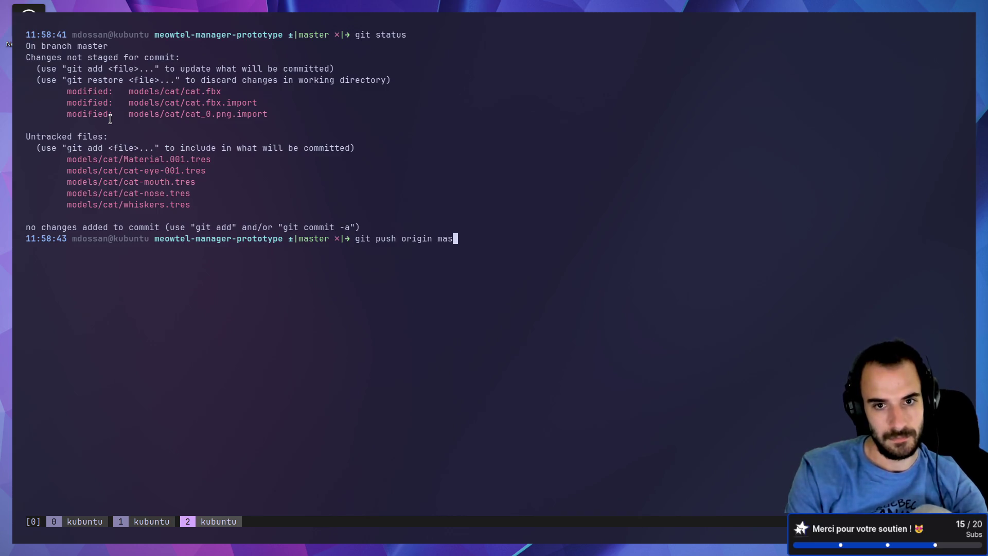
pyautogui.press('Return')
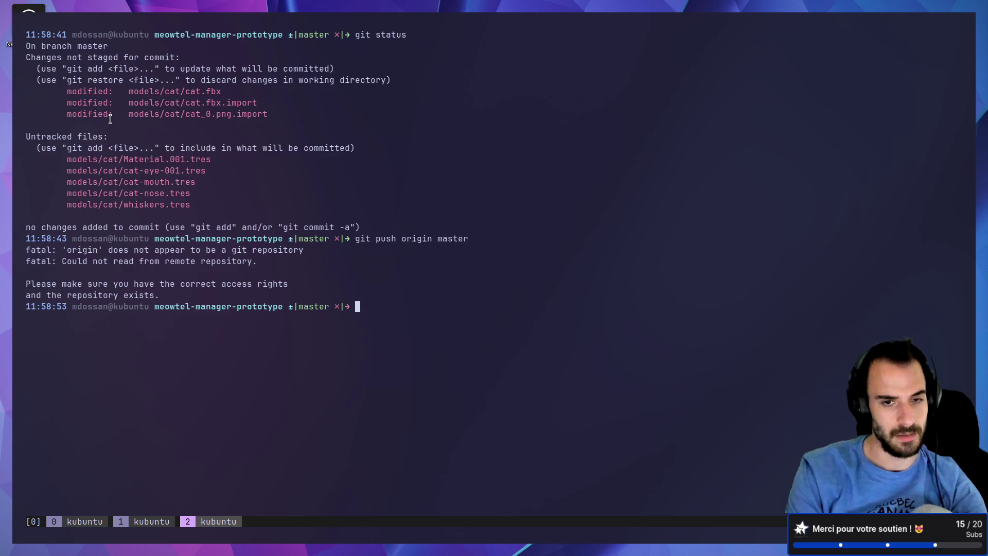
# Review the commit history with git log, scrolling through it, then quit the pager.
pyautogui.write('git log')
pyautogui.press('Return')
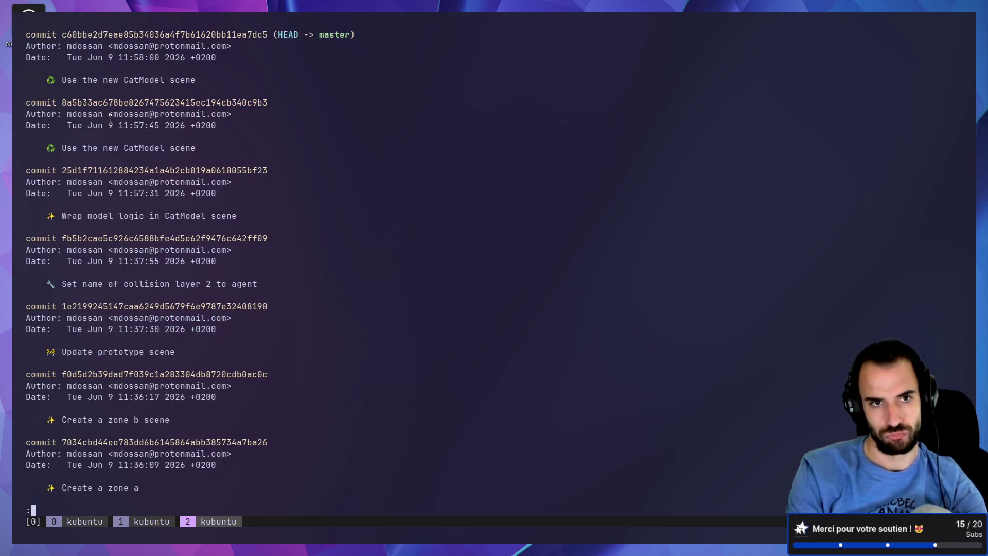
pyautogui.scroll(-12, 98, 117)
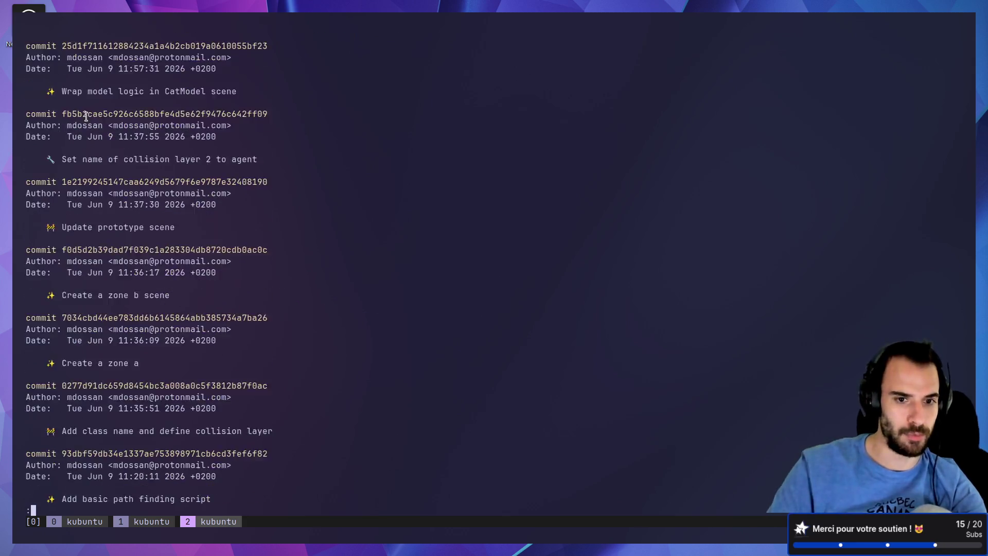
pyautogui.scroll(-20, 86, 117)
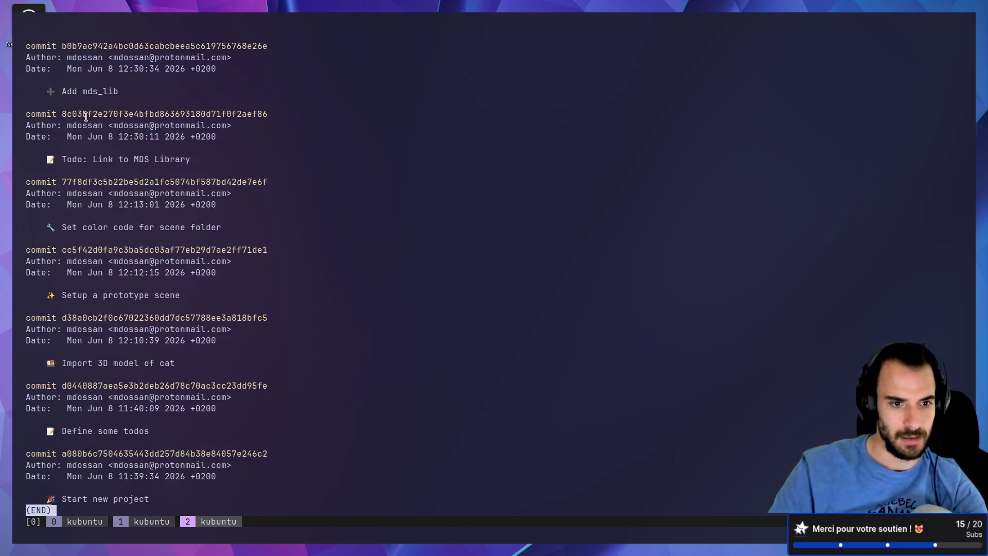
pyautogui.scroll(20, 86, 117)
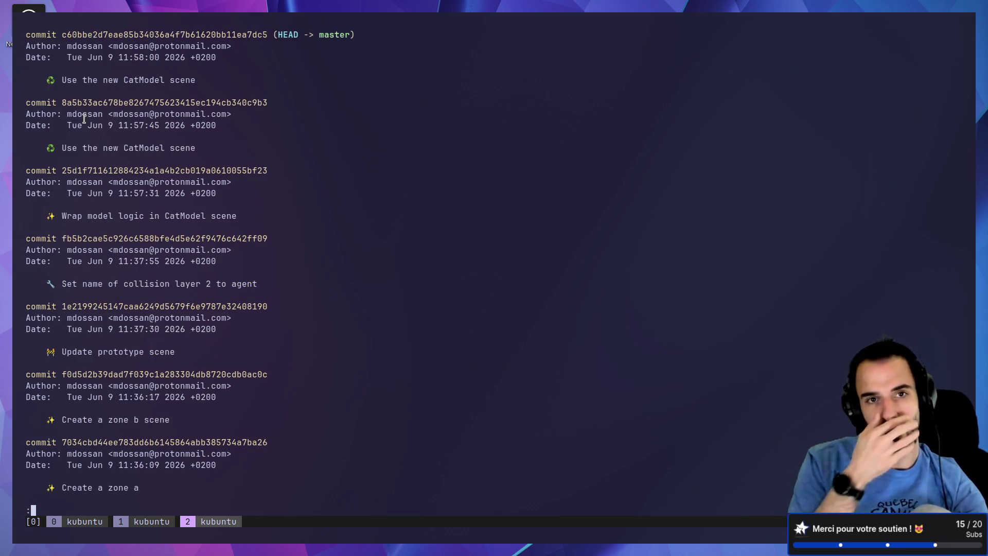
pyautogui.press('q')
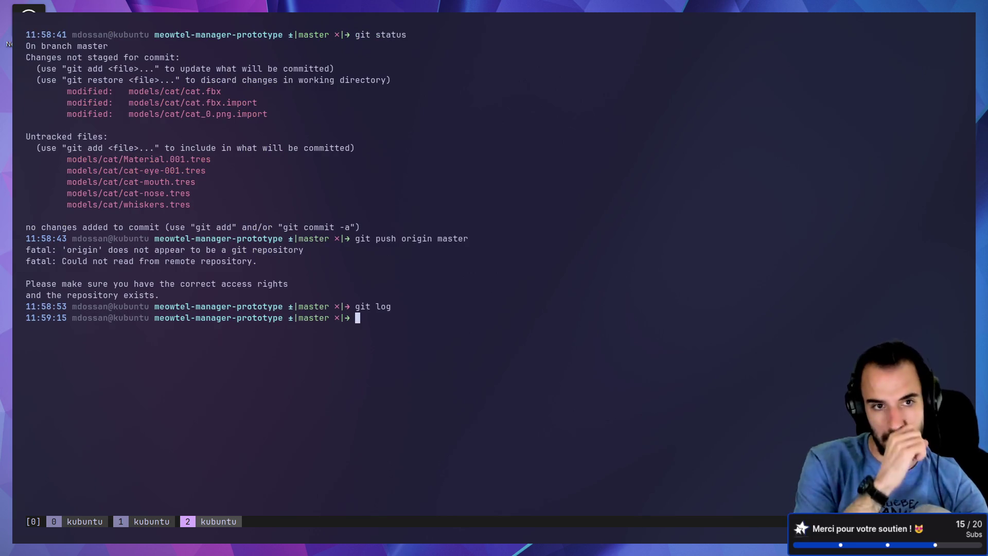
# Clear the Konsole screen and bring the Godot editor to the front.
pyautogui.write('clear')
pyautogui.press('Return')
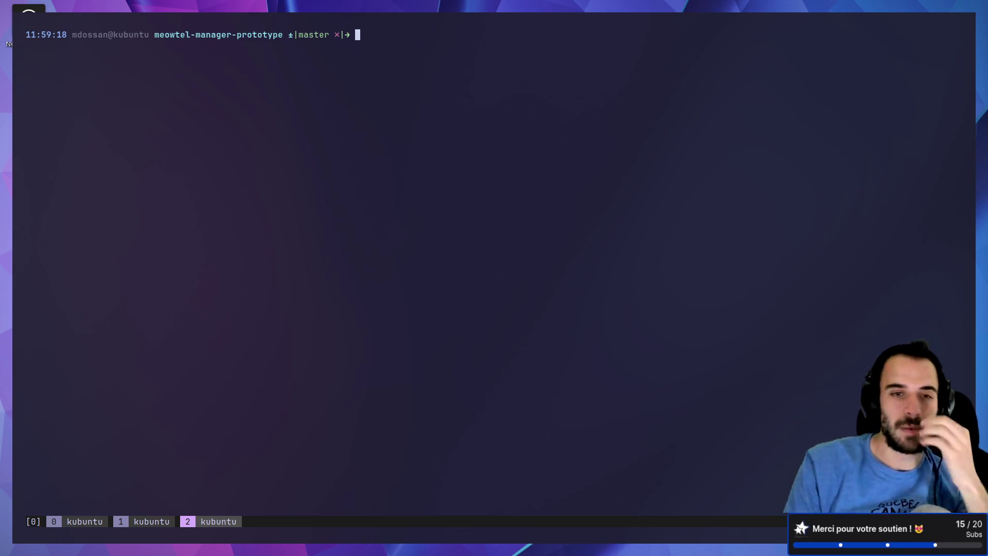
pyautogui.hotkey('alt', 'Tab')
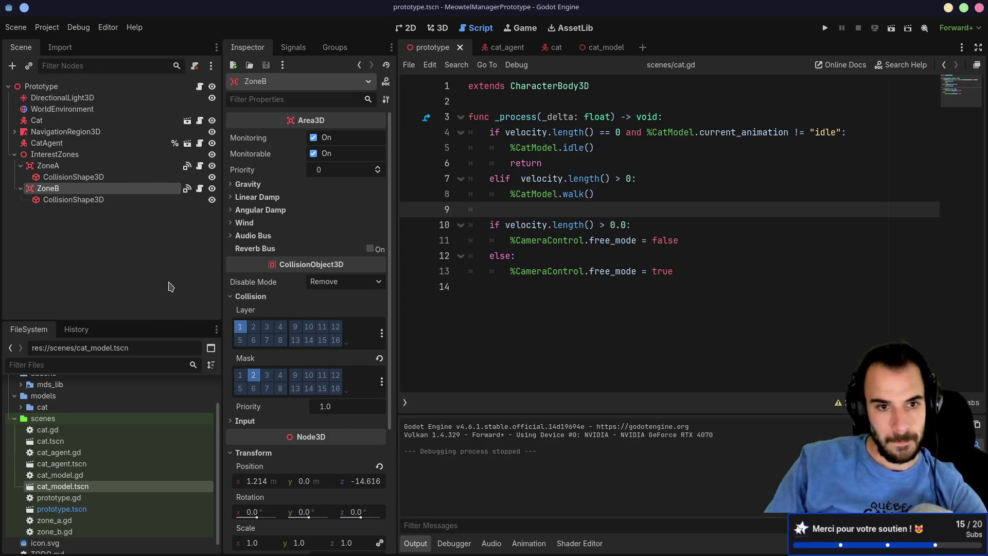
# Narrow the scene dock, glance at the node's signals and groups, and highlight CatModel in the script.
pyautogui.click(169, 284)
pyautogui.moveTo(221, 243); pyautogui.dragTo(168, 242)
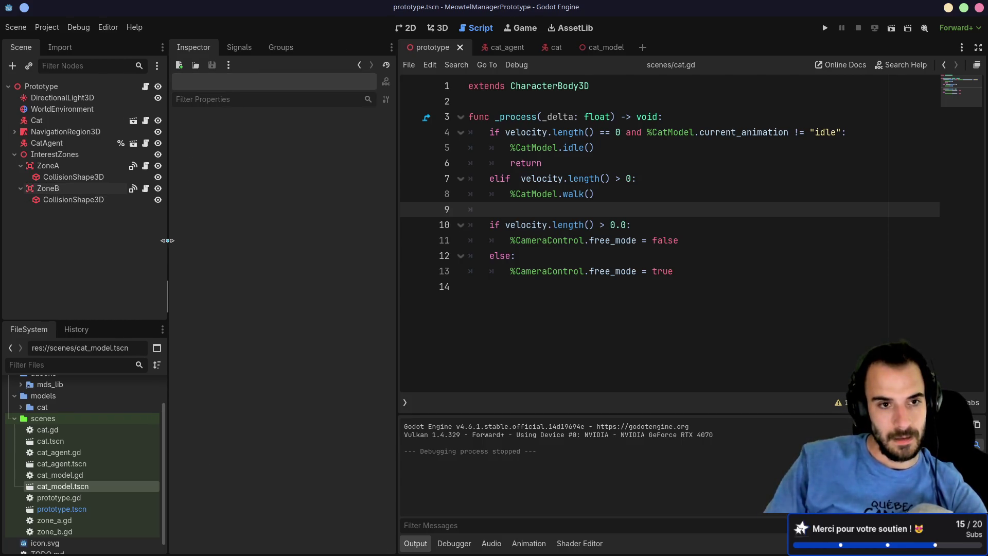
pyautogui.click(239, 47)
pyautogui.click(281, 47)
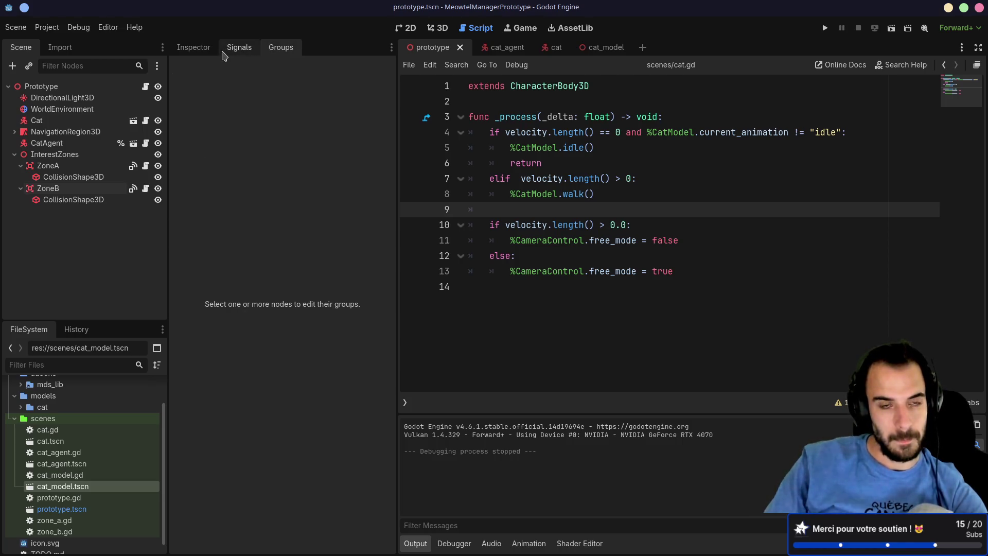
pyautogui.click(194, 47)
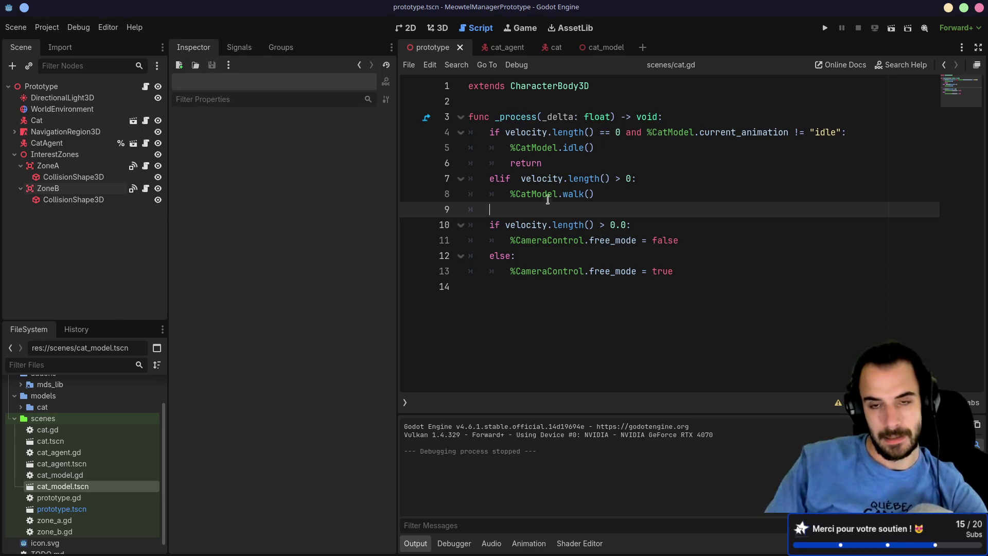
pyautogui.doubleClick(552, 147)
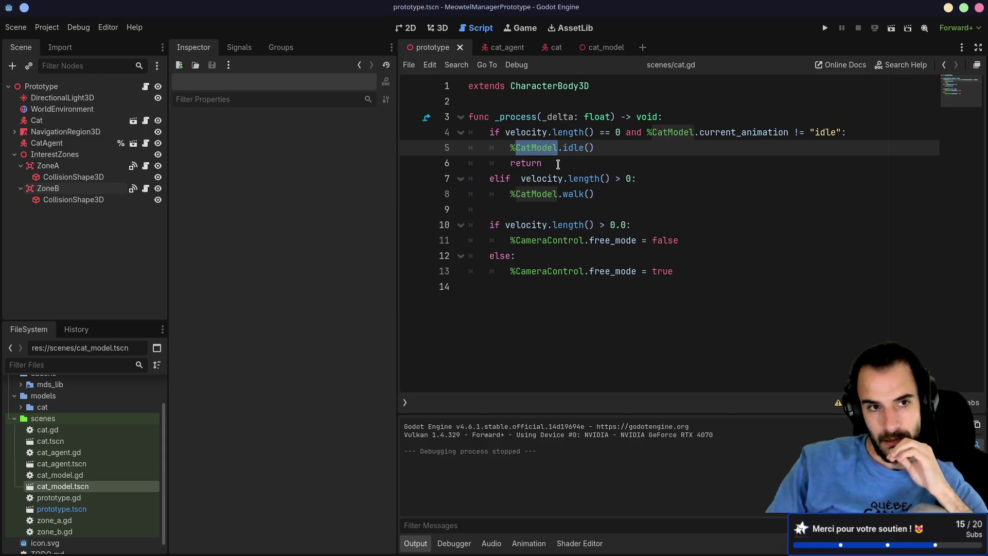
# Widen the docks, switch to the cat_agent scene, open CatAgent's script, and view it in 3D.
pyautogui.moveTo(168, 188); pyautogui.dragTo(190, 189)
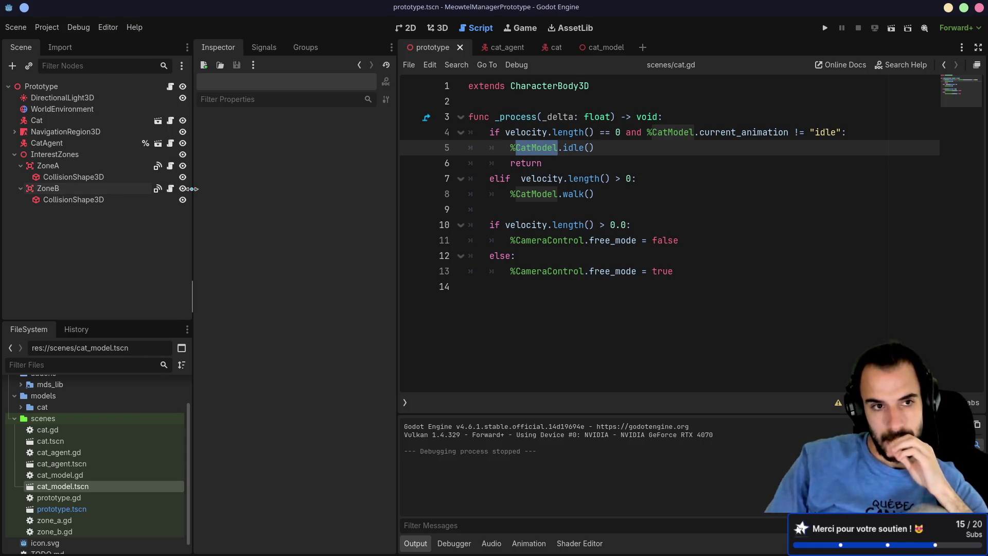
pyautogui.click(493, 53)
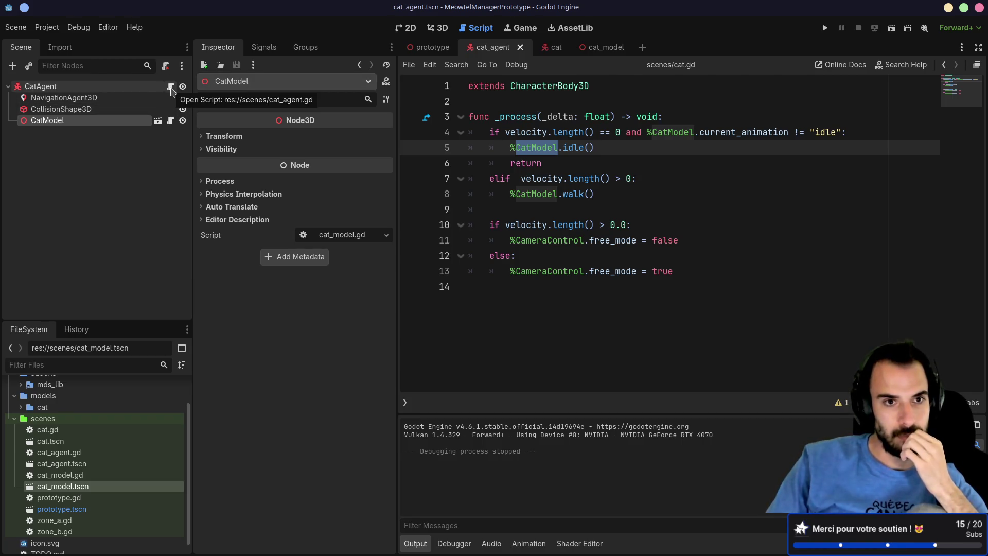
pyautogui.click(170, 87)
pyautogui.click(438, 28)
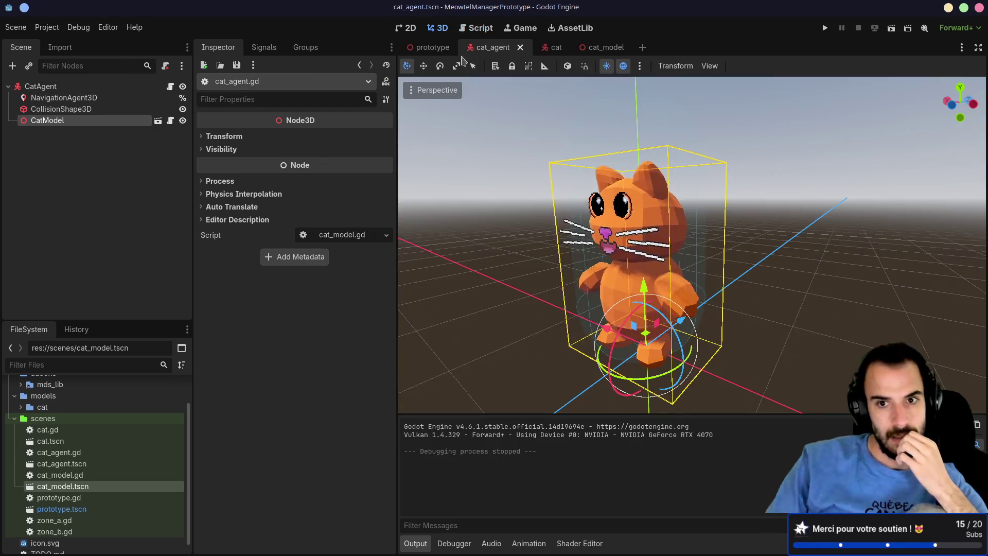